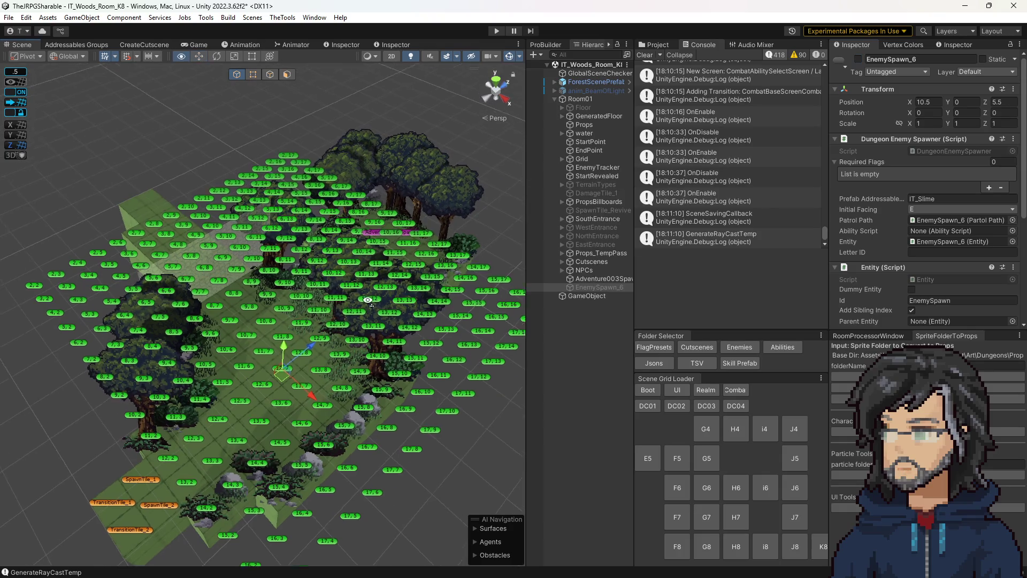
Step: Save the room scene, select Adventure003Spawn, and bring up the CreateCutscene form (Woods, J8, Staff_Pickup)
{"action": "key", "text": "ctrl+s"}
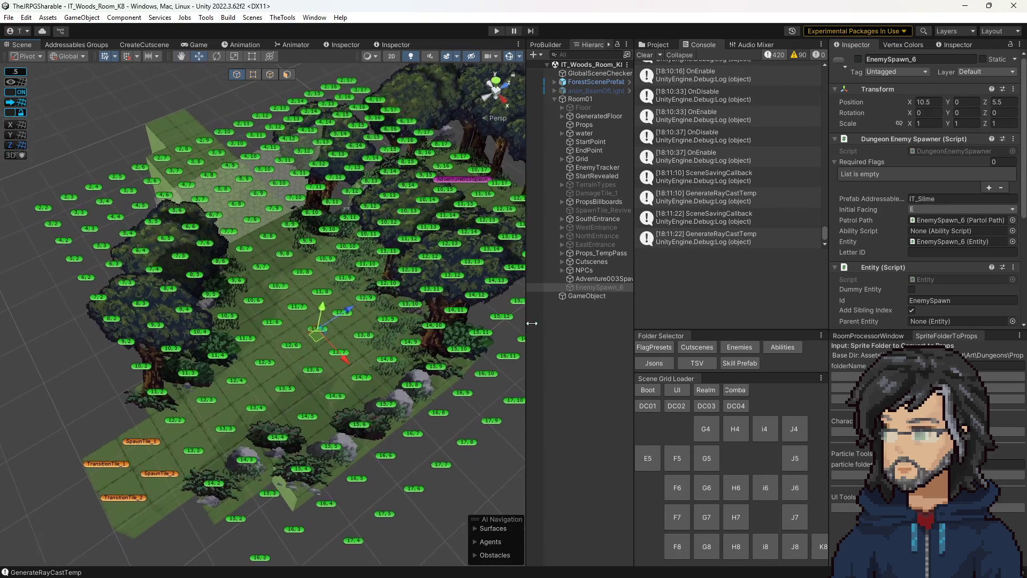
{"action": "left_click", "coordinate": [595, 278]}
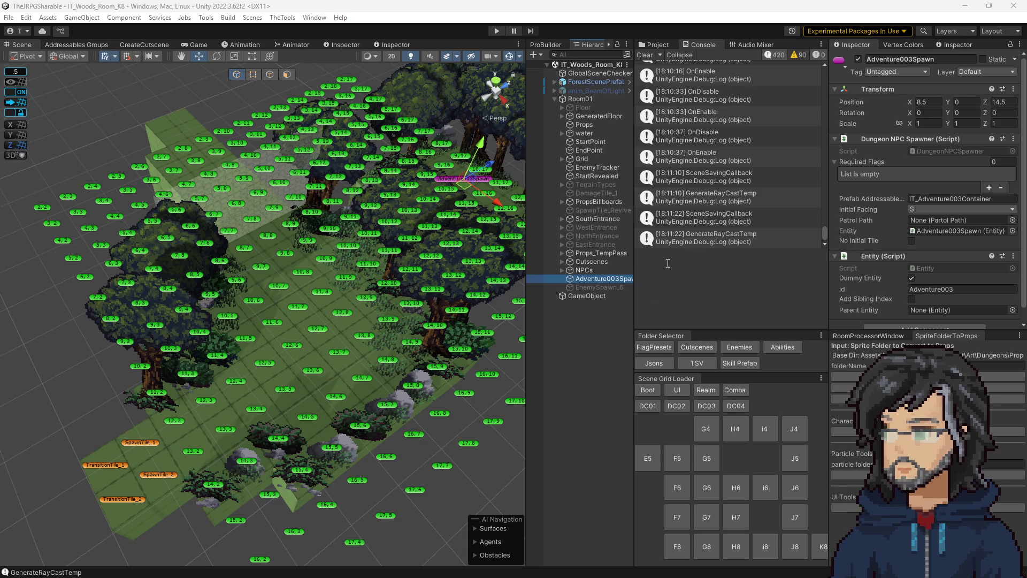
{"action": "left_click", "coordinate": [654, 45]}
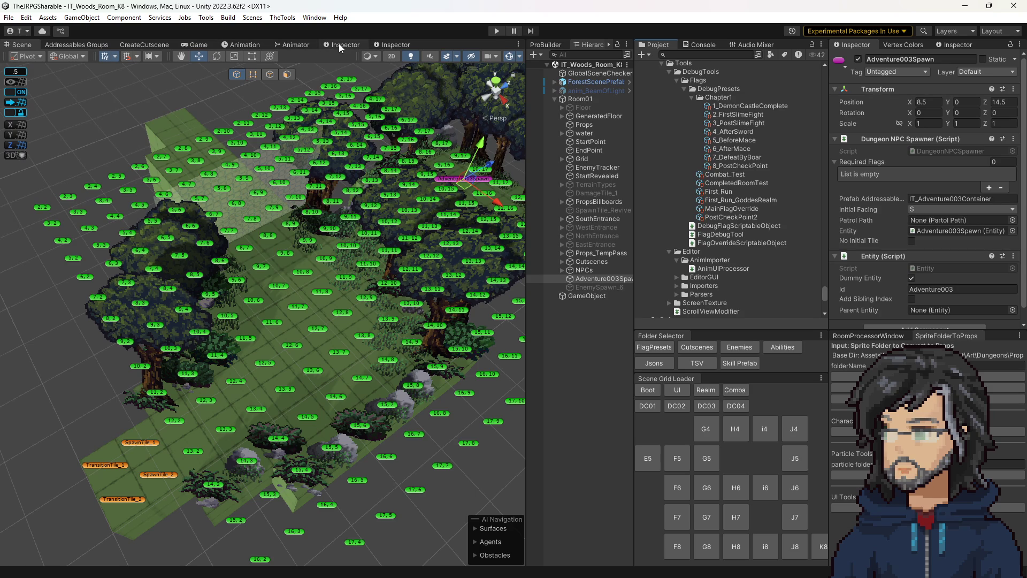
{"action": "left_click", "coordinate": [122, 47]}
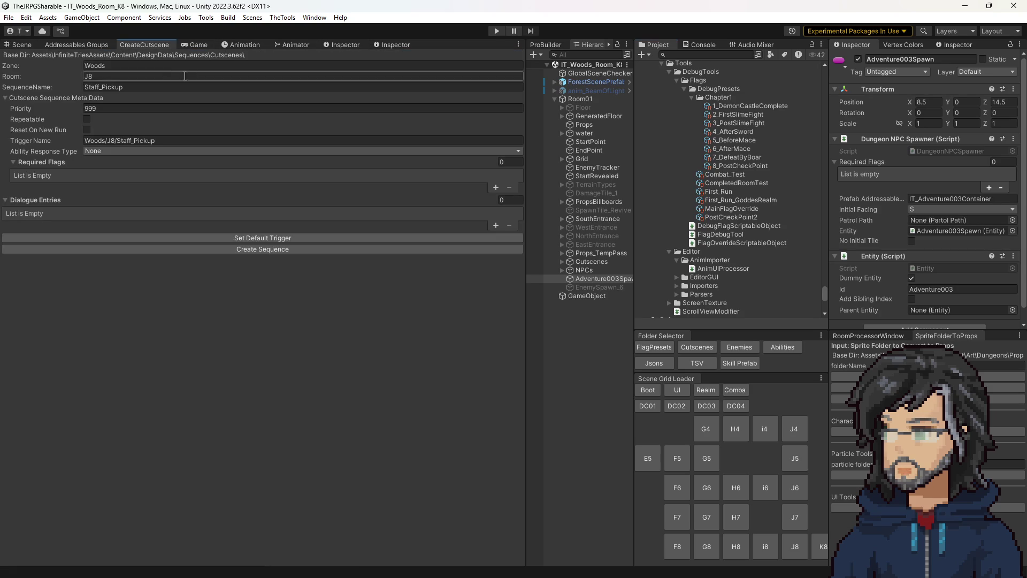
Step: Set room K8 and sequence name Greet_Adv003 with default trigger Woods/K8/Greet_Adv003
{"action": "left_click", "coordinate": [110, 76]}
{"action": "left_click", "coordinate": [107, 89]}
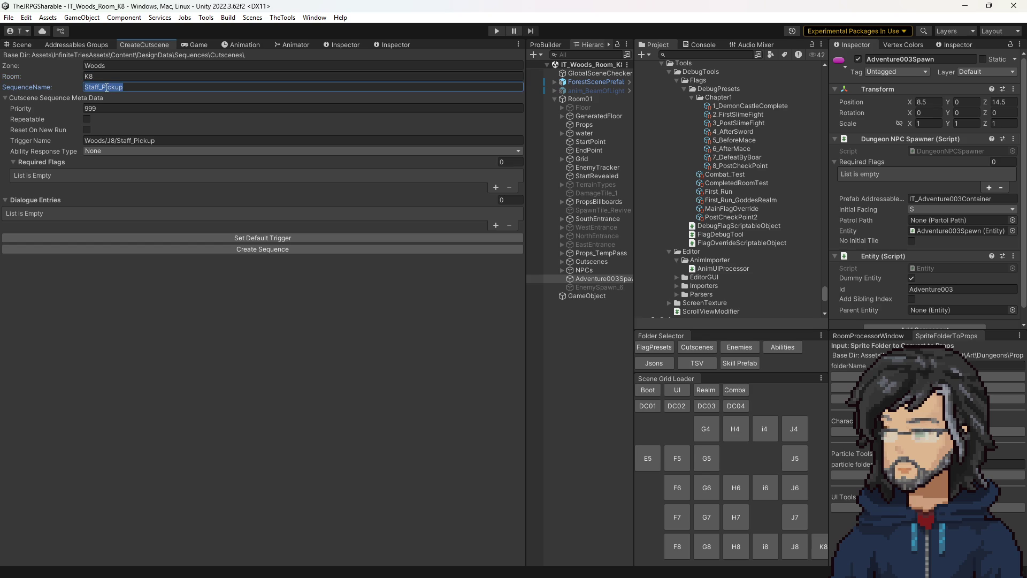
{"action": "type", "text": "Gr"}
{"action": "type", "text": "eet_A"}
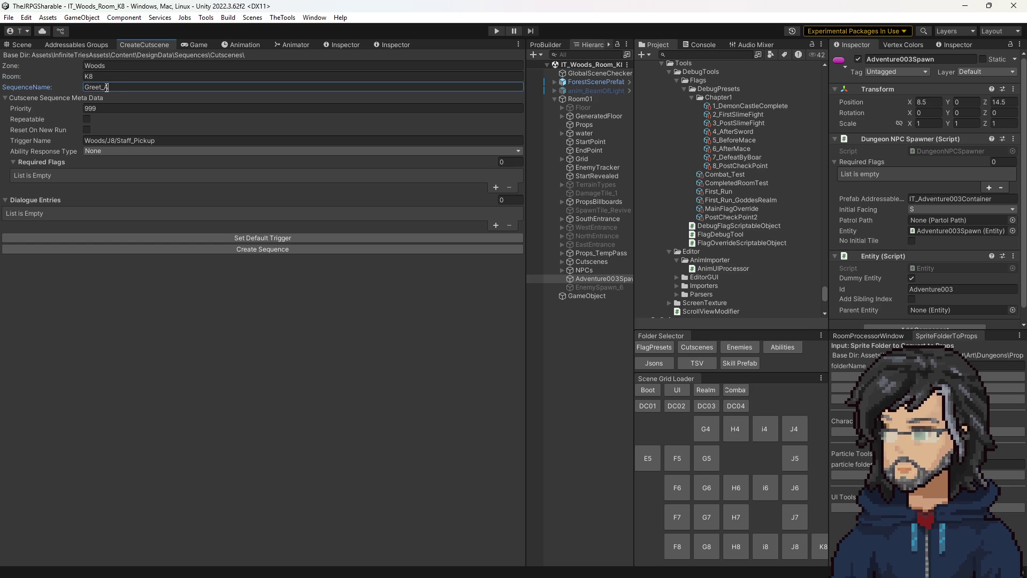
{"action": "type", "text": "ddv004"}
{"action": "left_click", "coordinate": [127, 142]}
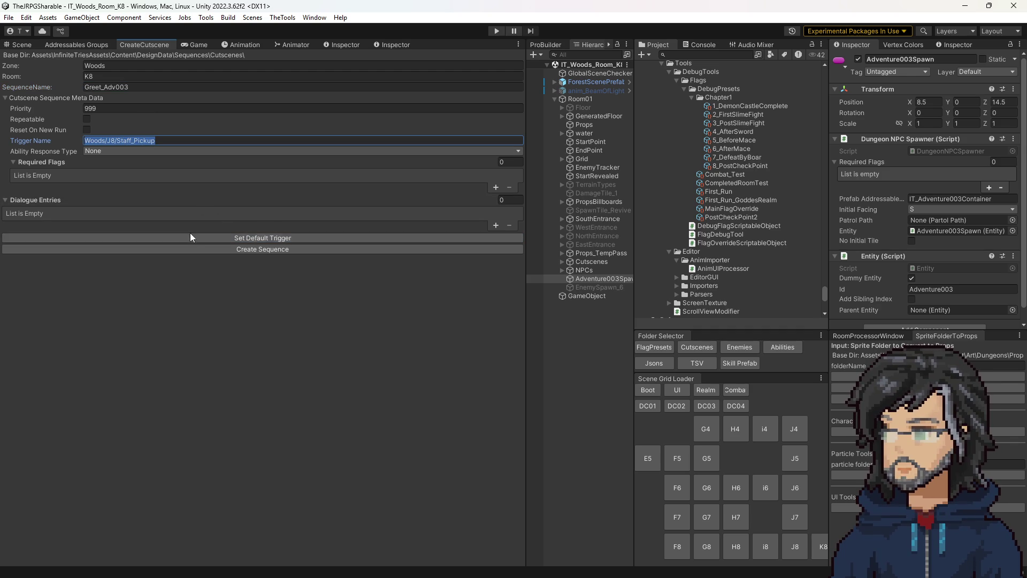
{"action": "left_click", "coordinate": [166, 110]}
Step: Keep ability response type None and add one expanded dialogue entry
{"action": "left_click", "coordinate": [160, 153]}
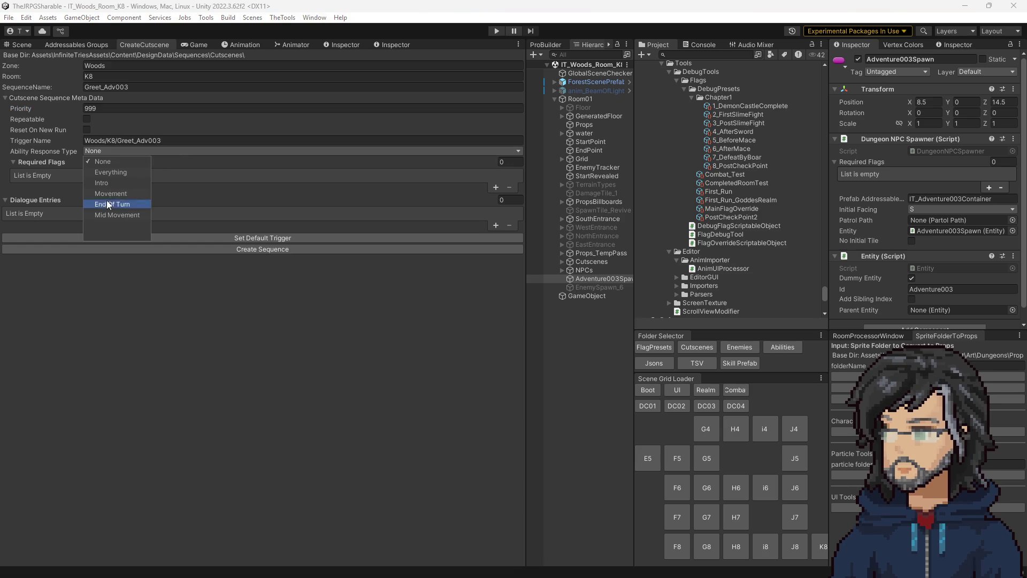
{"action": "left_click", "coordinate": [190, 125]}
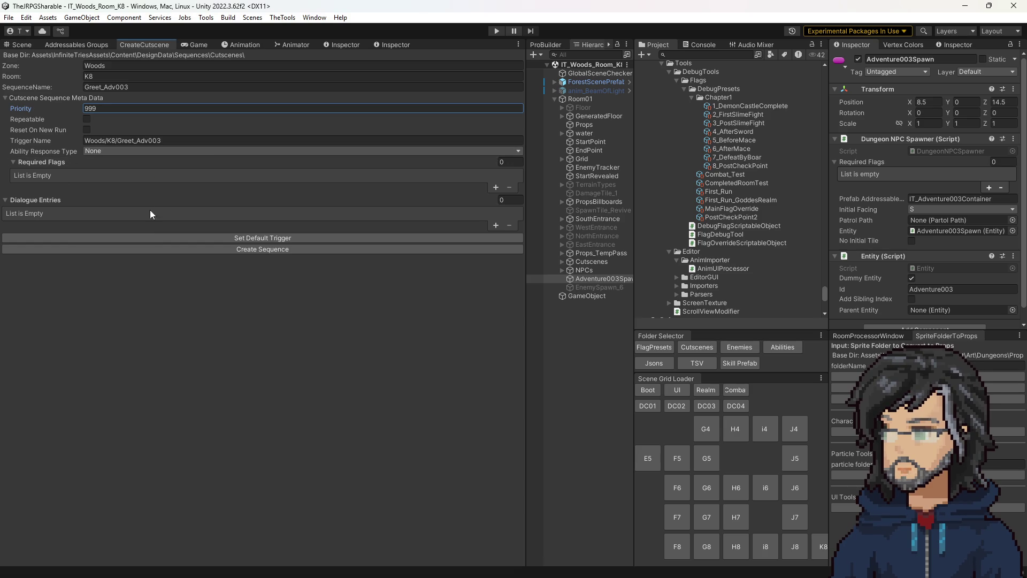
{"action": "left_click", "coordinate": [493, 225]}
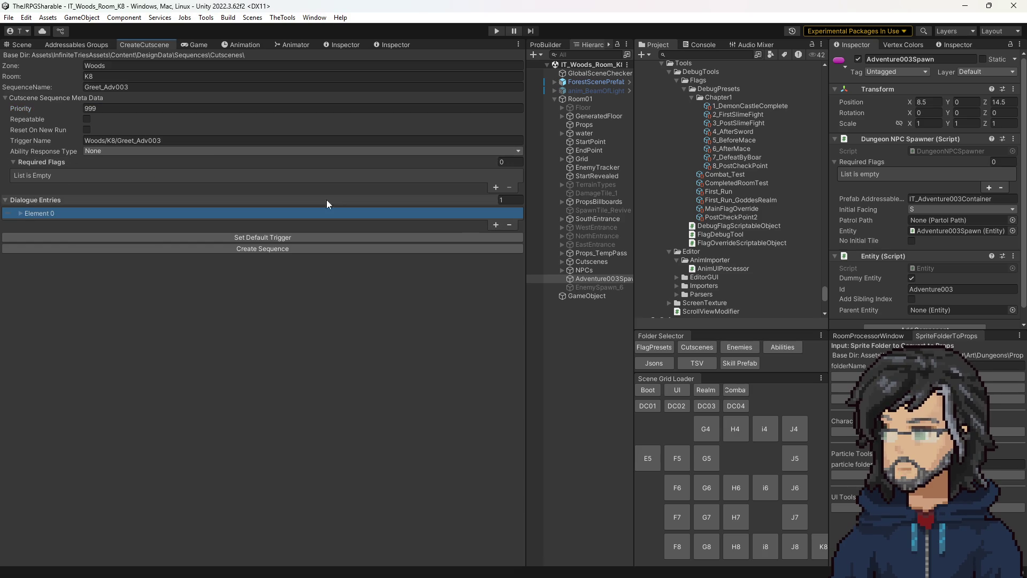
{"action": "left_click", "coordinate": [62, 214]}
Step: Enter character id Adventure003 and review the i4 Injured_Adventure assets for reference
{"action": "left_click", "coordinate": [281, 225]}
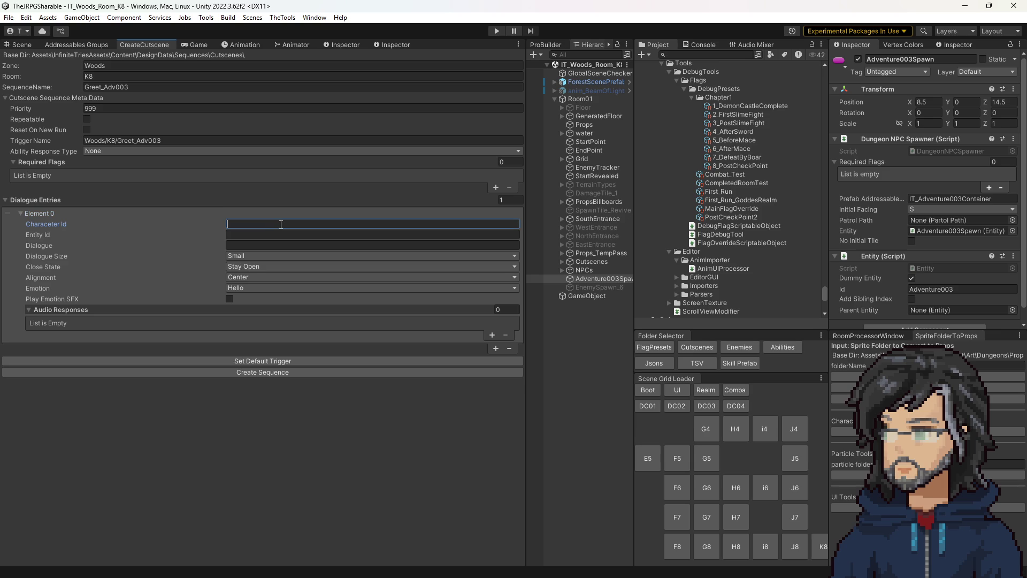
{"action": "type", "text": "Adventure003"}
{"action": "left_click", "coordinate": [699, 346]}
{"action": "scroll", "coordinate": [716, 203], "scroll_direction": "down", "scroll_amount": 8}
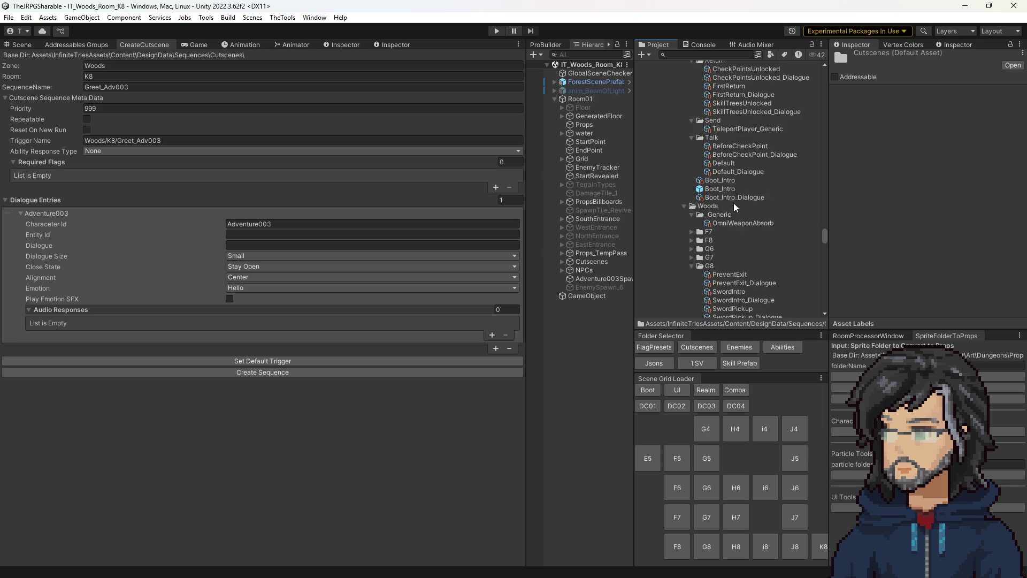
{"action": "scroll", "coordinate": [754, 315], "scroll_direction": "down", "scroll_amount": 5}
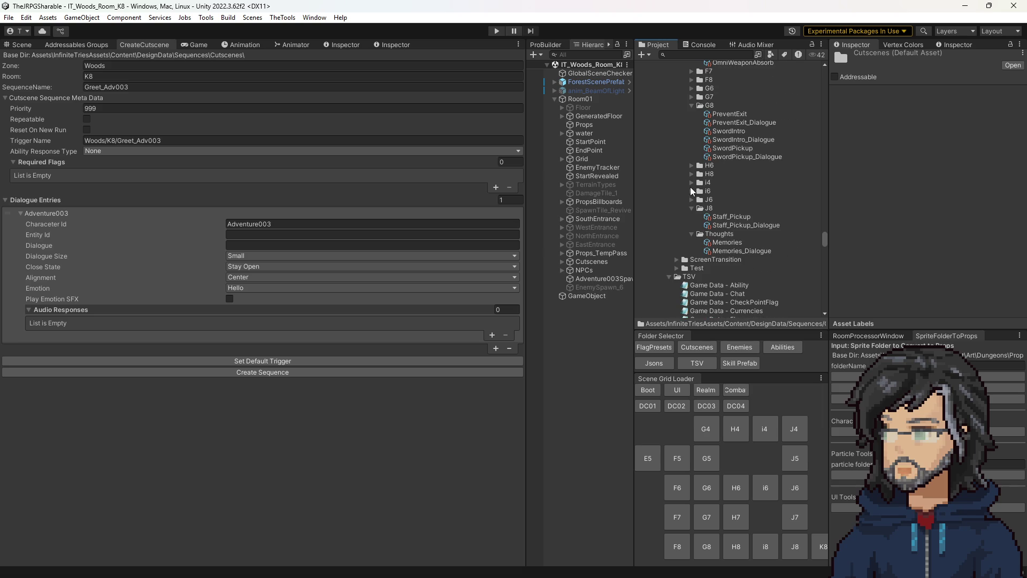
{"action": "left_click", "coordinate": [691, 183]}
{"action": "left_click", "coordinate": [717, 191]}
{"action": "left_click", "coordinate": [741, 200]}
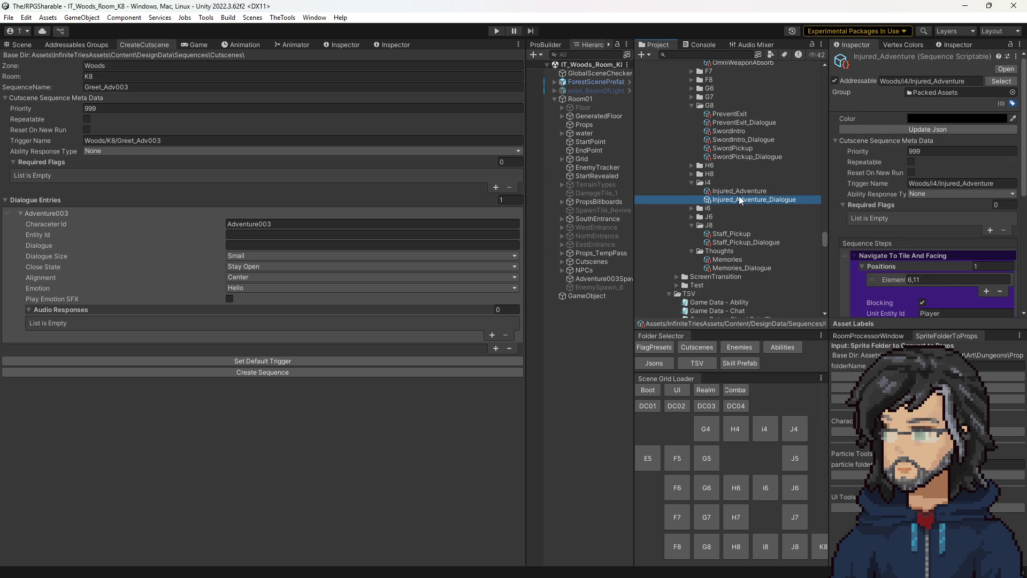
Step: Set dialogue text '..', close state Close Self and alignment Top Center
{"action": "left_click", "coordinate": [287, 224]}
{"action": "left_click", "coordinate": [264, 244]}
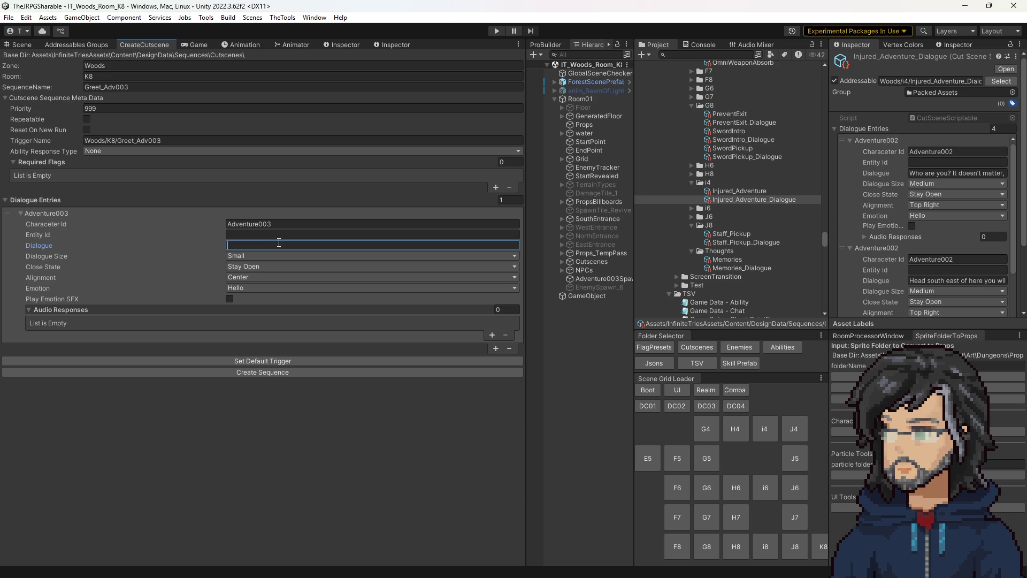
{"action": "type", "text": ".."}
{"action": "left_click", "coordinate": [251, 267]}
{"action": "left_click", "coordinate": [267, 285]}
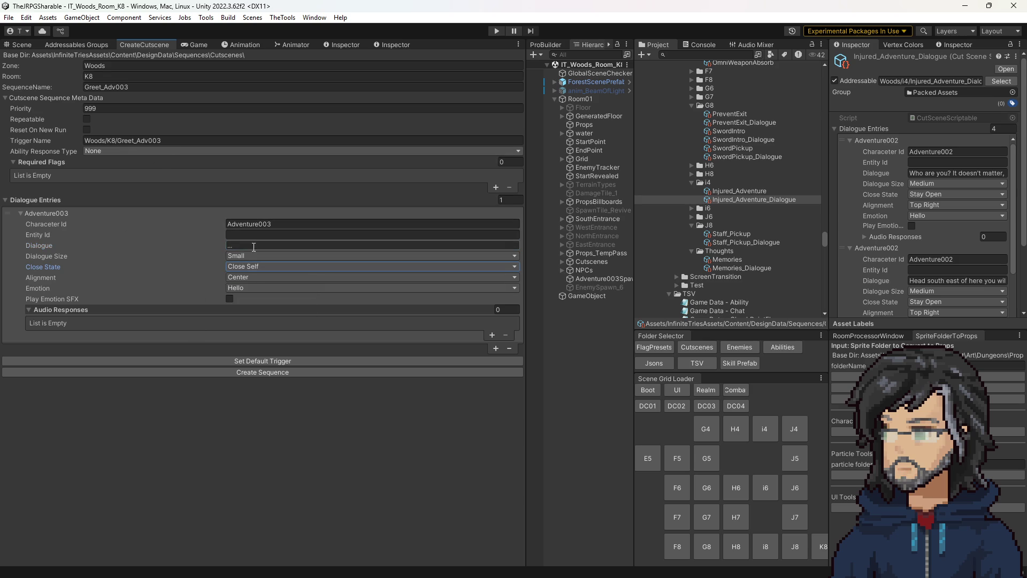
{"action": "left_click", "coordinate": [239, 278]}
{"action": "left_click", "coordinate": [265, 314]}
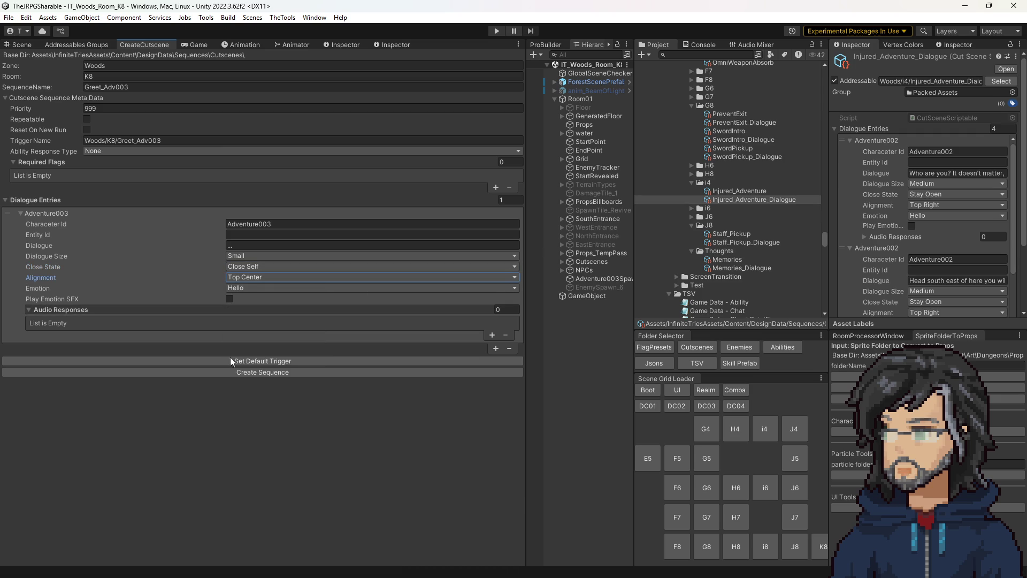
Step: Create the sequence and check Greet_Adv003's trigger name in the K8 cutscene folder
{"action": "left_click", "coordinate": [261, 373]}
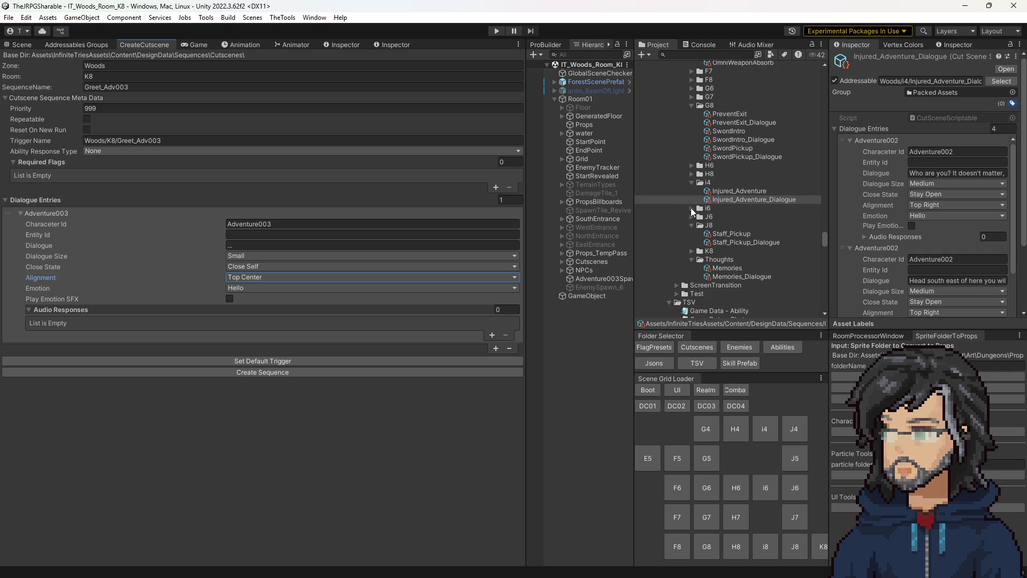
{"action": "left_click", "coordinate": [692, 251]}
{"action": "left_click", "coordinate": [727, 259]}
{"action": "left_click", "coordinate": [948, 184]}
{"action": "left_click", "coordinate": [21, 44]}
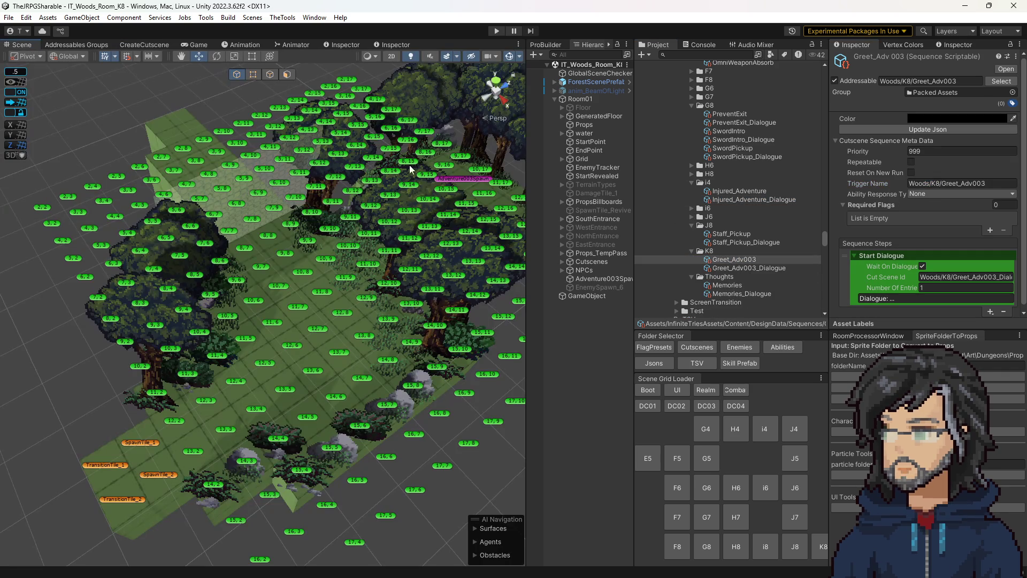
Step: Frame and orbit the view around Adventure003Spawn
{"action": "left_click", "coordinate": [465, 185]}
{"action": "key", "text": "f"}
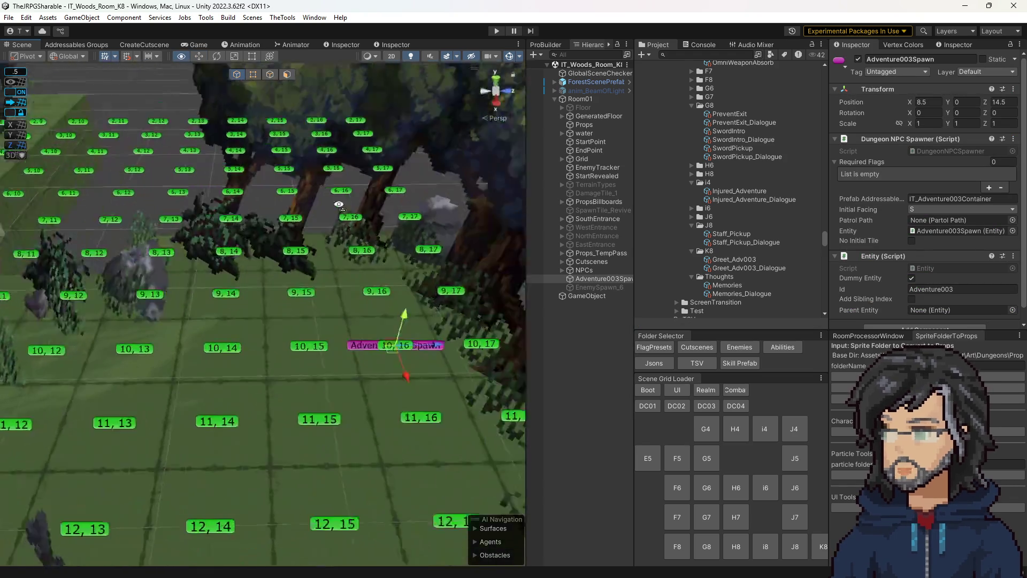
{"action": "left_click_drag", "start_coordinate": [339, 204], "coordinate": [374, 205]}
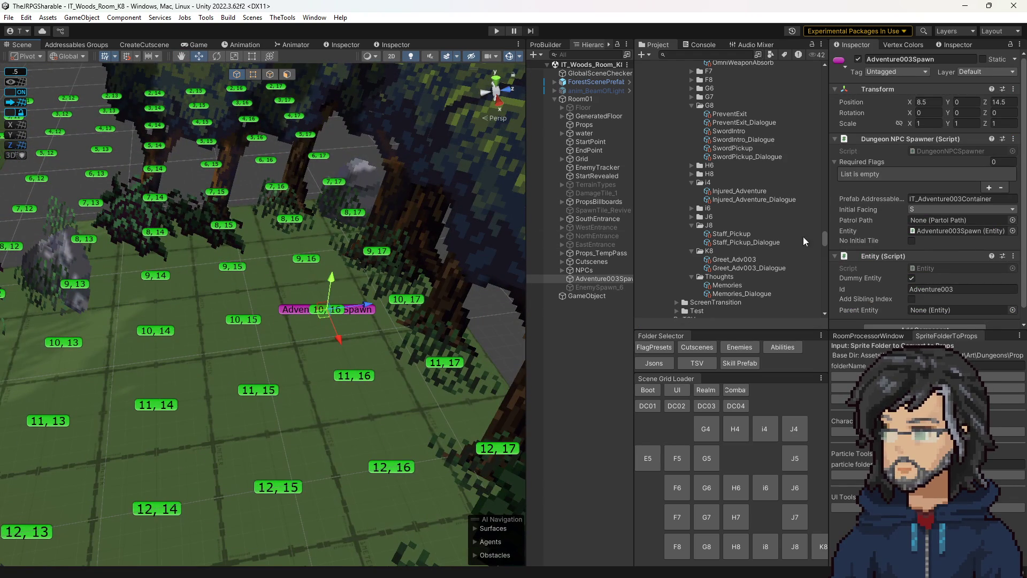
Step: Load the i4 woods room, inspect its Interact[Talk] tile, and show the Cutscenes folder
{"action": "left_click", "coordinate": [760, 434]}
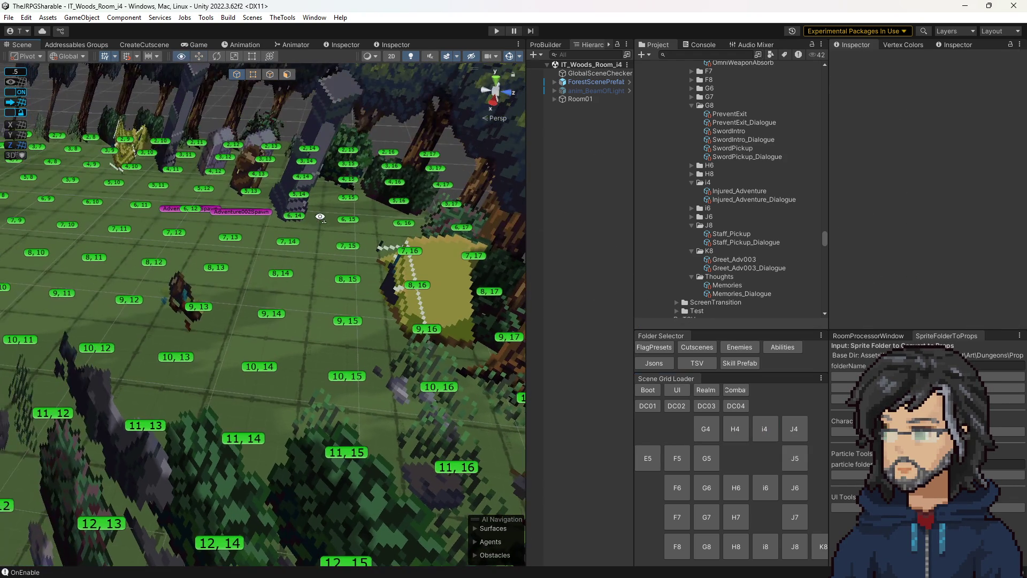
{"action": "scroll", "coordinate": [247, 214], "scroll_direction": "up", "scroll_amount": 5}
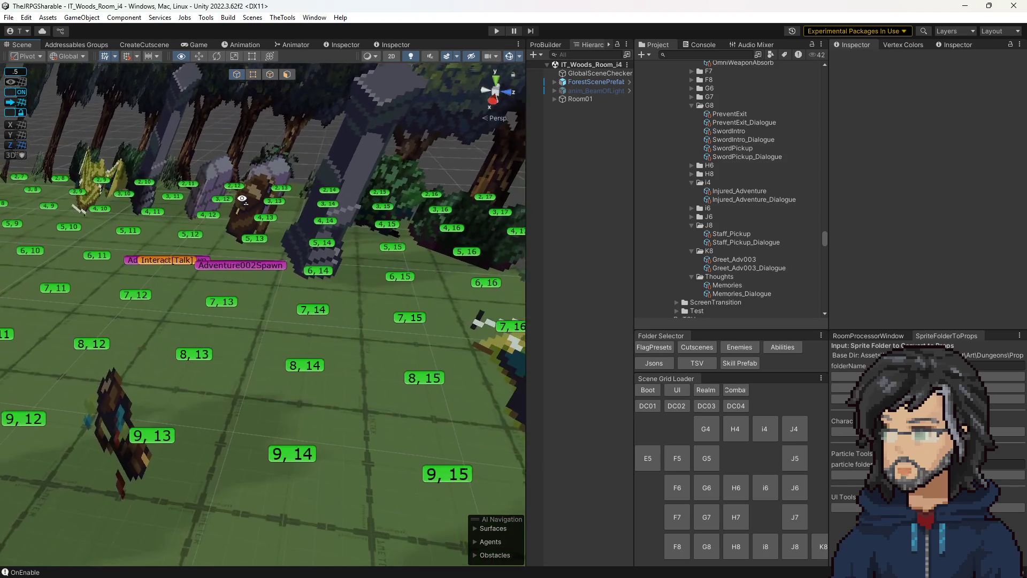
{"action": "scroll", "coordinate": [239, 201], "scroll_direction": "up", "scroll_amount": 2}
{"action": "left_click", "coordinate": [278, 251]}
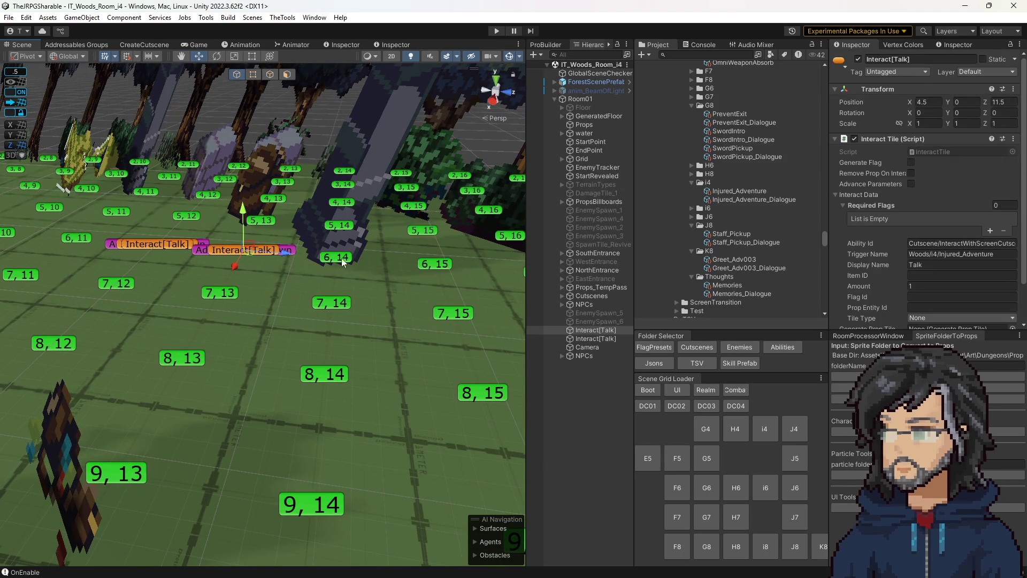
{"action": "scroll", "coordinate": [954, 277], "scroll_direction": "down", "scroll_amount": 2}
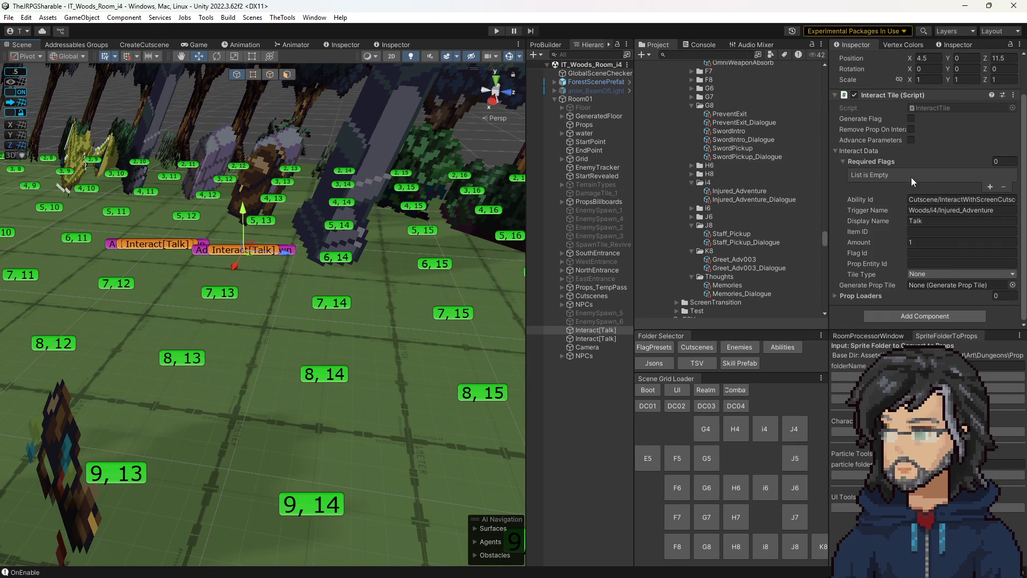
{"action": "left_click", "coordinate": [697, 347]}
{"action": "scroll", "coordinate": [712, 248], "scroll_direction": "down", "scroll_amount": 3}
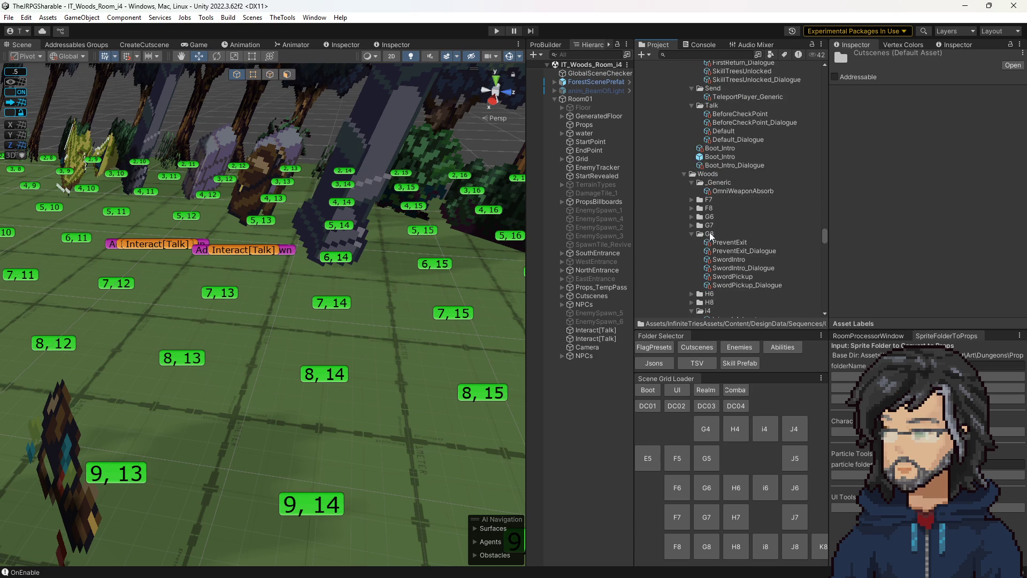
Step: Set the Interact[Talk] tile's Ability Id to Cutscene/LookCutscene
{"action": "left_click", "coordinate": [783, 347]}
{"action": "scroll", "coordinate": [709, 177], "scroll_direction": "down", "scroll_amount": 2}
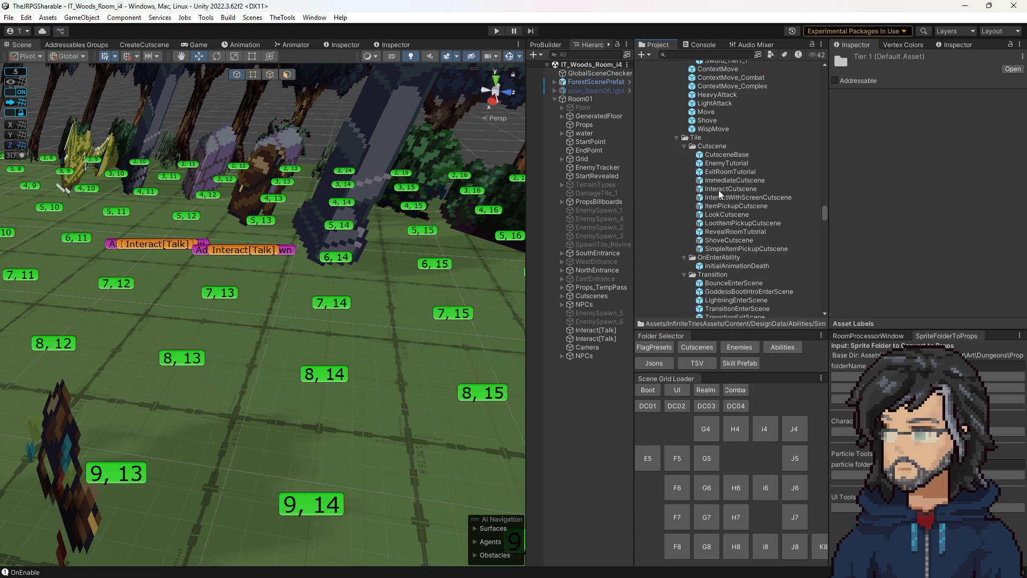
{"action": "left_click", "coordinate": [738, 215]}
{"action": "left_click", "coordinate": [931, 92]}
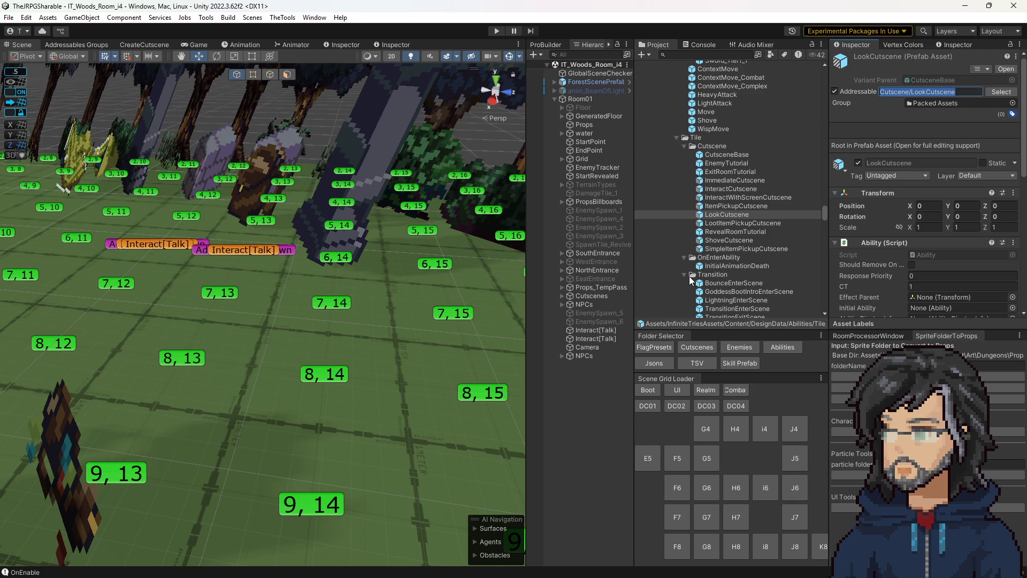
{"action": "left_click", "coordinate": [283, 250]}
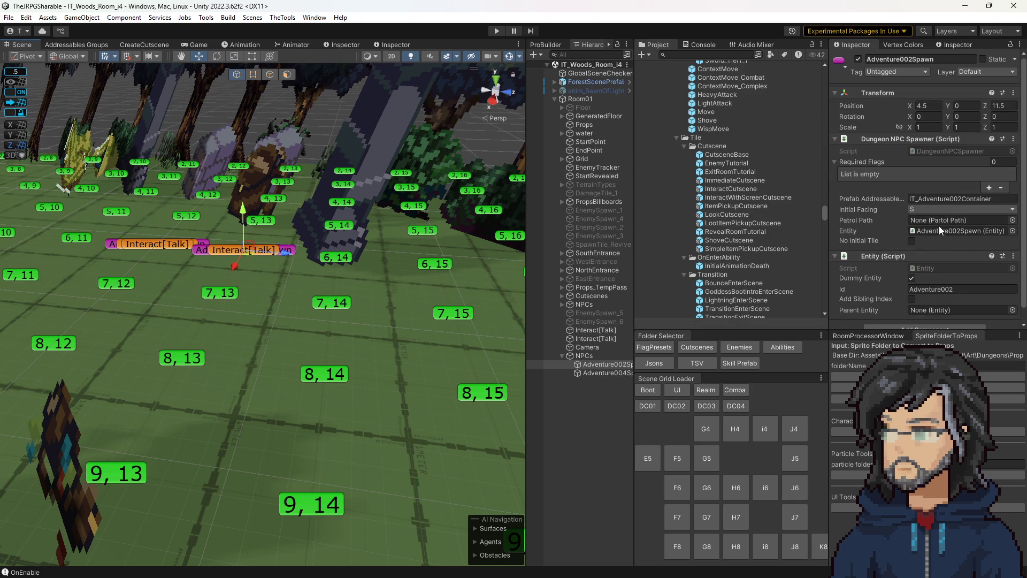
{"action": "left_click", "coordinate": [277, 246]}
{"action": "left_click", "coordinate": [1000, 243]}
{"action": "type", "text": "Cutscene/LookCutscene"}
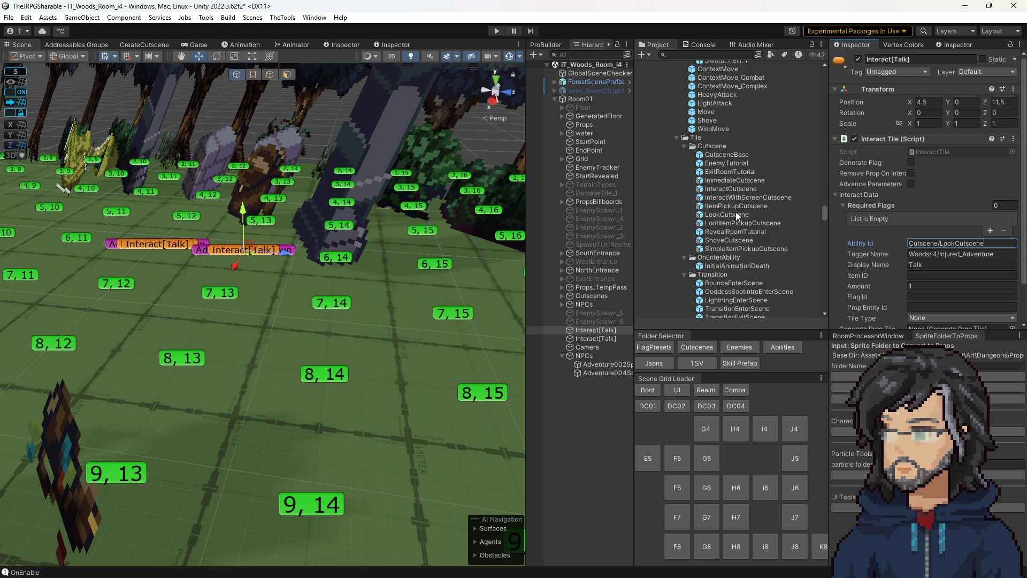
Step: Compare the ImmediateCutscene and InteractWithScreenCutscene prefabs, then open ImmediateCutscene in Prefab Mode
{"action": "left_click", "coordinate": [736, 181]}
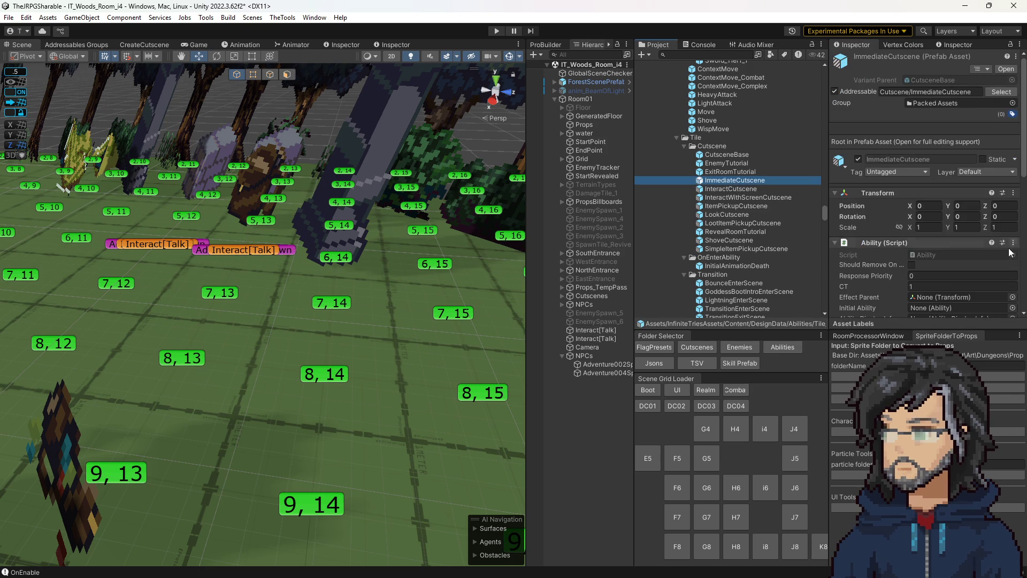
{"action": "left_click", "coordinate": [920, 91]}
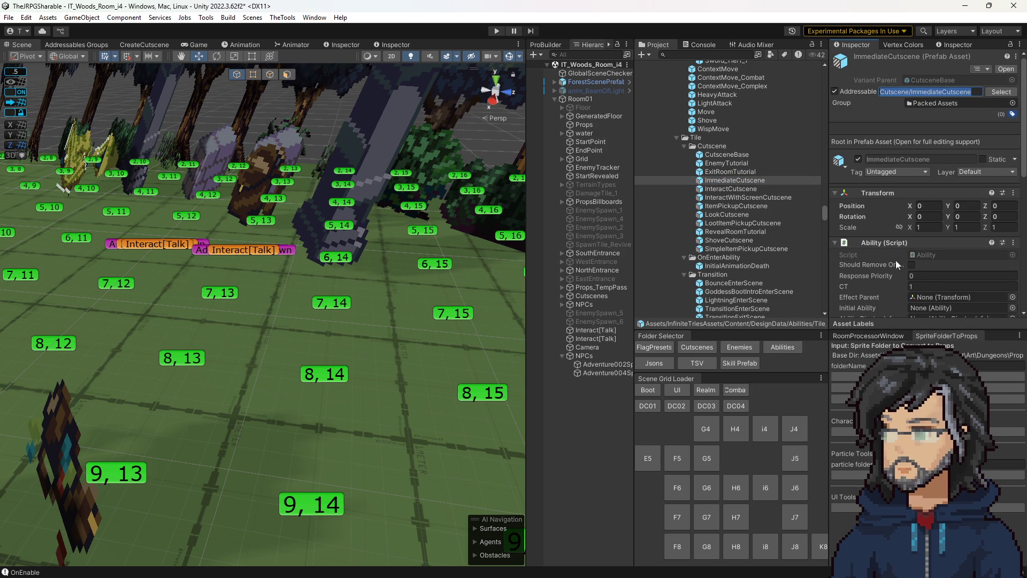
{"action": "left_click", "coordinate": [759, 198]}
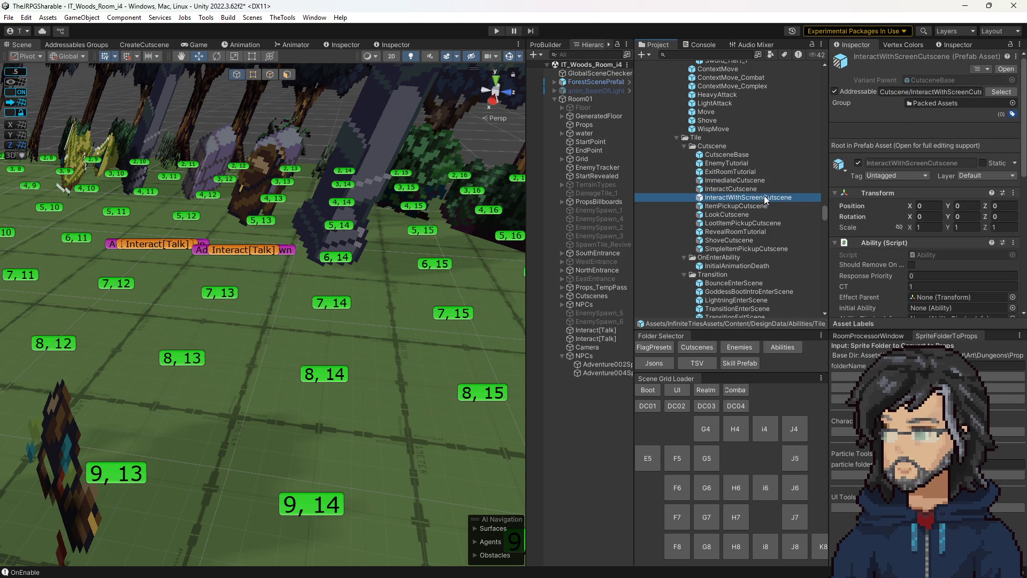
{"action": "scroll", "coordinate": [938, 259], "scroll_direction": "down", "scroll_amount": 5}
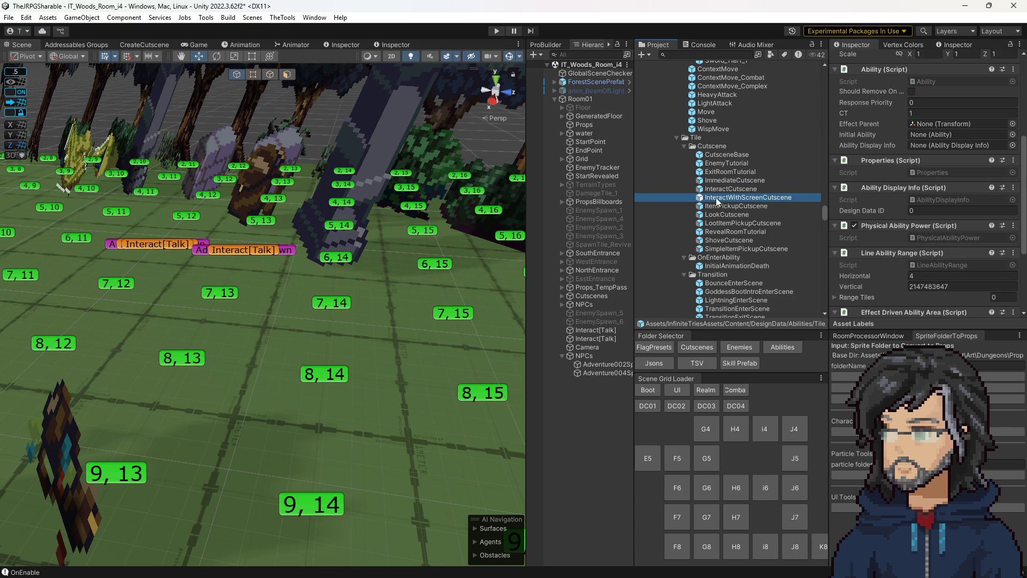
{"action": "double_click", "coordinate": [717, 199]}
{"action": "left_click", "coordinate": [600, 96]}
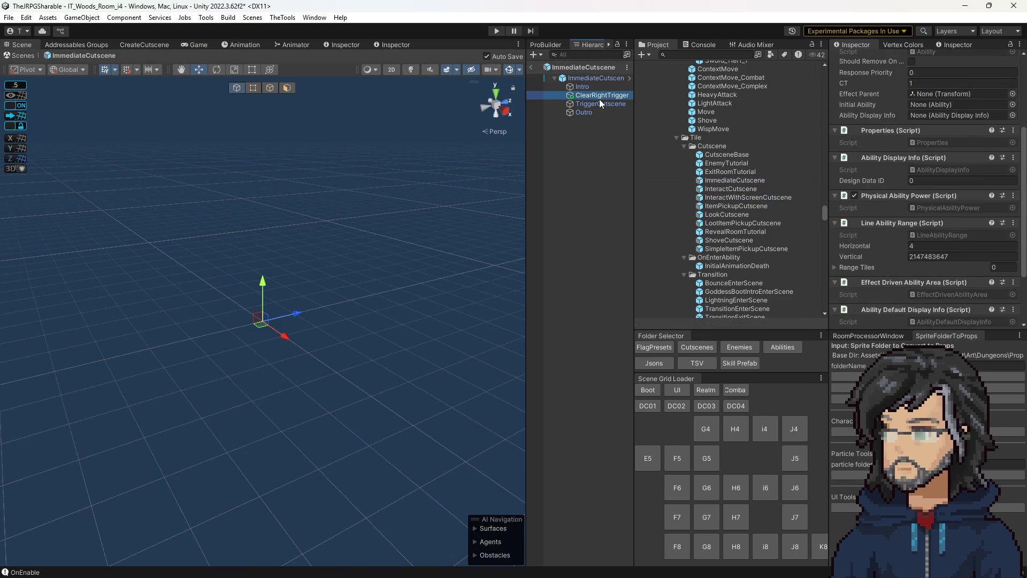
Step: Check the TriggerCutscene part, exit Prefab Mode, and copy ImmediateCutscene's address
{"action": "left_click", "coordinate": [599, 105]}
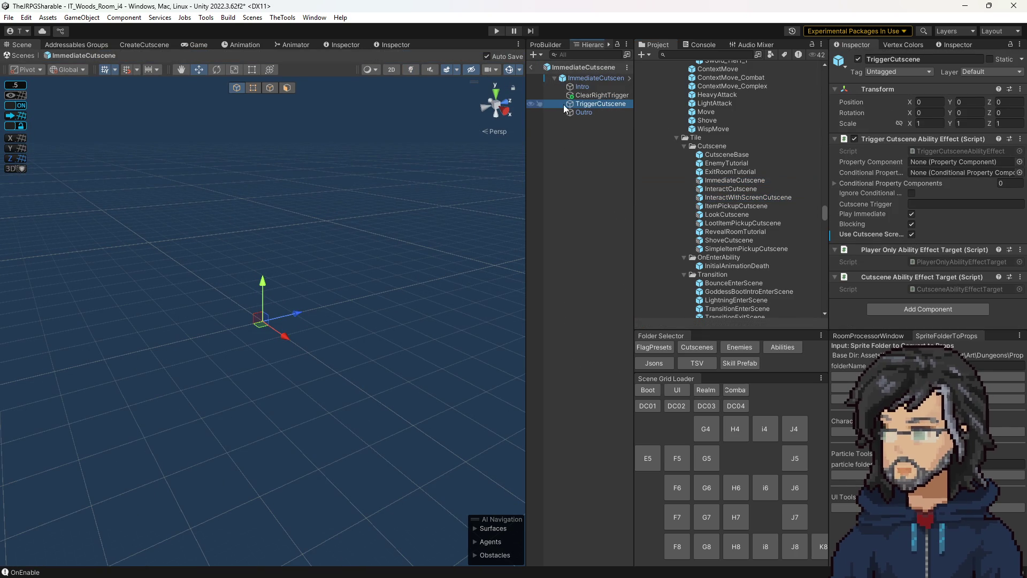
{"action": "left_click", "coordinate": [532, 68]}
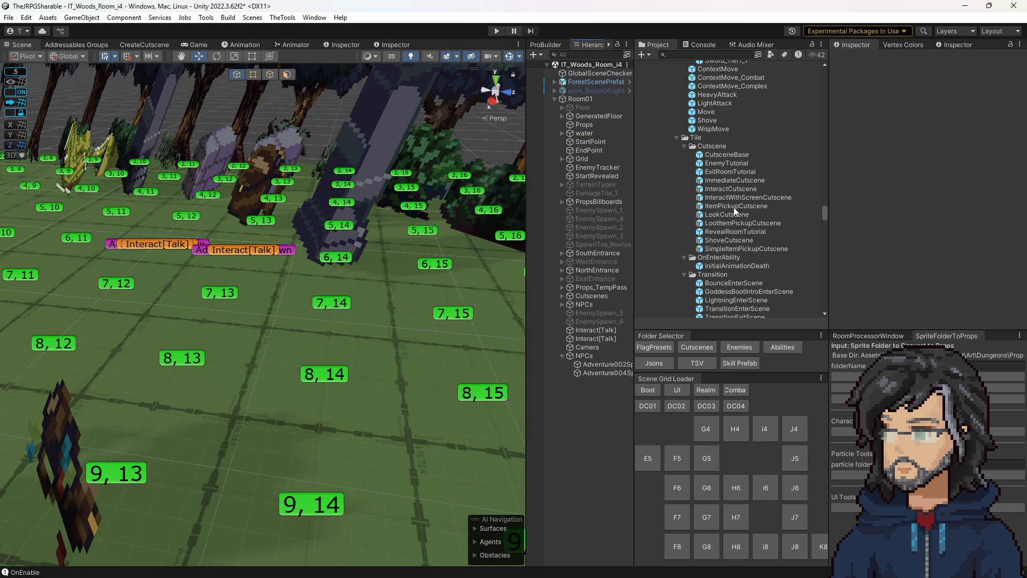
{"action": "left_click", "coordinate": [731, 181]}
{"action": "left_click", "coordinate": [910, 91]}
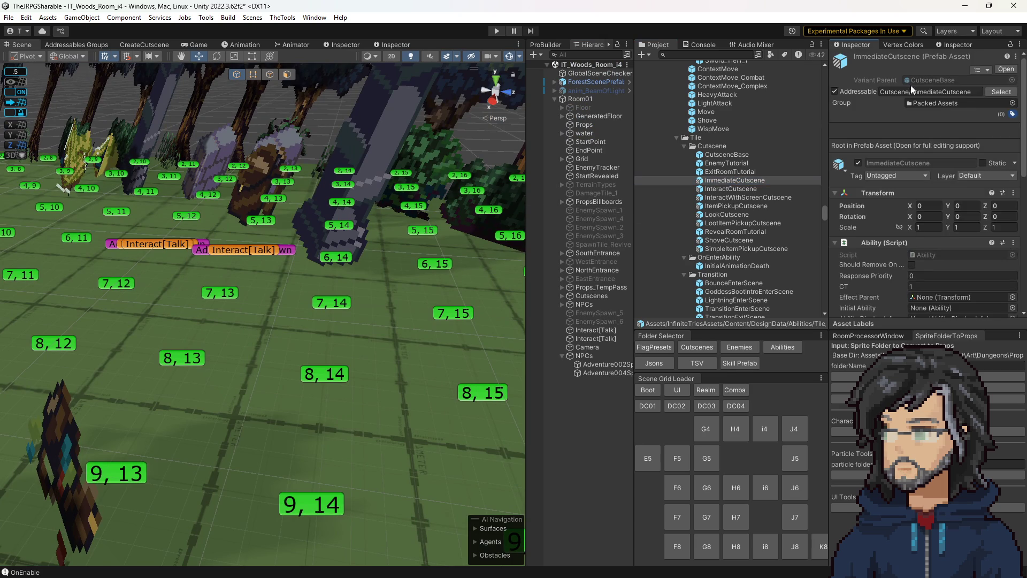
Step: Paste Cutscene/ImmediateCutscene into the Ability Id of both Interact[Talk] tiles
{"action": "left_click", "coordinate": [268, 252]}
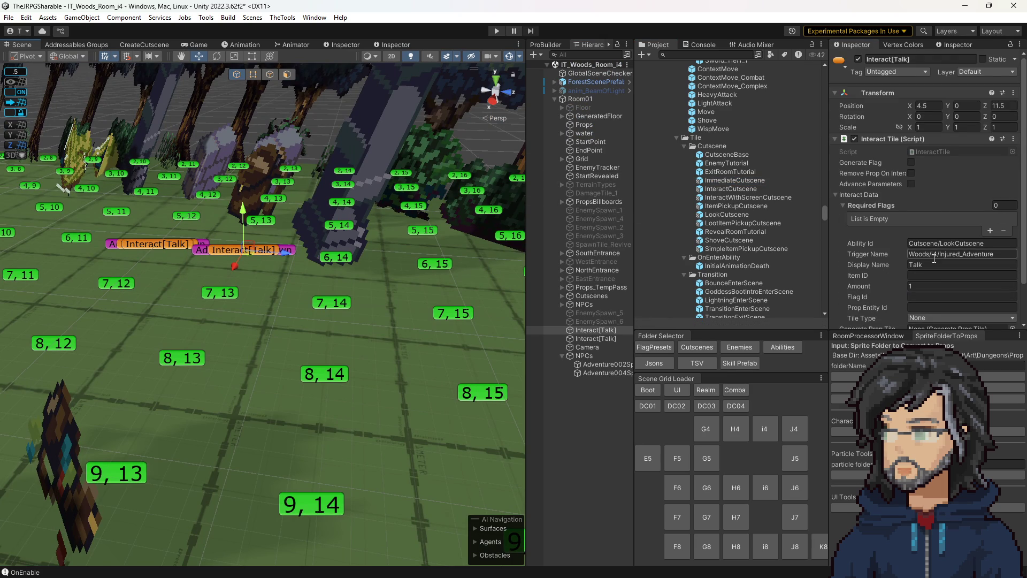
{"action": "left_click", "coordinate": [947, 243]}
{"action": "type", "text": "Cutscene/ImmediateCutscene"}
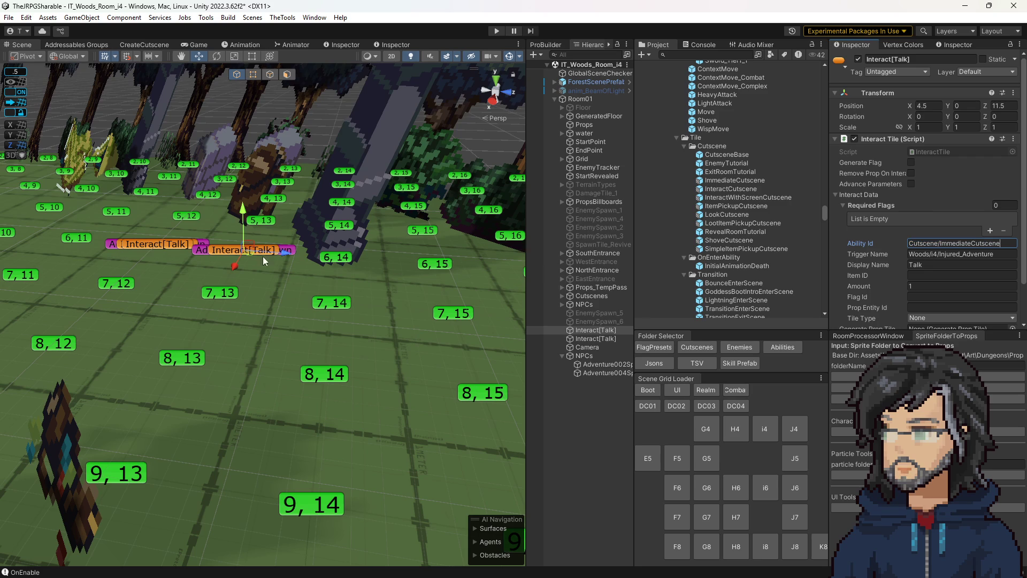
{"action": "left_click", "coordinate": [209, 247]}
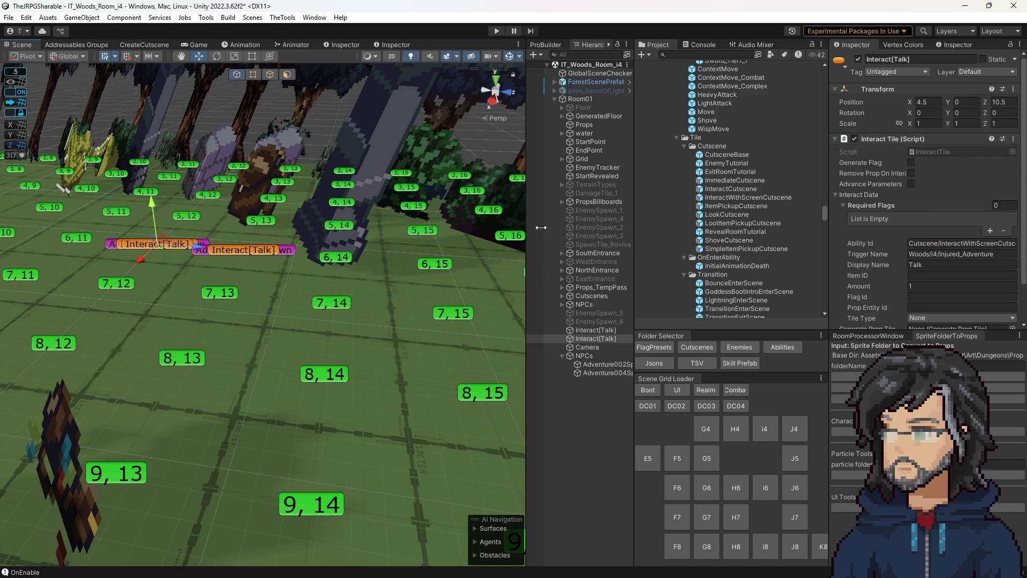
{"action": "left_click", "coordinate": [969, 245]}
{"action": "type", "text": "Cutscene/ImmediateCutscene"}
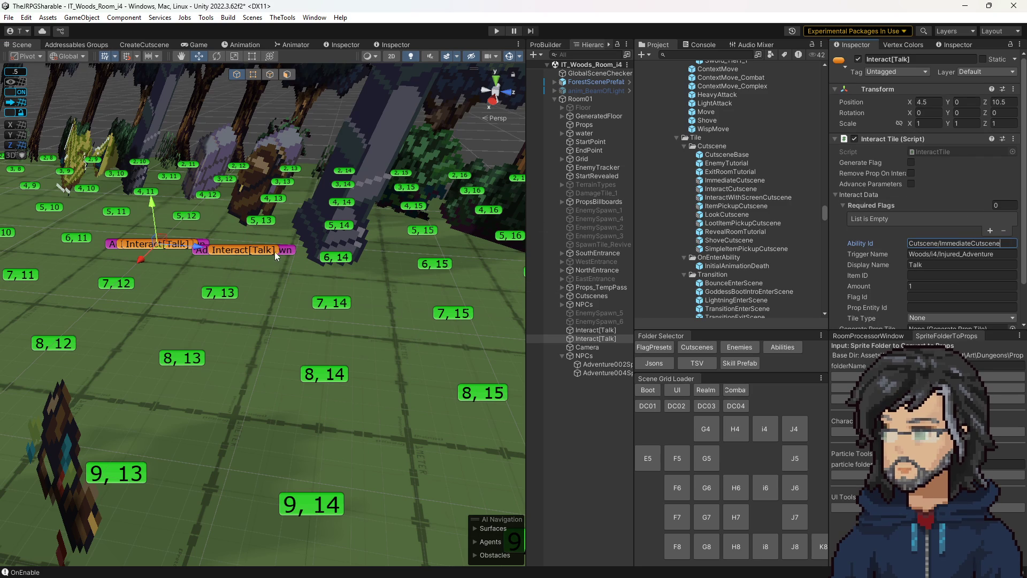
{"action": "left_click", "coordinate": [275, 252]}
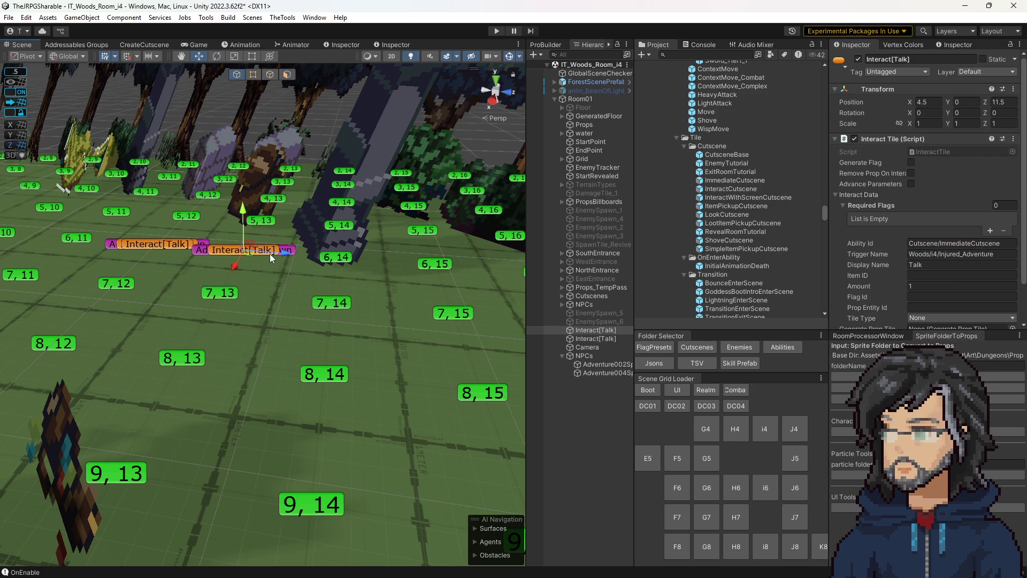
Step: Save i4, load K8, and paste Interact[Talk] under Room01 at 8.5, 0, 14.5
{"action": "left_click", "coordinate": [818, 548]}
{"action": "left_click", "coordinate": [497, 317]}
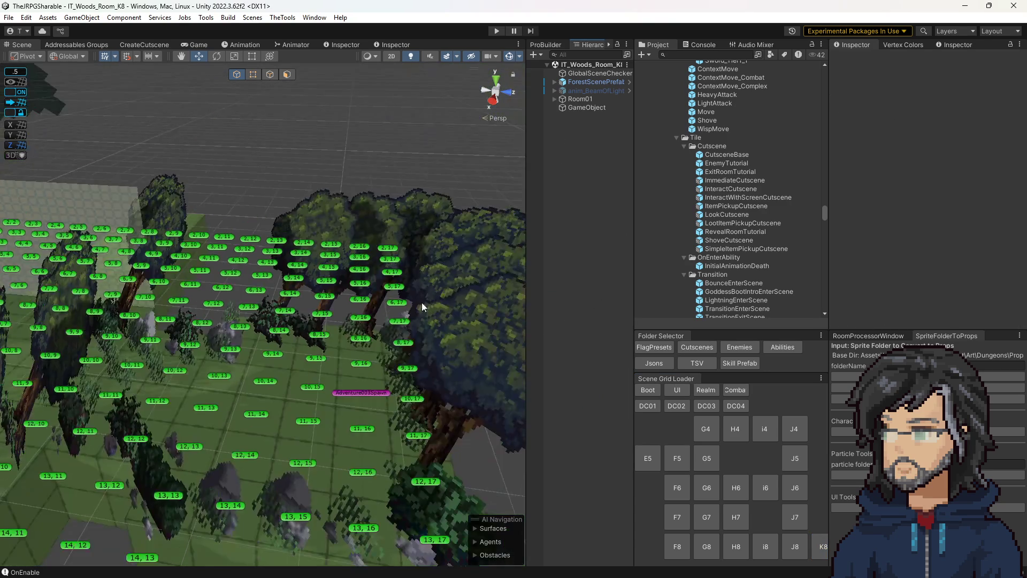
{"action": "key", "text": "ctrl+v"}
{"action": "left_click", "coordinate": [574, 107]}
{"action": "key", "text": "Delete"}
{"action": "left_click_drag", "start_coordinate": [579, 110], "coordinate": [582, 99]}
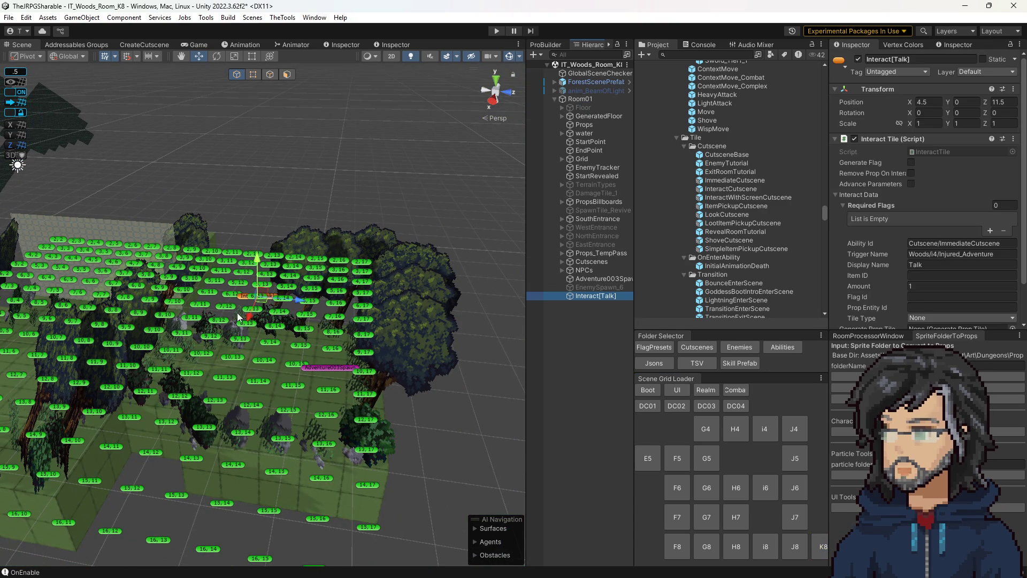
{"action": "left_click_drag", "start_coordinate": [265, 299], "coordinate": [329, 368]}
{"action": "left_click_drag", "start_coordinate": [375, 402], "coordinate": [380, 409]}
Step: Set the tile's Trigger Name to Woods/K8/Greet_Adv003 from the sequence's address
{"action": "scroll", "coordinate": [380, 408], "scroll_direction": "up", "scroll_amount": 5}
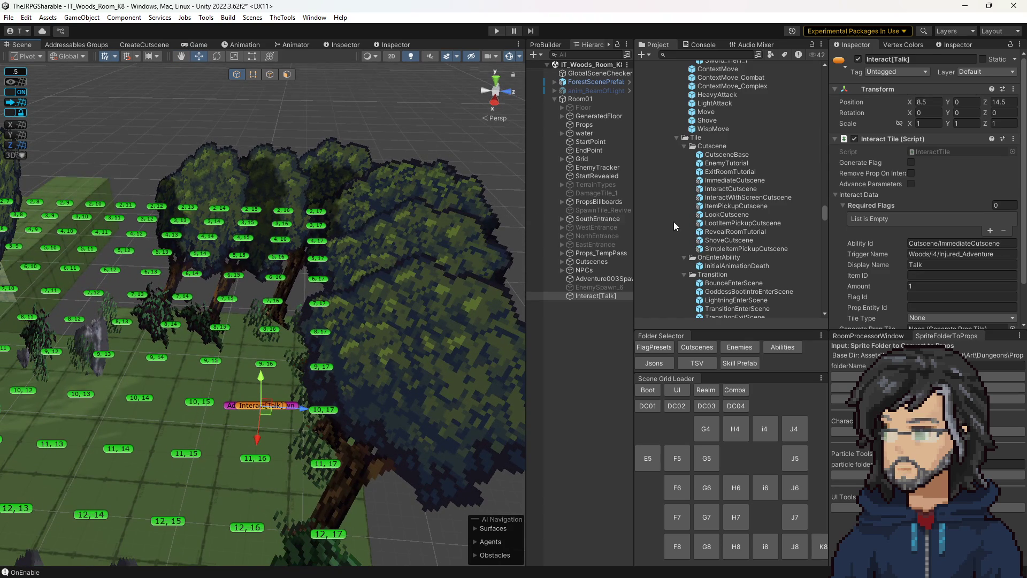
{"action": "left_click", "coordinate": [697, 347]}
{"action": "scroll", "coordinate": [728, 206], "scroll_direction": "down", "scroll_amount": 10}
{"action": "scroll", "coordinate": [727, 233], "scroll_direction": "down", "scroll_amount": 8}
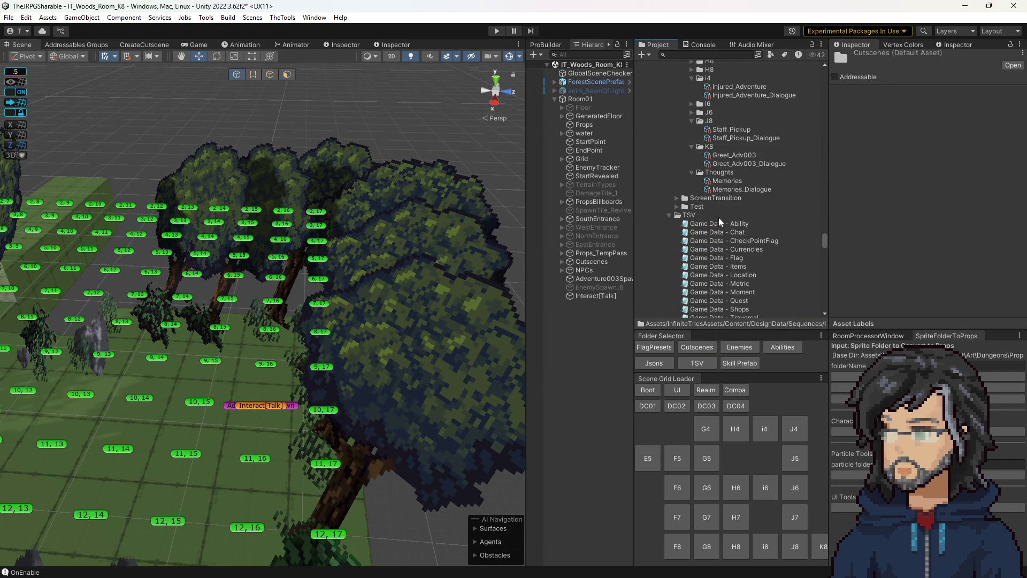
{"action": "left_click", "coordinate": [723, 155]}
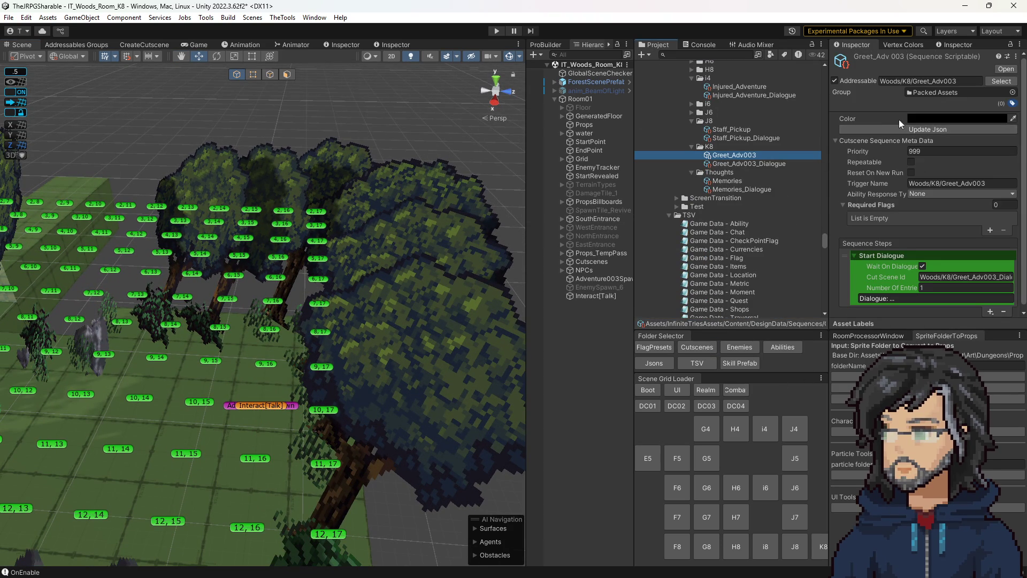
{"action": "left_click", "coordinate": [926, 84]}
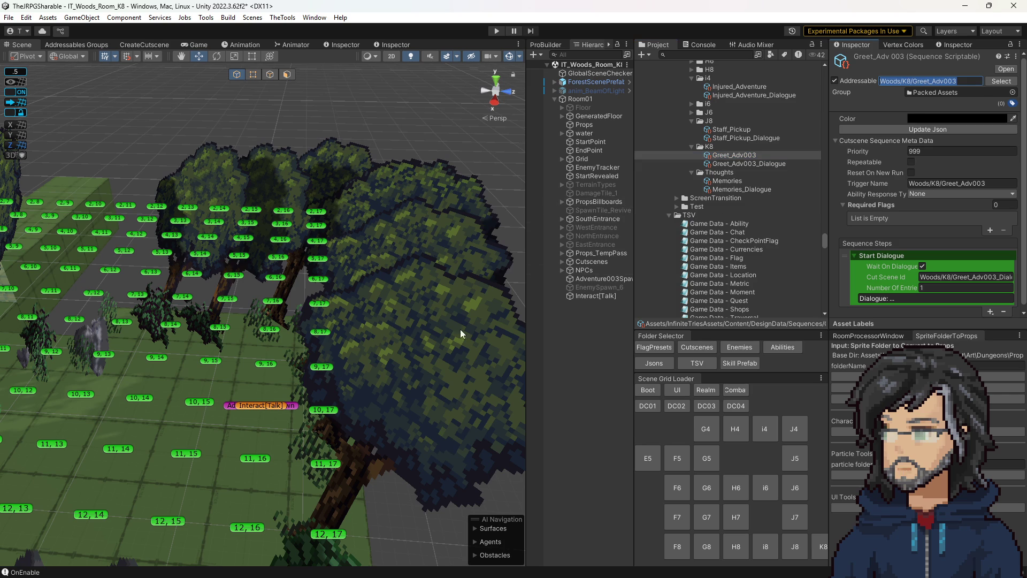
{"action": "left_click", "coordinate": [262, 405]}
{"action": "left_click", "coordinate": [972, 254]}
{"action": "key", "text": "ctrl+a"}
{"action": "type", "text": "Woods/K8/Greet_Adv003"}
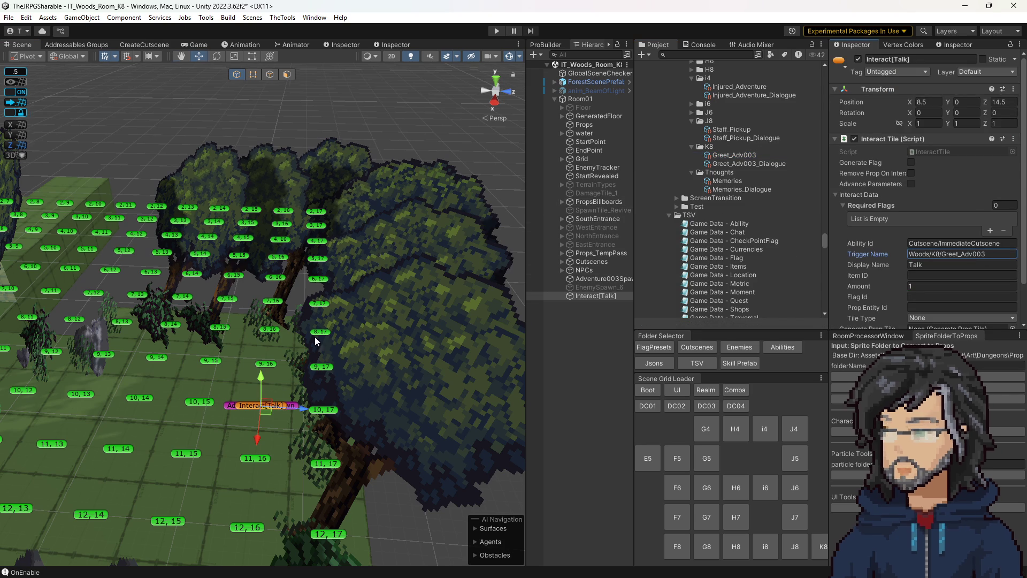
{"action": "left_click_drag", "start_coordinate": [406, 300], "coordinate": [517, 351]}
{"action": "scroll", "coordinate": [371, 290], "scroll_direction": "up", "scroll_amount": 5}
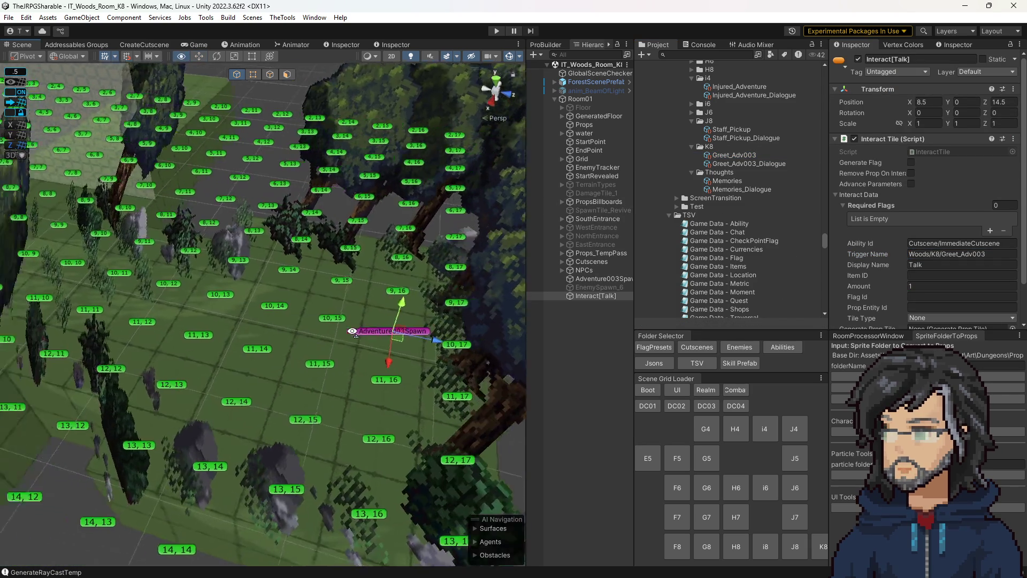
{"action": "scroll", "coordinate": [915, 261], "scroll_direction": "down", "scroll_amount": 2}
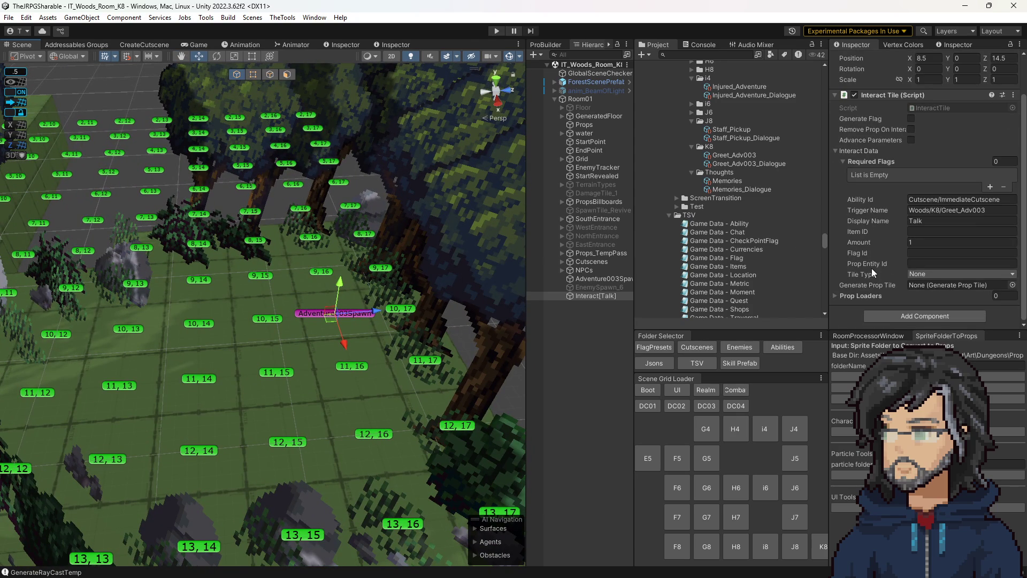
{"action": "scroll", "coordinate": [324, 305], "scroll_direction": "down", "scroll_amount": 3}
{"action": "mouse_move", "coordinate": [323, 305]}
{"action": "left_mouse_down"}
{"action": "mouse_move", "coordinate": [316, 300]}
{"action": "mouse_move", "coordinate": [335, 302]}
{"action": "left_mouse_up"}
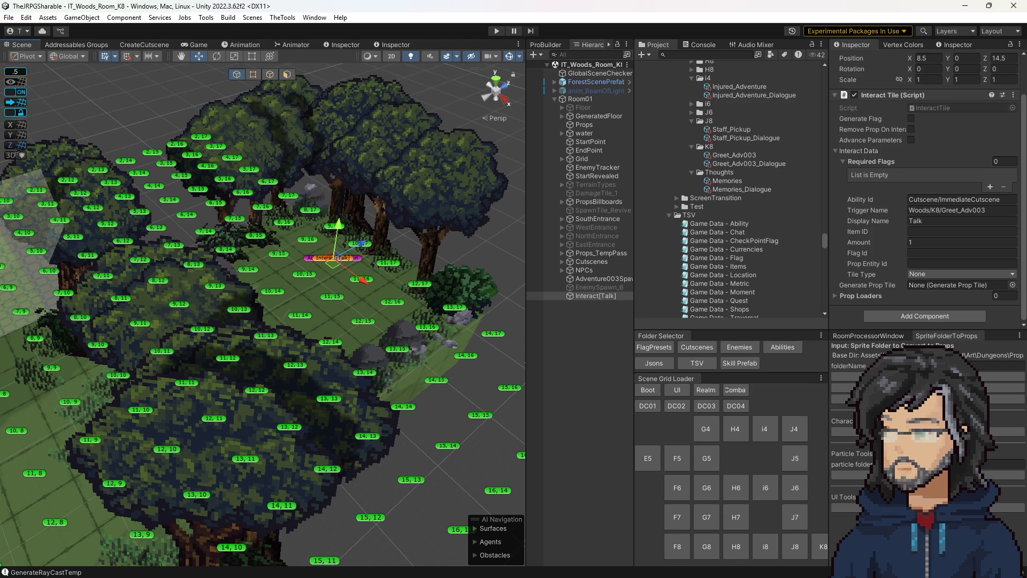
Step: Add a required flag Woods/i4/Injured_Adventure with status Completed to the cutscene form
{"action": "left_click", "coordinate": [143, 45]}
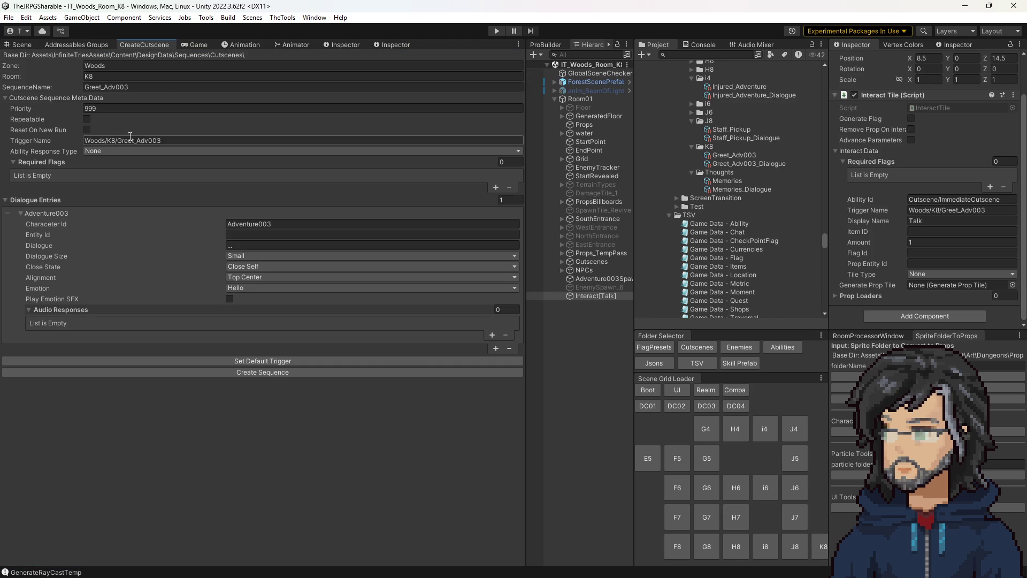
{"action": "left_click", "coordinate": [495, 186]}
{"action": "scroll", "coordinate": [765, 198], "scroll_direction": "up", "scroll_amount": 6}
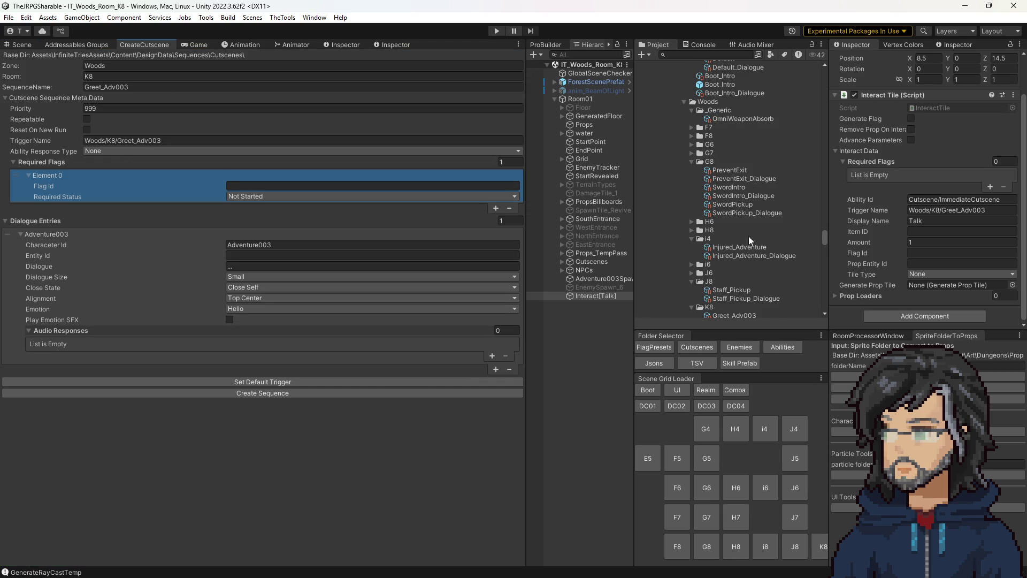
{"action": "left_click", "coordinate": [728, 246]}
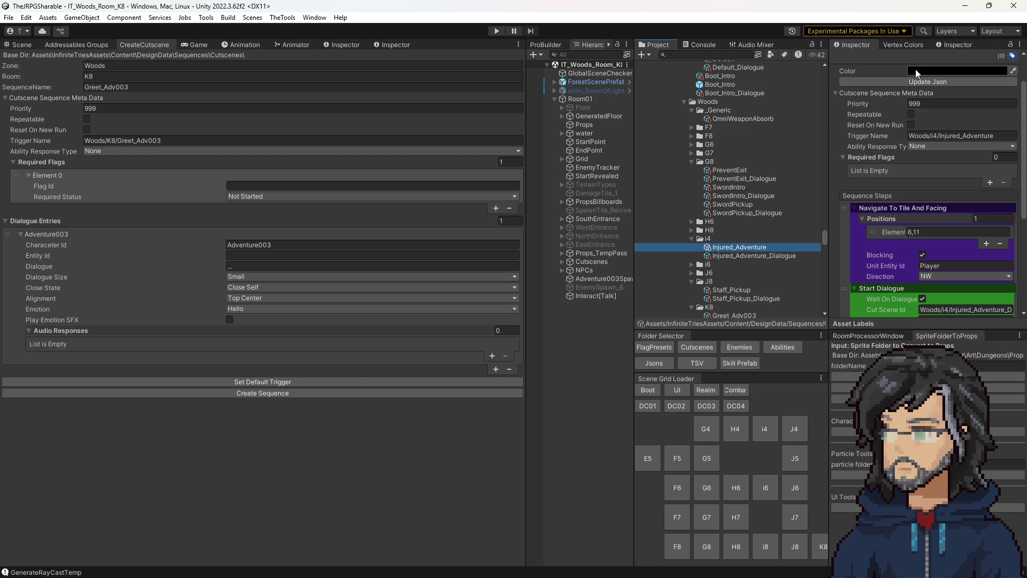
{"action": "scroll", "coordinate": [940, 129], "scroll_direction": "up", "scroll_amount": 2}
{"action": "left_click", "coordinate": [931, 77]}
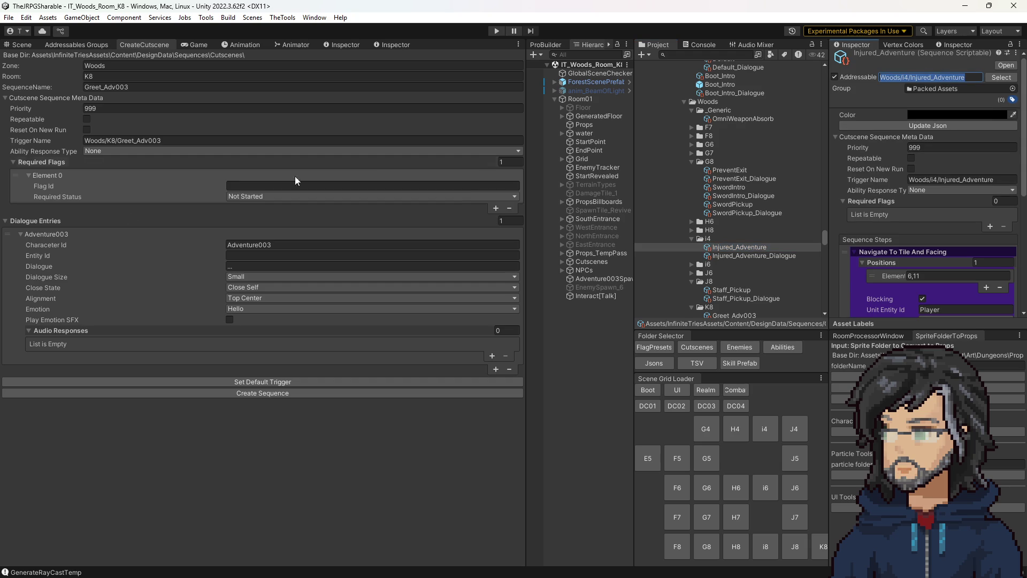
{"action": "left_click", "coordinate": [265, 186]}
{"action": "type", "text": "Woods/i4/Injured_Adventure"}
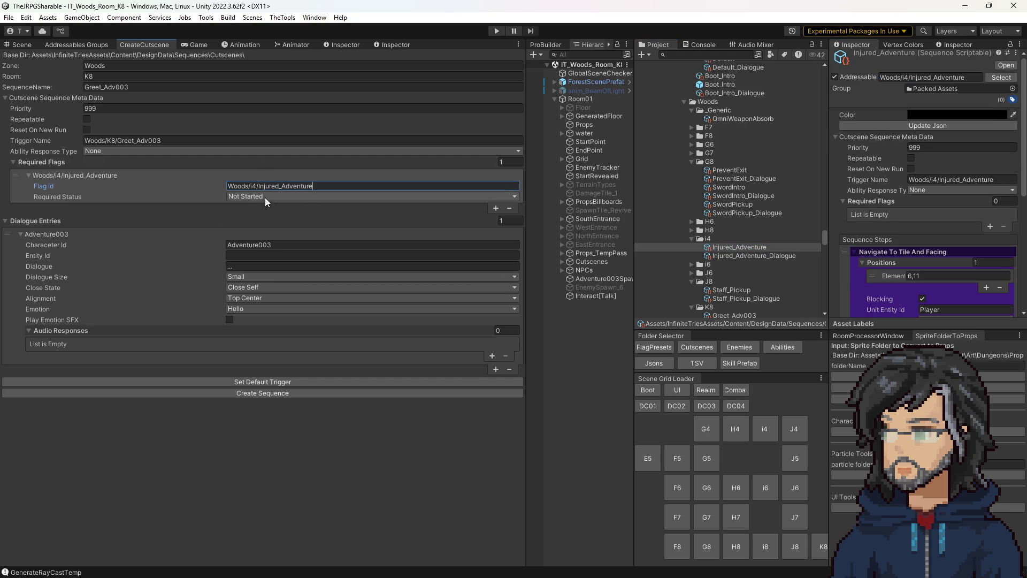
{"action": "left_click", "coordinate": [266, 196]}
{"action": "left_click", "coordinate": [270, 231]}
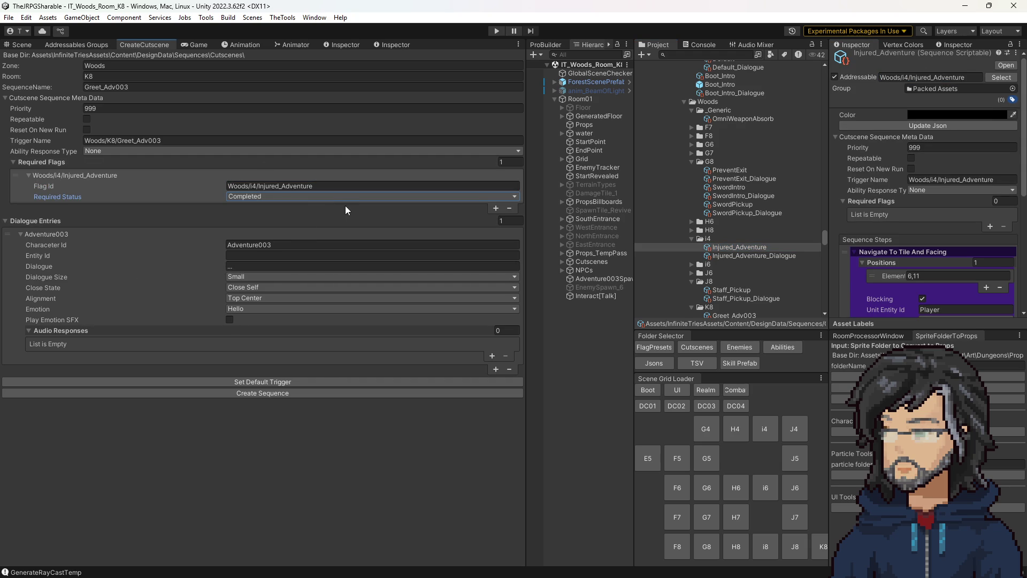
Step: Load the i4 woods room from the Scene Grid Loader
{"action": "scroll", "coordinate": [925, 254], "scroll_direction": "down", "scroll_amount": 5}
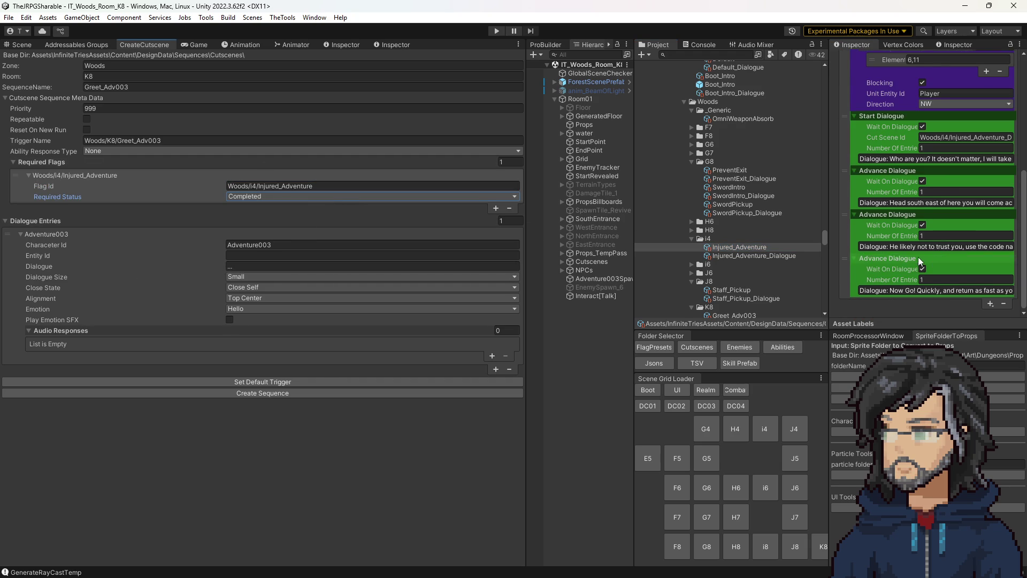
{"action": "scroll", "coordinate": [920, 260], "scroll_direction": "up", "scroll_amount": 5}
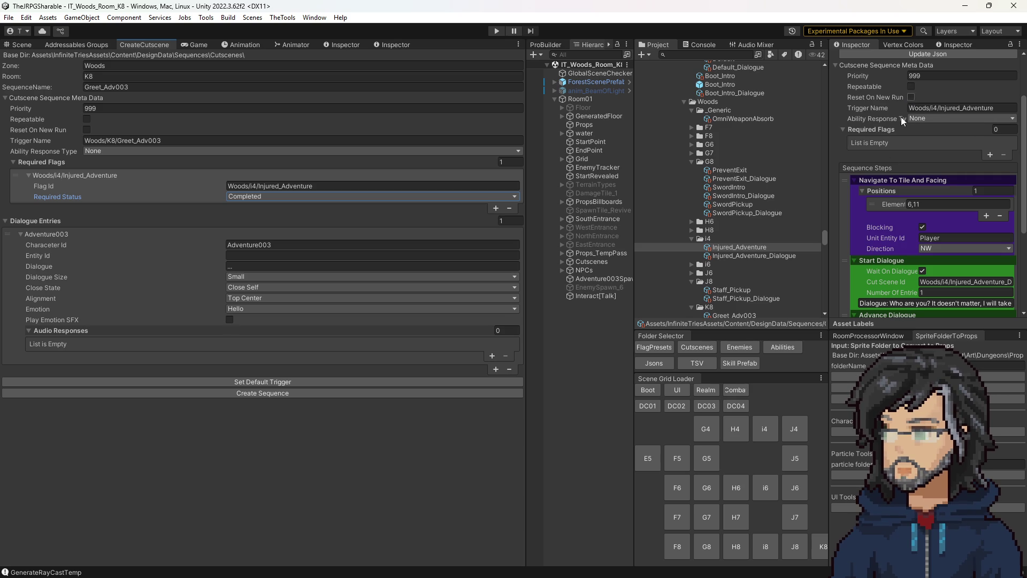
{"action": "left_click", "coordinate": [765, 429]}
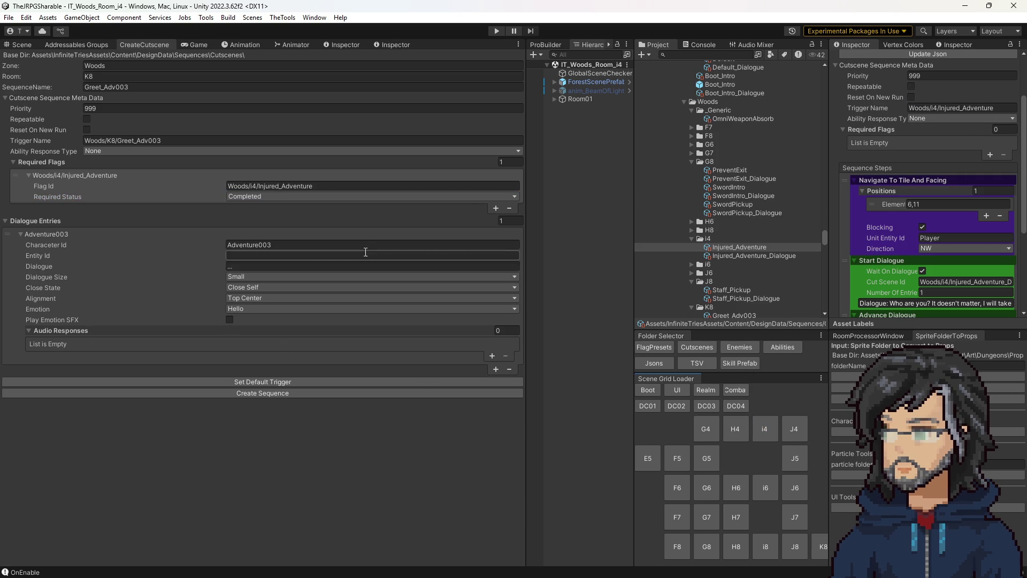
{"action": "left_click", "coordinate": [30, 45]}
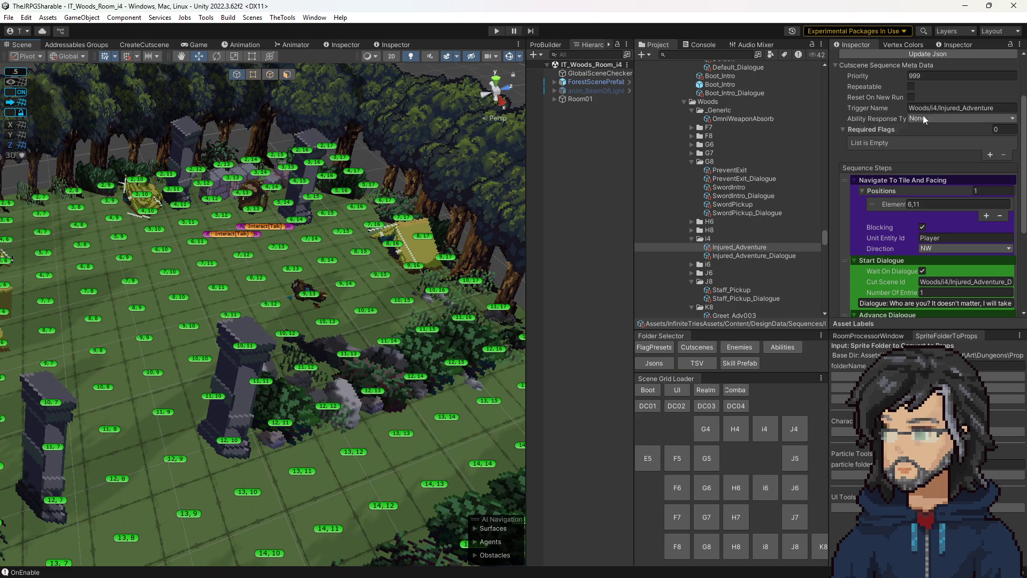
{"action": "left_click", "coordinate": [911, 96]}
{"action": "scroll", "coordinate": [936, 217], "scroll_direction": "down", "scroll_amount": 5}
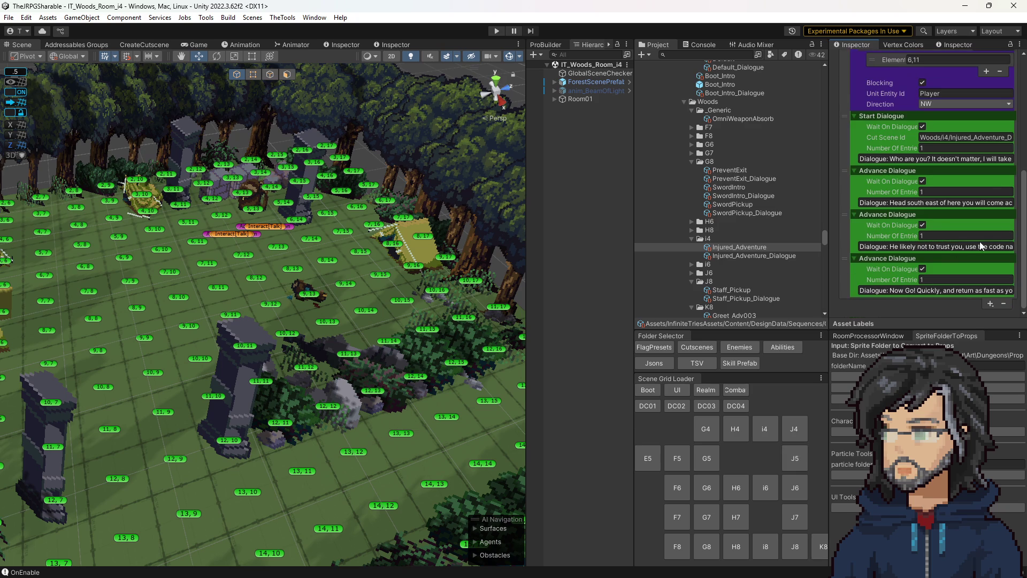
{"action": "scroll", "coordinate": [939, 211], "scroll_direction": "up", "scroll_amount": 8}
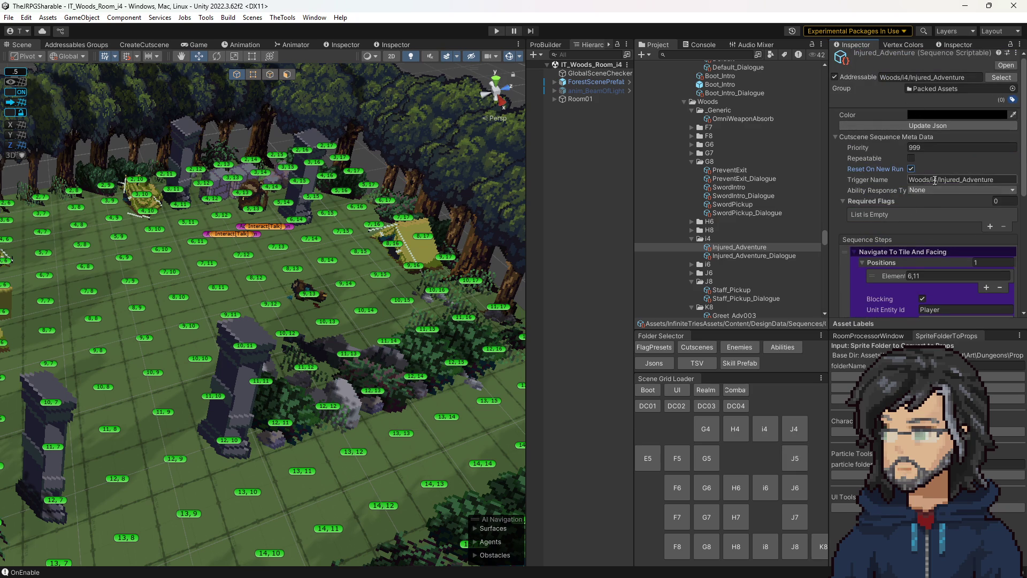
{"action": "scroll", "coordinate": [944, 203], "scroll_direction": "down", "scroll_amount": 8}
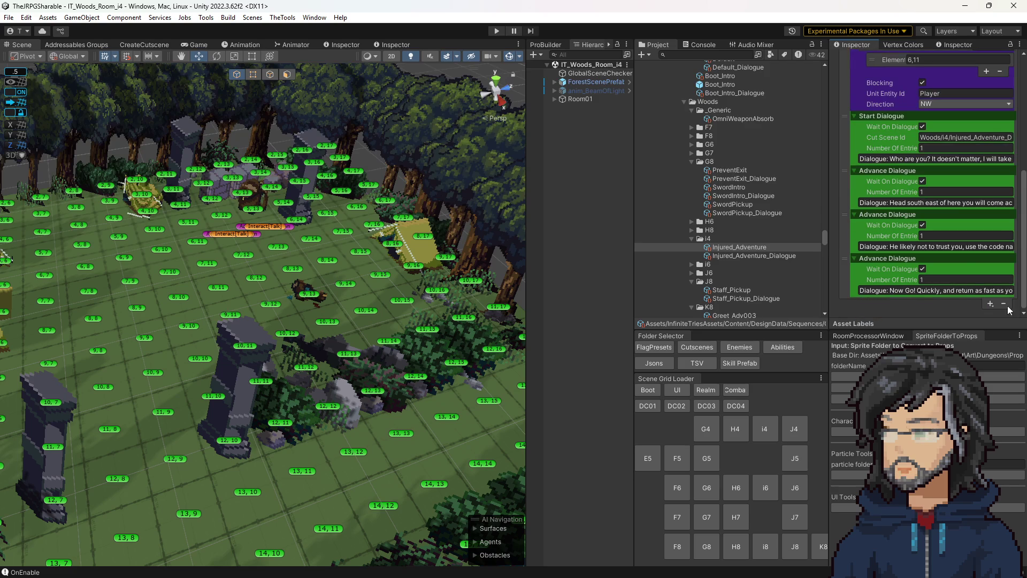
Step: Append a Backend > SetFlagSequenceStep to Injured_Adventure's sequence steps
{"action": "left_click", "coordinate": [991, 304]}
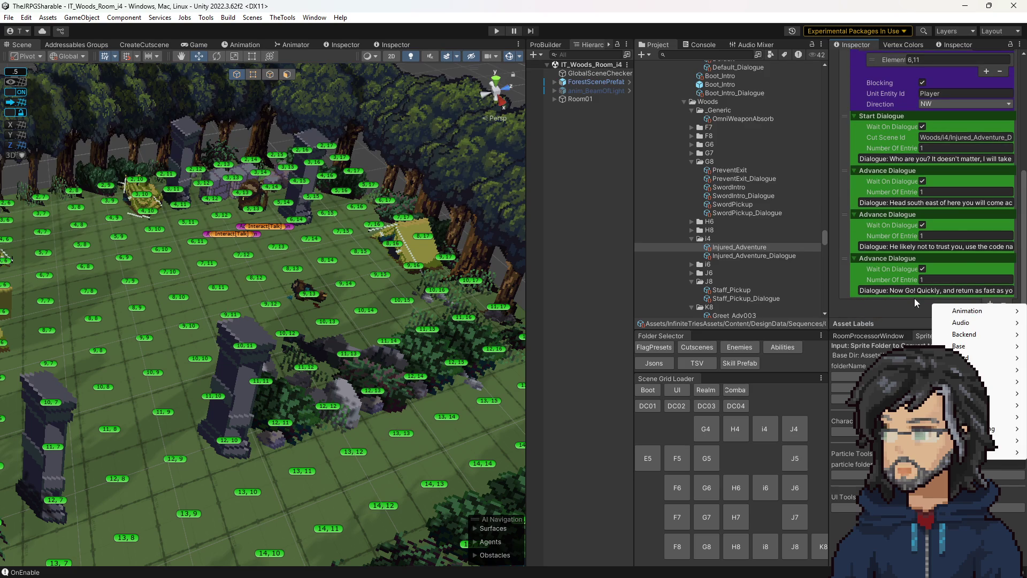
{"action": "mouse_move", "coordinate": [964, 334]}
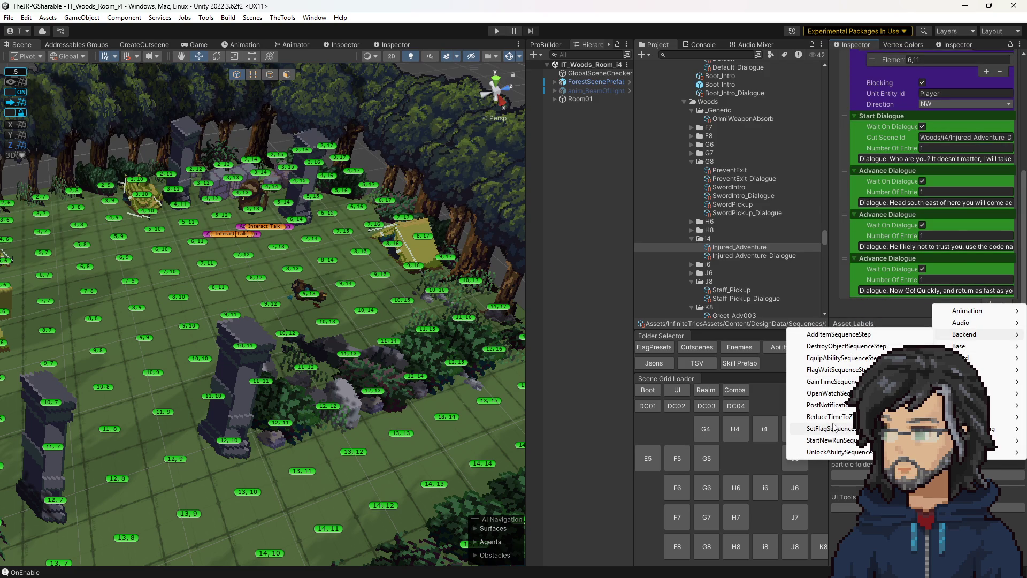
{"action": "left_click", "coordinate": [831, 429]}
{"action": "scroll", "coordinate": [898, 269], "scroll_direction": "down", "scroll_amount": 1}
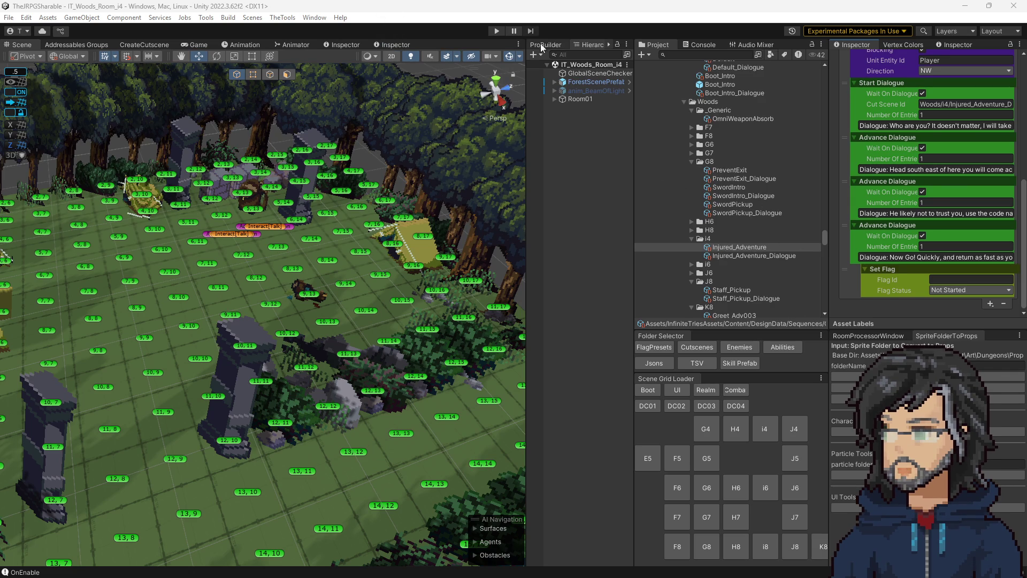
Step: Run TheTools > IT > Parser > FlagParser and open FlagDesignData from the Jsons folder
{"action": "left_click", "coordinate": [271, 21]}
{"action": "mouse_move", "coordinate": [310, 30]}
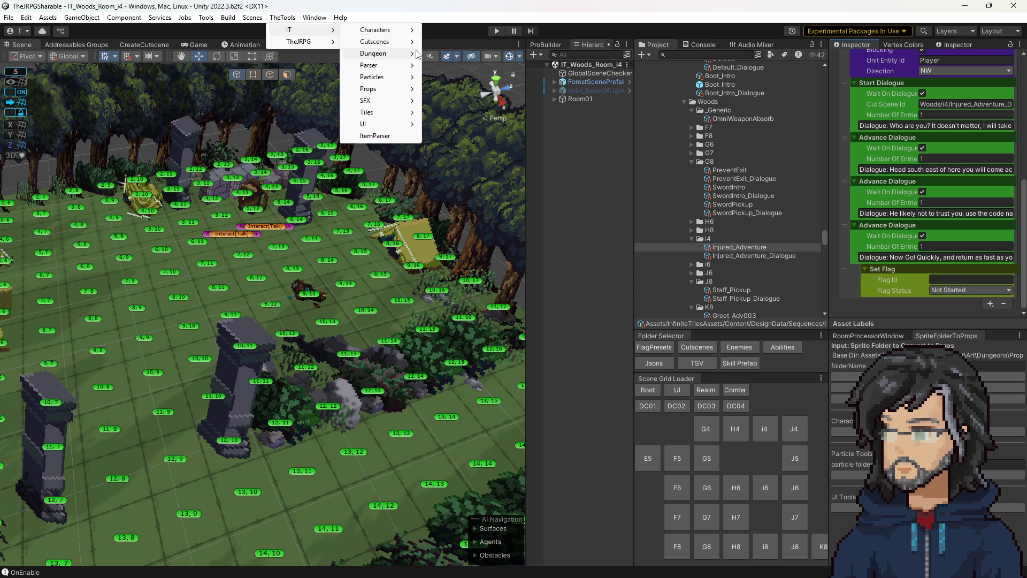
{"action": "mouse_move", "coordinate": [404, 68]}
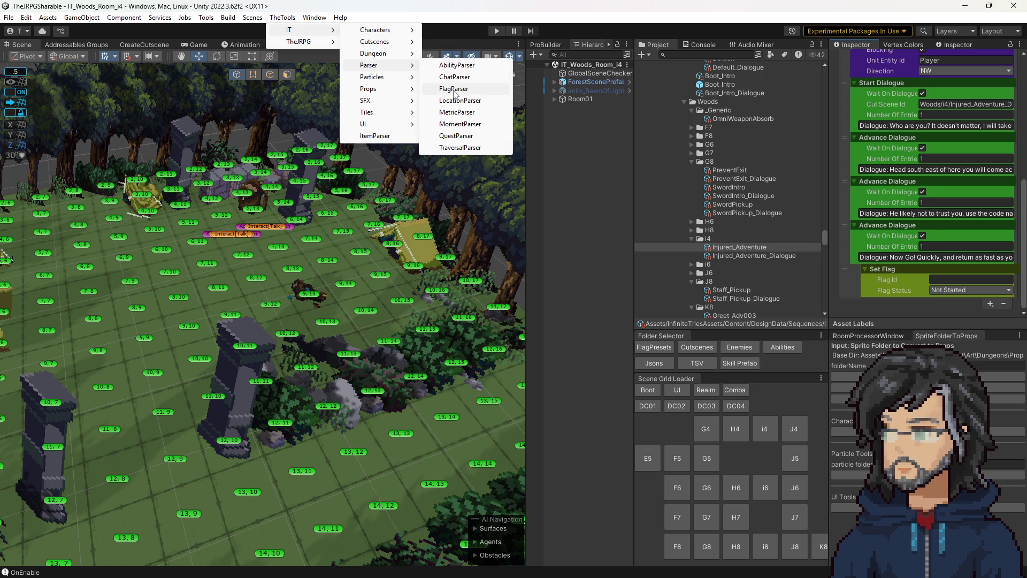
{"action": "left_click", "coordinate": [454, 89]}
{"action": "left_click", "coordinate": [654, 363]}
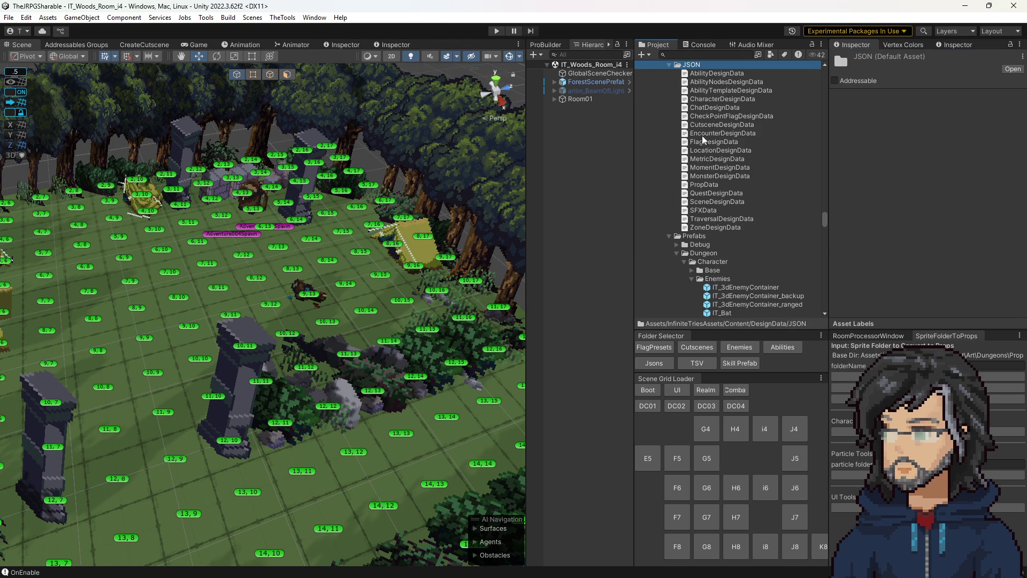
{"action": "double_click", "coordinate": [703, 140]}
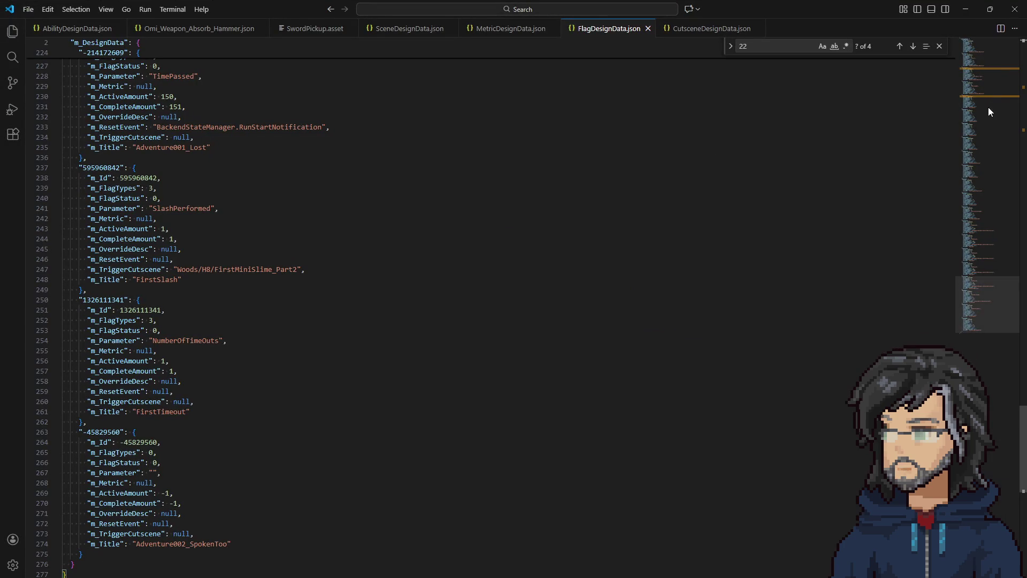
Step: Copy the Adventure002_SpokenToo flag name from the end of FlagDesignData.json, then minimize VS Code
{"action": "scroll", "coordinate": [988, 316], "scroll_direction": "down", "scroll_amount": 5}
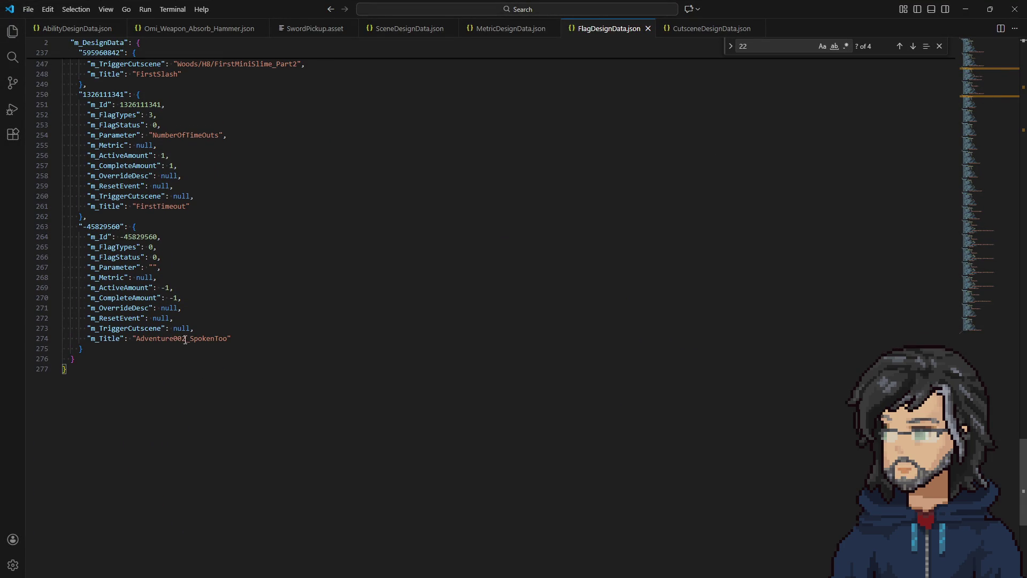
{"action": "double_click", "coordinate": [182, 339]}
{"action": "key", "text": "ctrl+c"}
{"action": "left_click", "coordinate": [280, 339]}
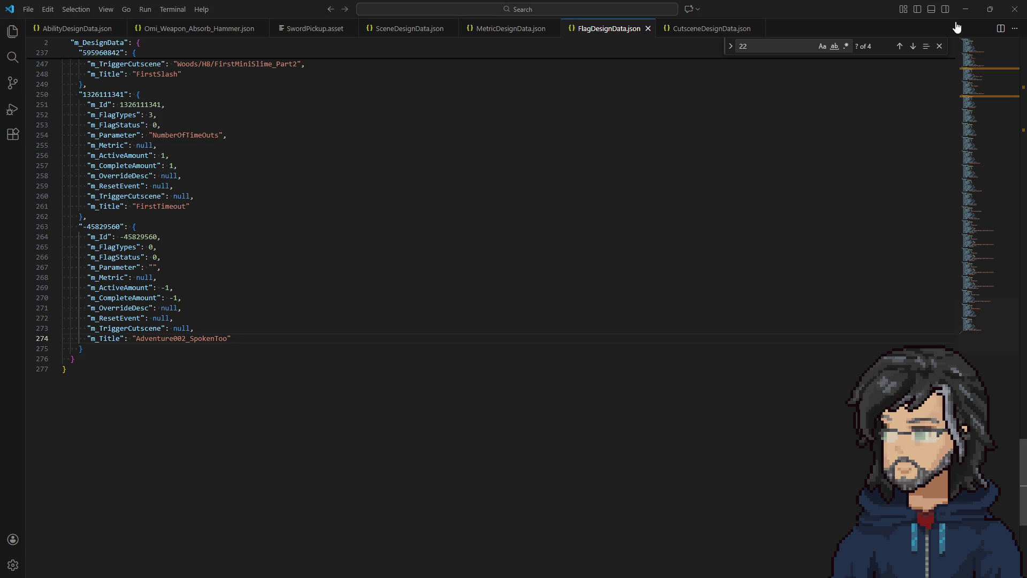
{"action": "left_click", "coordinate": [966, 10]}
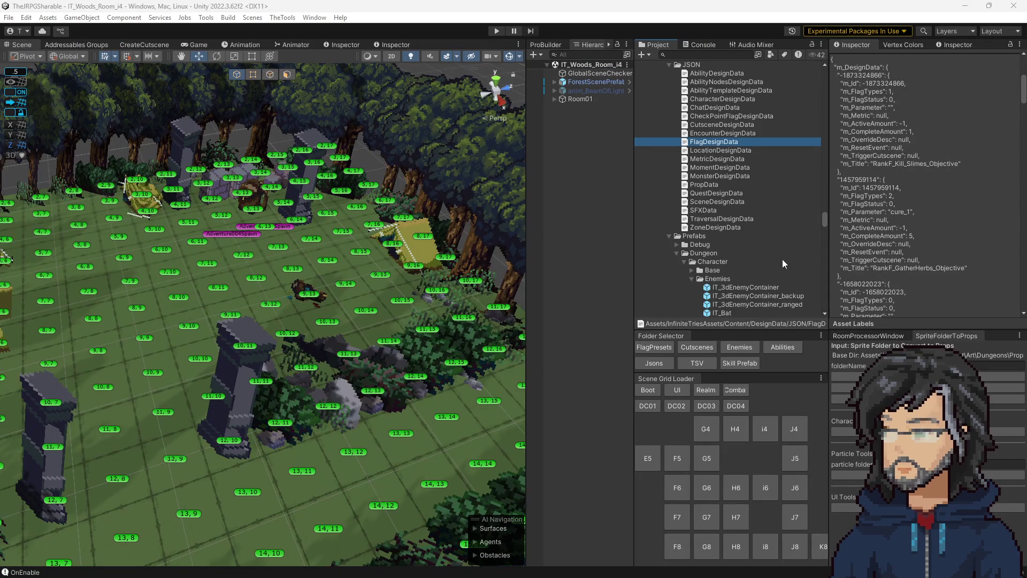
Step: Make Injured_Adventure's Set Flag step set Adventure002_SpokenToo to Completed
{"action": "left_click", "coordinate": [695, 349]}
{"action": "scroll", "coordinate": [735, 281], "scroll_direction": "down", "scroll_amount": 10}
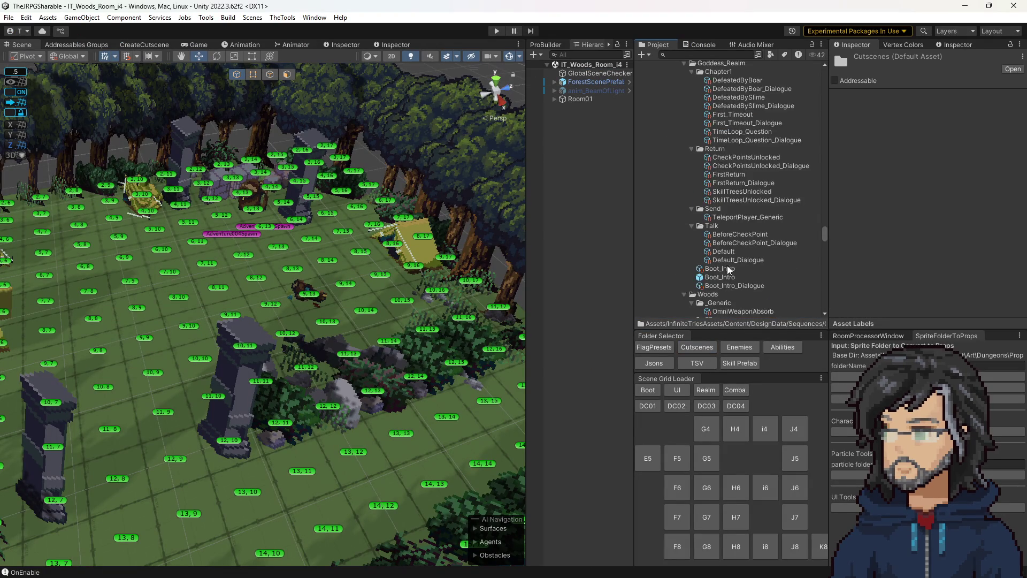
{"action": "left_click", "coordinate": [736, 151]}
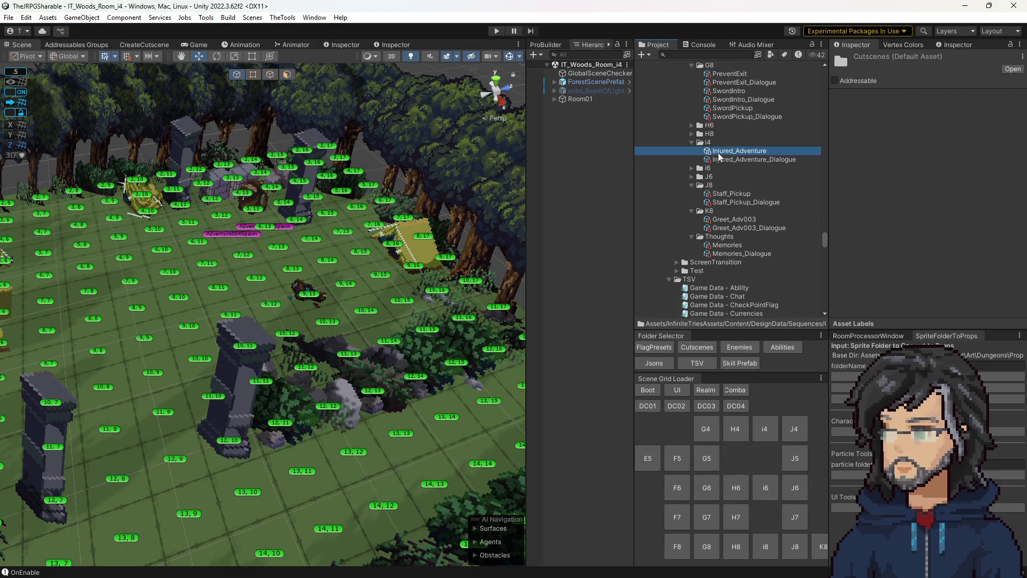
{"action": "scroll", "coordinate": [912, 216], "scroll_direction": "down", "scroll_amount": 5}
{"action": "left_click", "coordinate": [947, 278]}
{"action": "key", "text": "ctrl+v"}
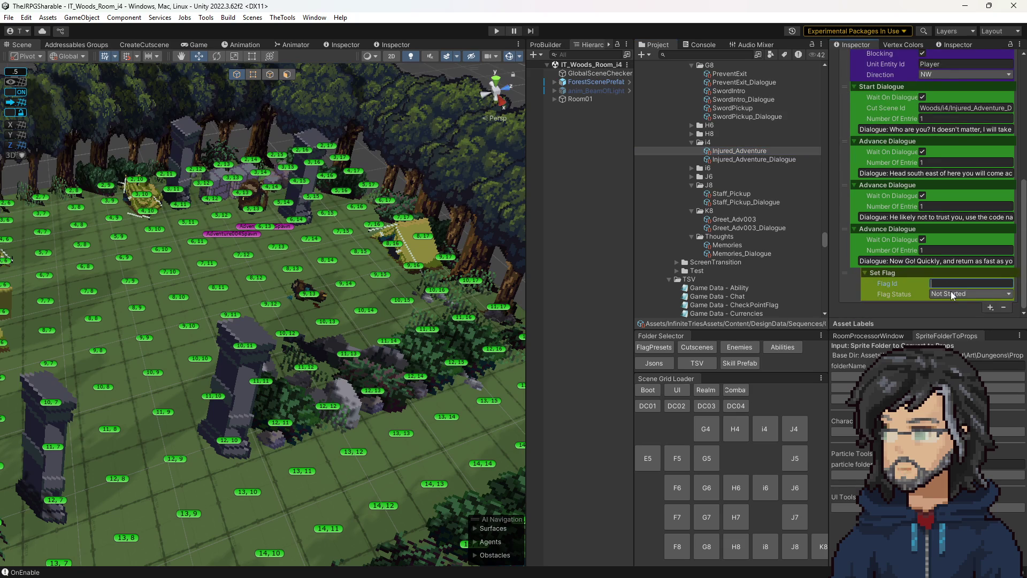
{"action": "left_click", "coordinate": [951, 293]}
{"action": "left_click", "coordinate": [958, 328]}
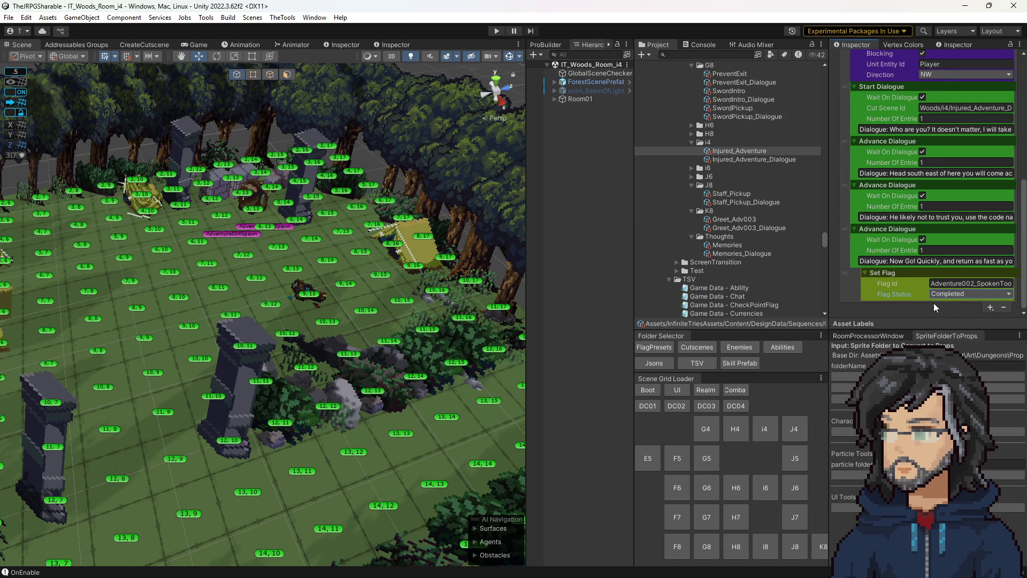
Step: Select the Greet_Adv003 cutscene asset
{"action": "left_click", "coordinate": [944, 278]}
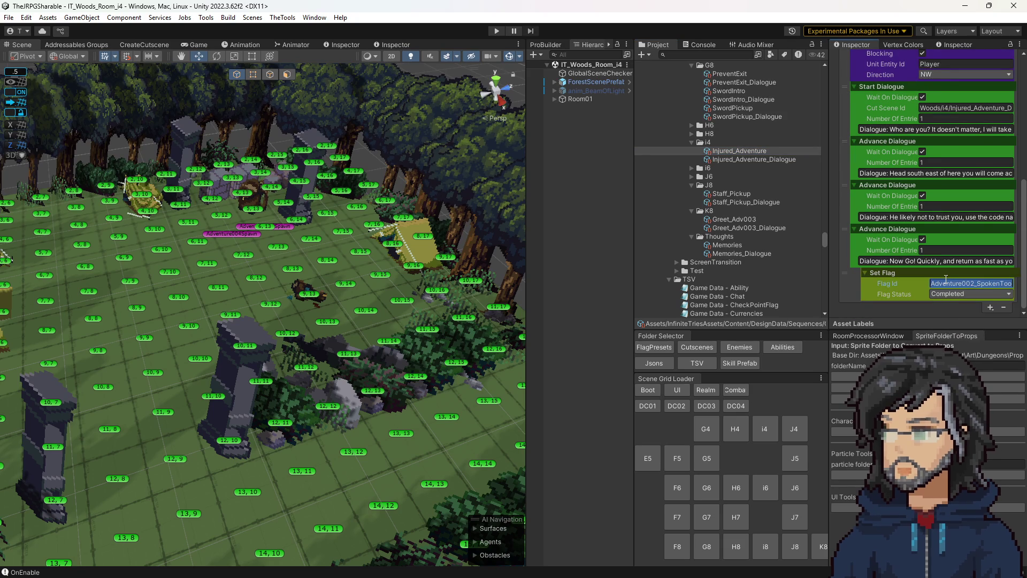
{"action": "scroll", "coordinate": [957, 256], "scroll_direction": "up", "scroll_amount": 10}
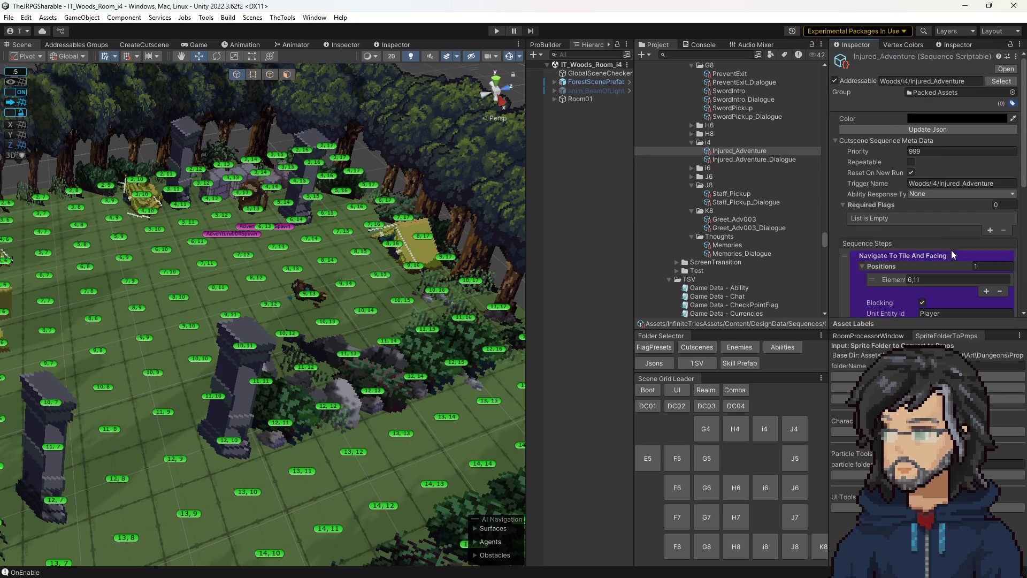
{"action": "scroll", "coordinate": [901, 188], "scroll_direction": "down", "scroll_amount": 10}
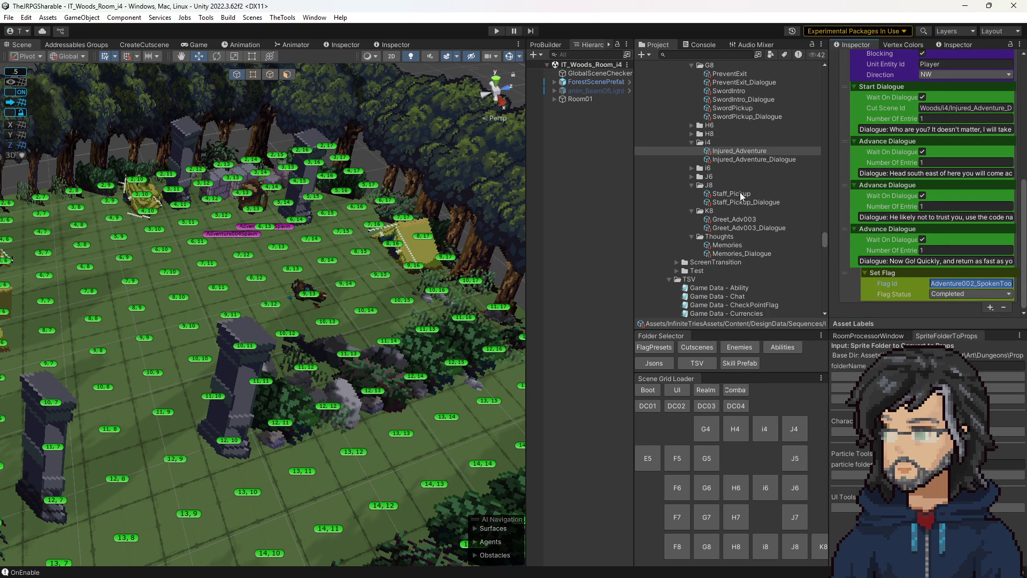
{"action": "left_click", "coordinate": [729, 219]}
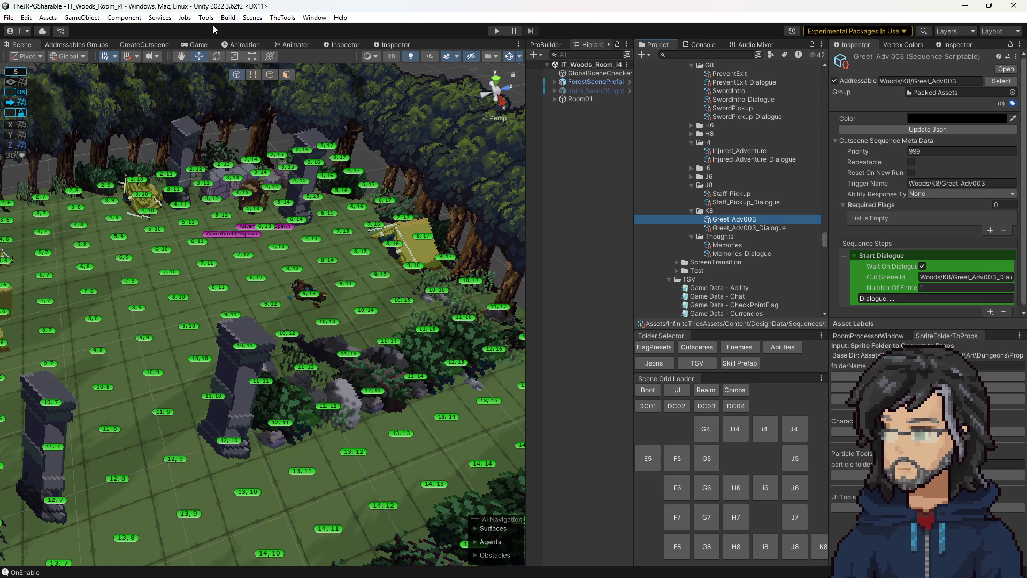
Step: In the CreateCutscene form, set the required Flag Id to Adventure002_SpokenToo and start editing Priority
{"action": "left_click", "coordinate": [148, 42]}
{"action": "left_click", "coordinate": [316, 185]}
{"action": "key", "text": "ctrl+v"}
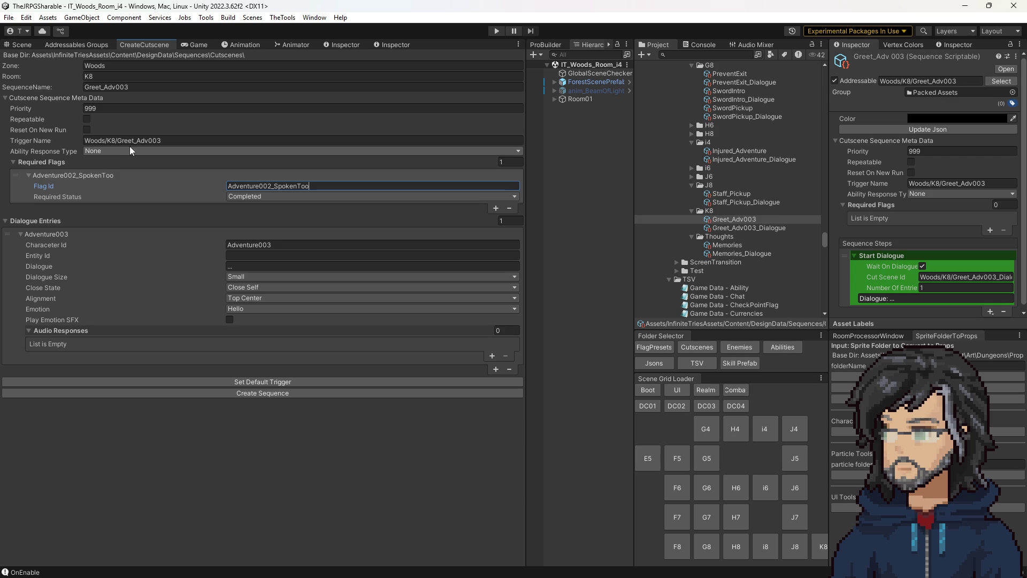
{"action": "left_click", "coordinate": [109, 108]}
{"action": "key", "text": "BackSpace"}
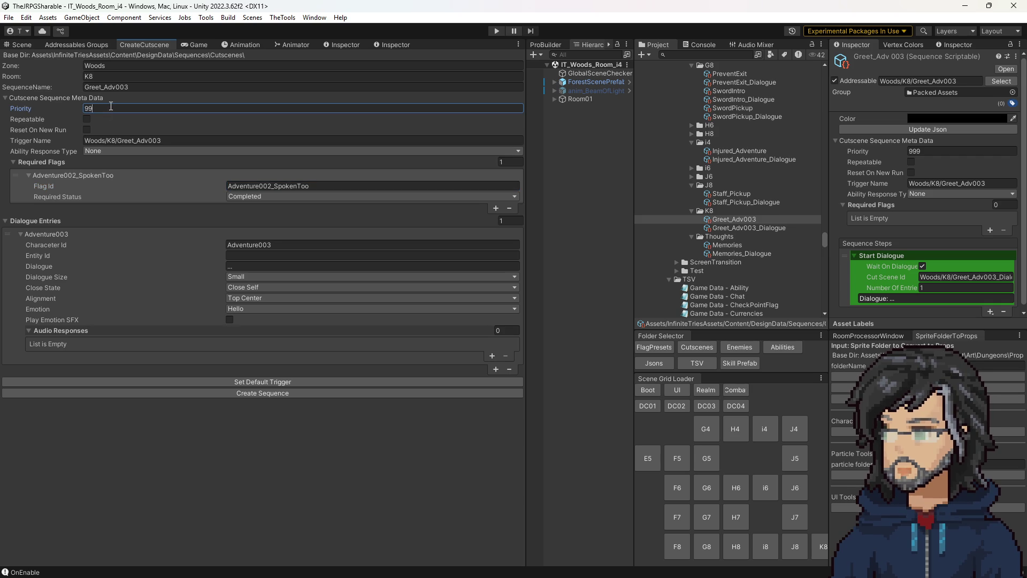
{"action": "type", "text": "9"}
Step: Set the Greet_Adv003 asset's Inspector Priority to 599
{"action": "left_click", "coordinate": [730, 220]}
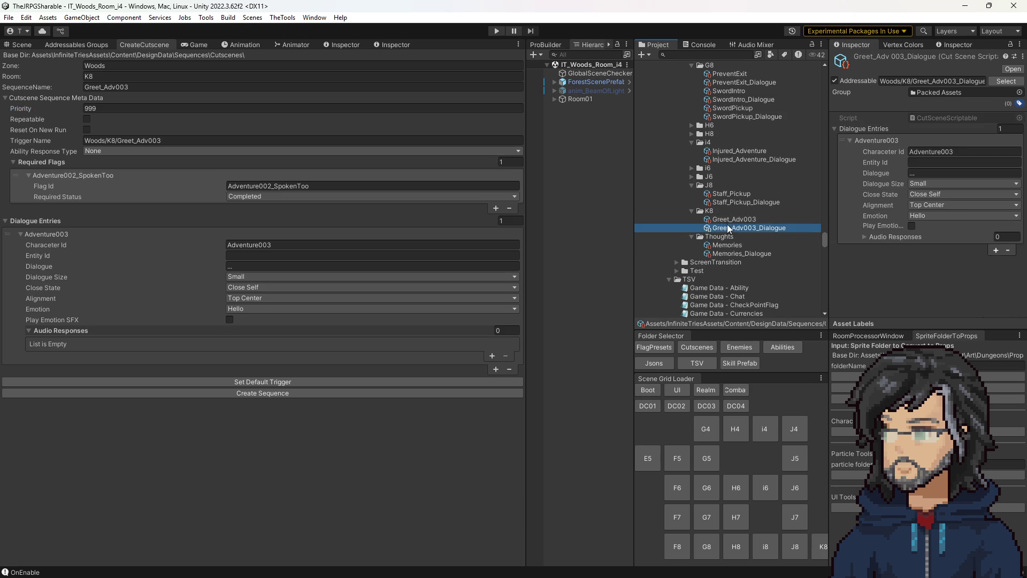
{"action": "left_click", "coordinate": [927, 151]}
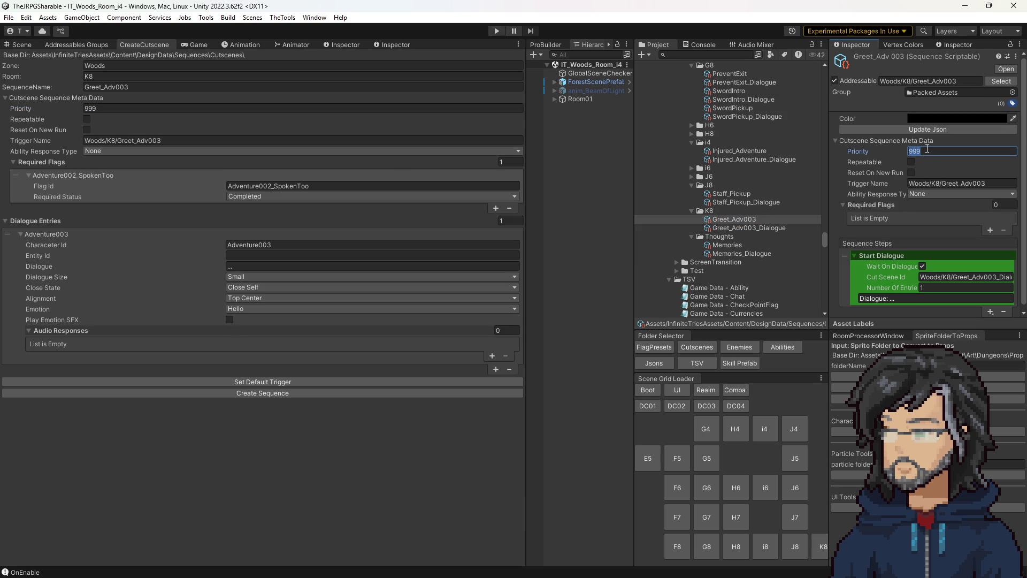
{"action": "type", "text": "89"}
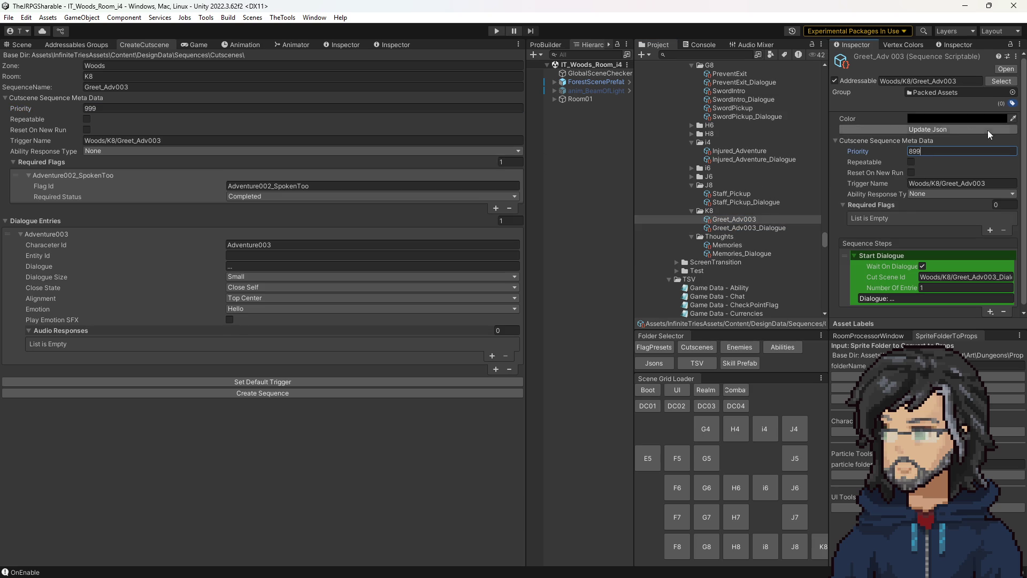
{"action": "key", "text": "BackSpace"}
{"action": "key", "text": "BackSpace"}
{"action": "key", "text": "BackSpace"}
{"action": "type", "text": "599"}
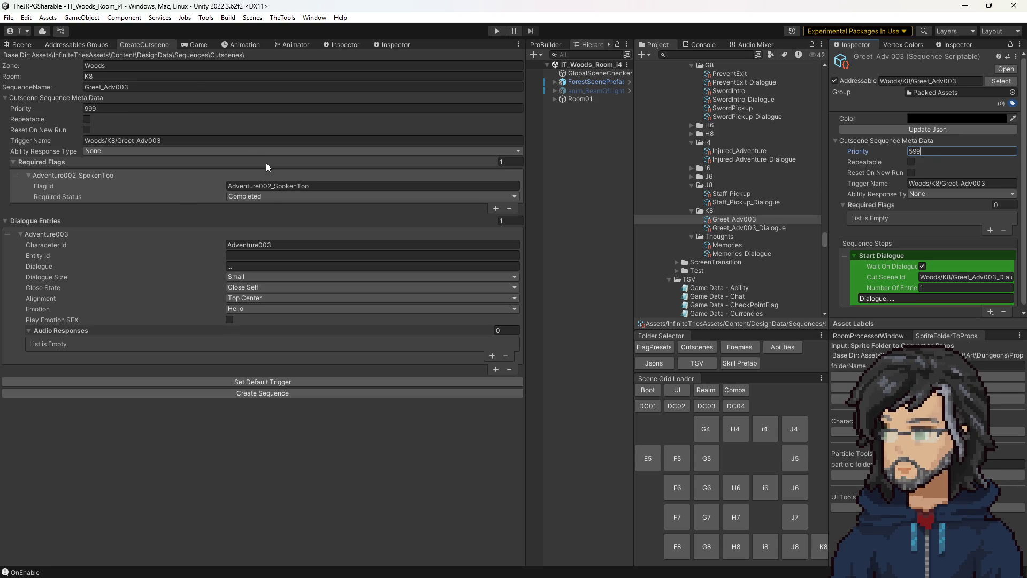
Step: Set the CreateCutscene form's Priority to 899
{"action": "left_click", "coordinate": [263, 185]}
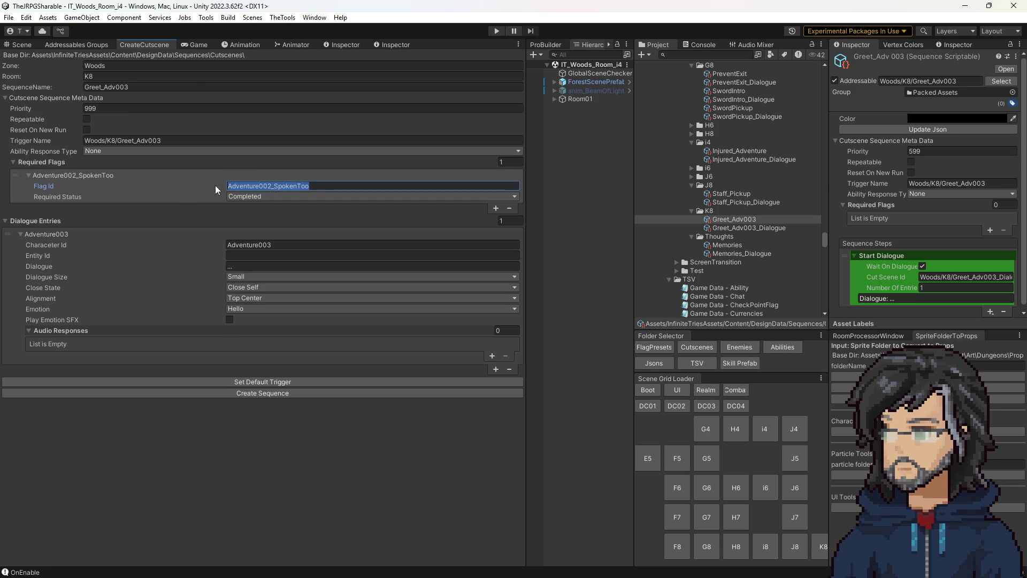
{"action": "left_click", "coordinate": [107, 107]}
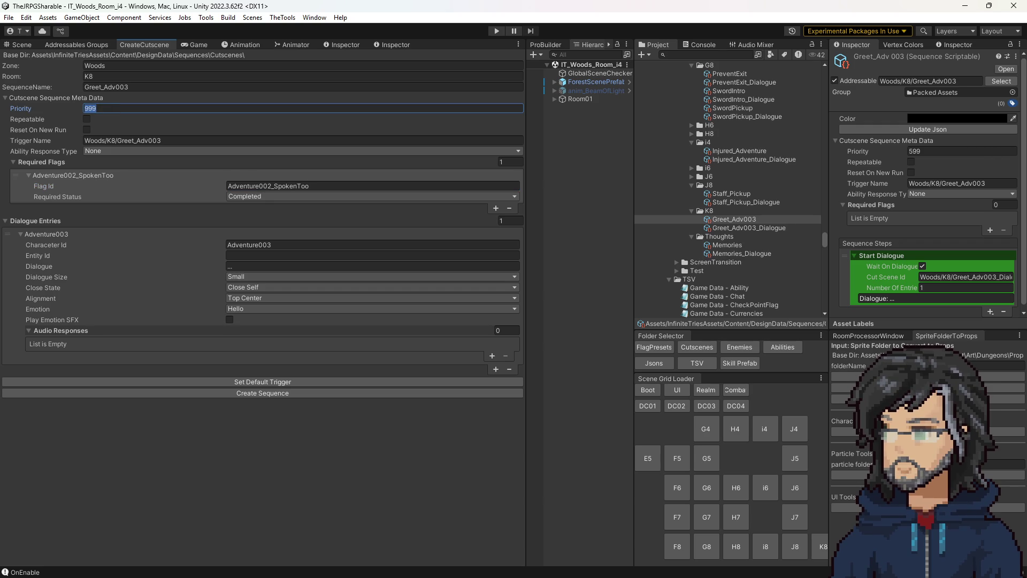
{"action": "type", "text": "899"}
{"action": "left_click", "coordinate": [184, 140]}
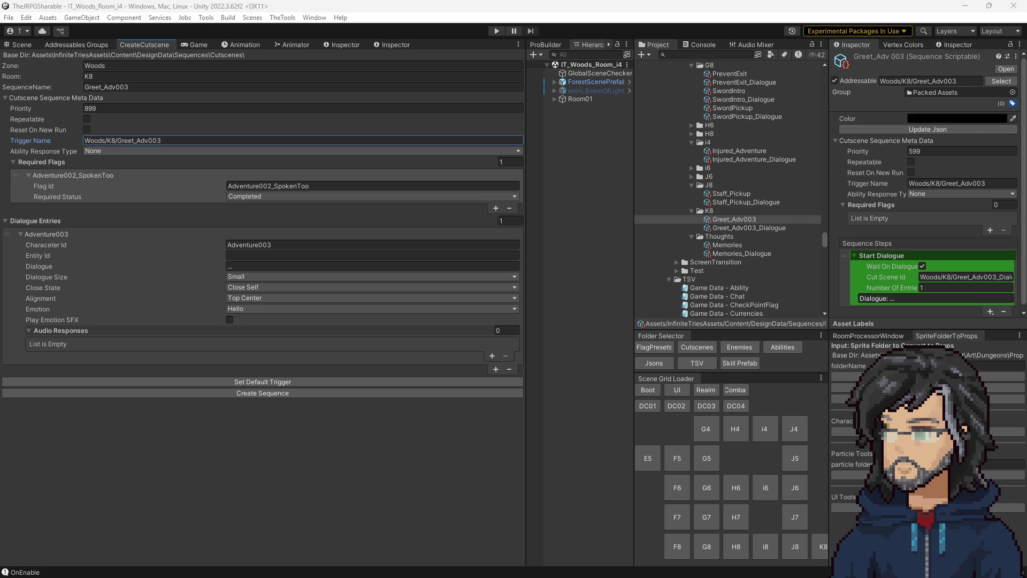
Step: Set the first dialogue entry's Characeter Id to Hiro and add a second entry
{"action": "left_click", "coordinate": [278, 244]}
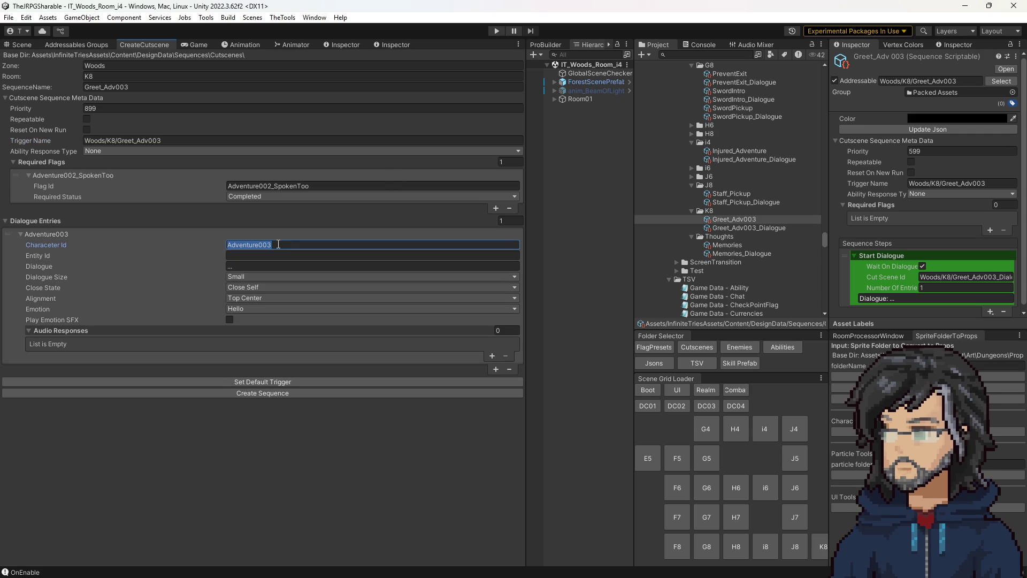
{"action": "type", "text": "Hiro"}
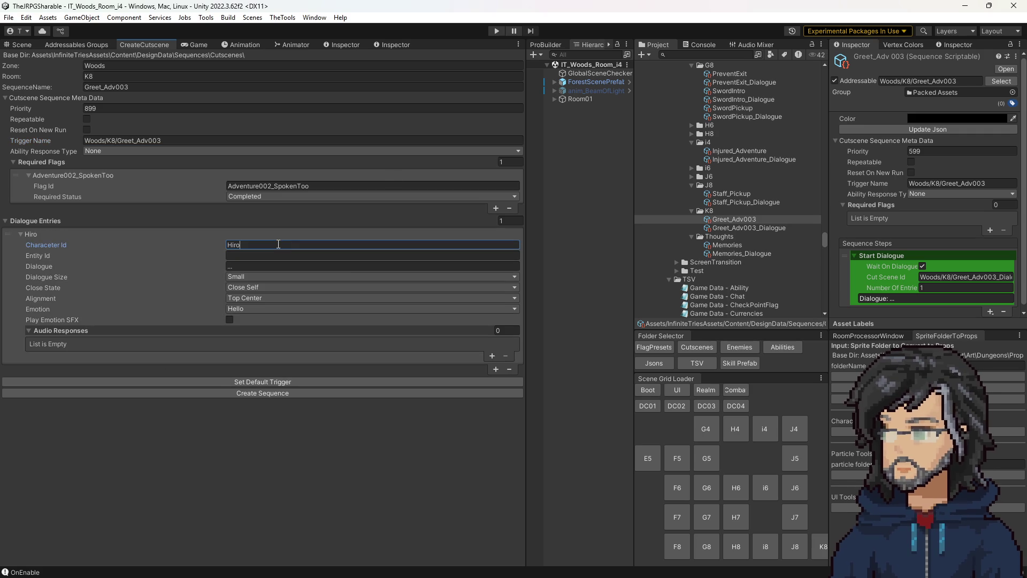
{"action": "left_click", "coordinate": [496, 369]}
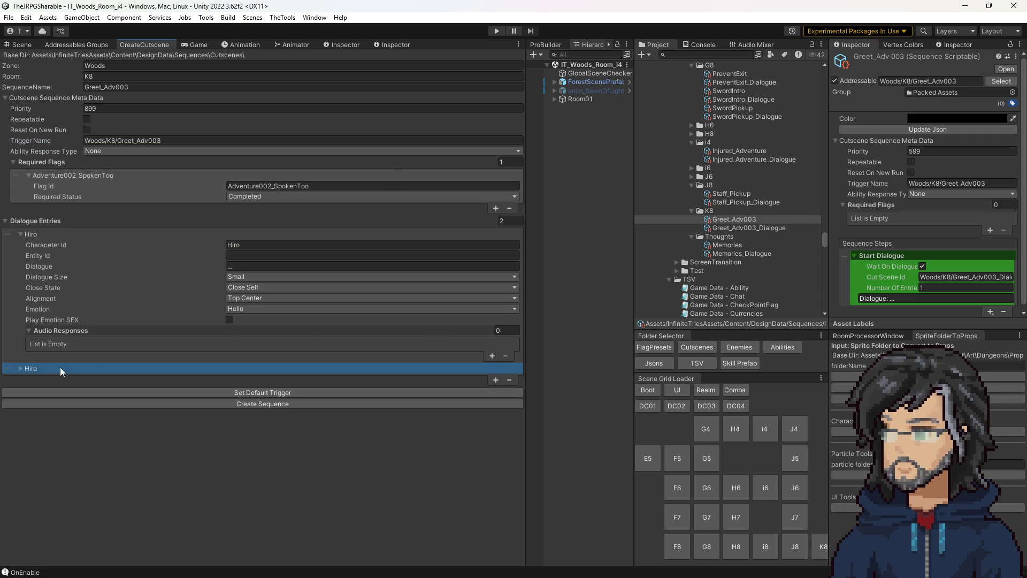
{"action": "left_click", "coordinate": [51, 365]}
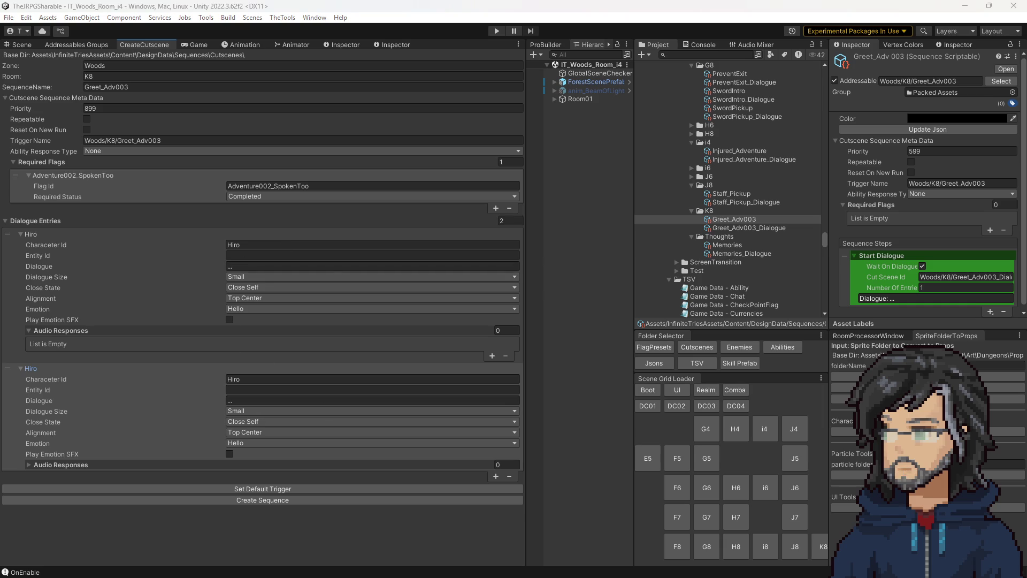
Step: Fill in Hiro's "Dark Flame Master!" and Adventure003's reply "Don't call me that!"
{"action": "left_click", "coordinate": [256, 266]}
{"action": "type", "text": "Dark Flame Master!"}
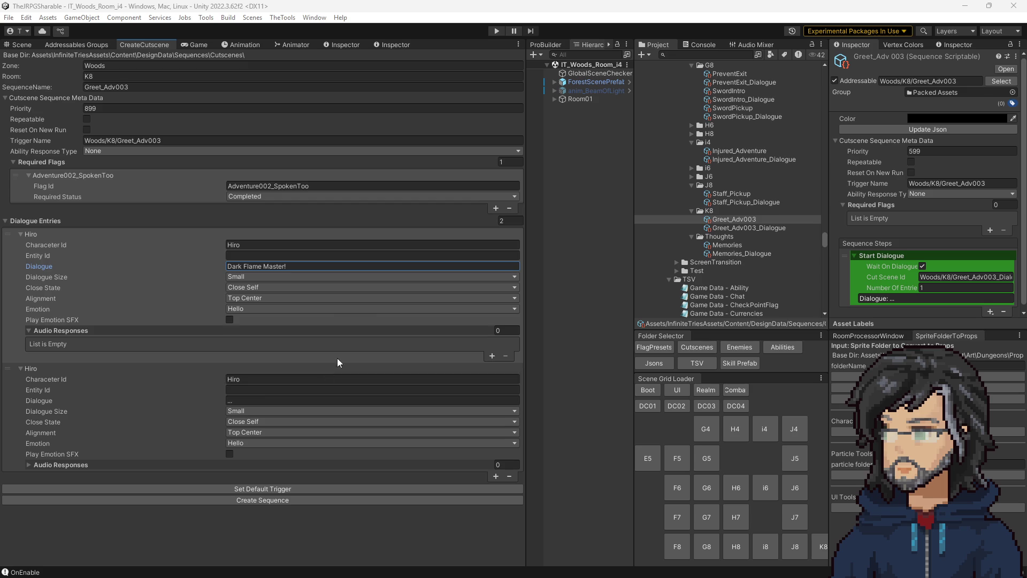
{"action": "left_click", "coordinate": [251, 399]}
{"action": "type", "text": "Don't call me that! My name is Yuuta. Who are you? Did Takeshi Send you!"}
{"action": "left_click", "coordinate": [251, 379]}
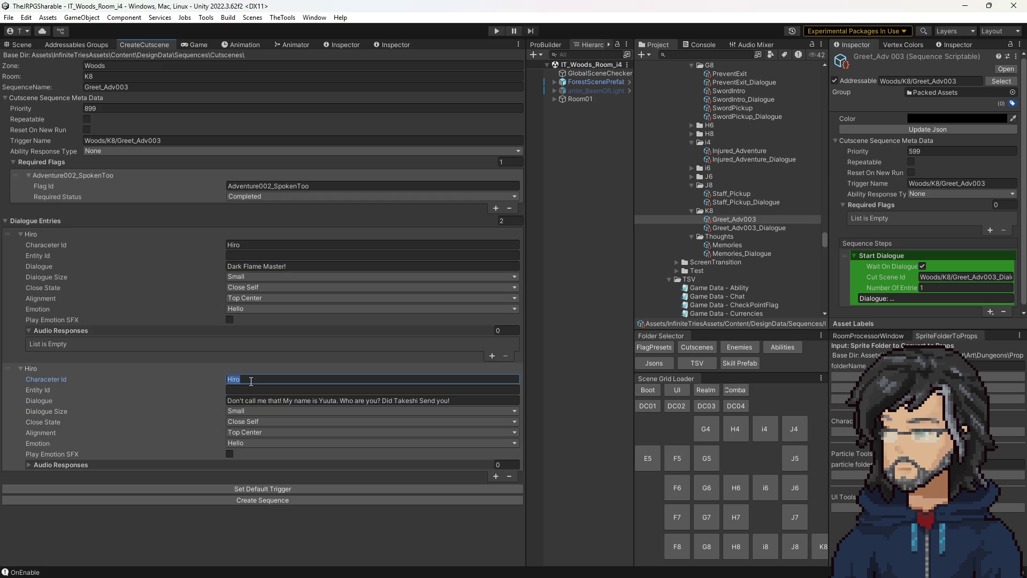
{"action": "type", "text": "ADenture003"}
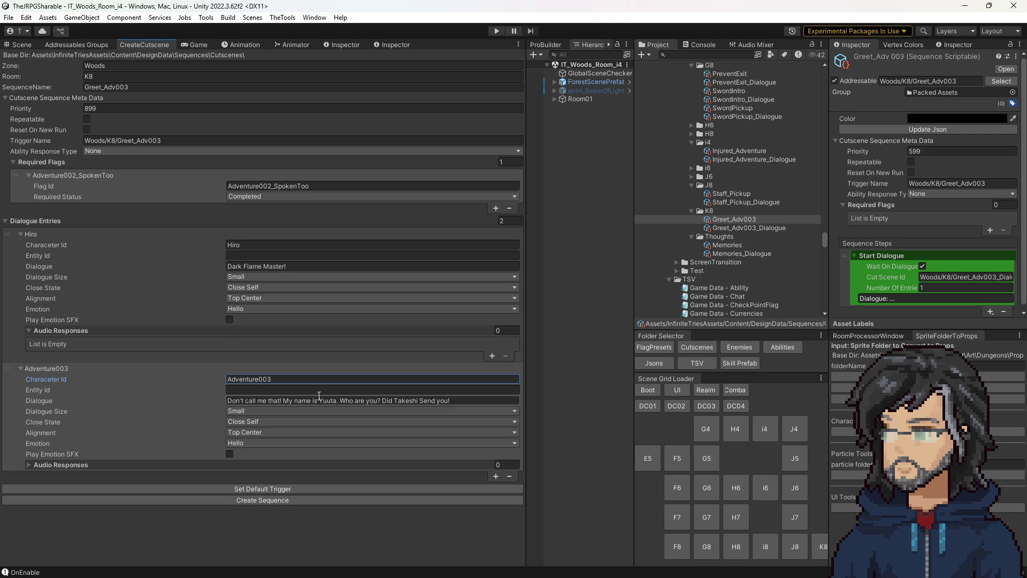
{"action": "left_click", "coordinate": [30, 234]}
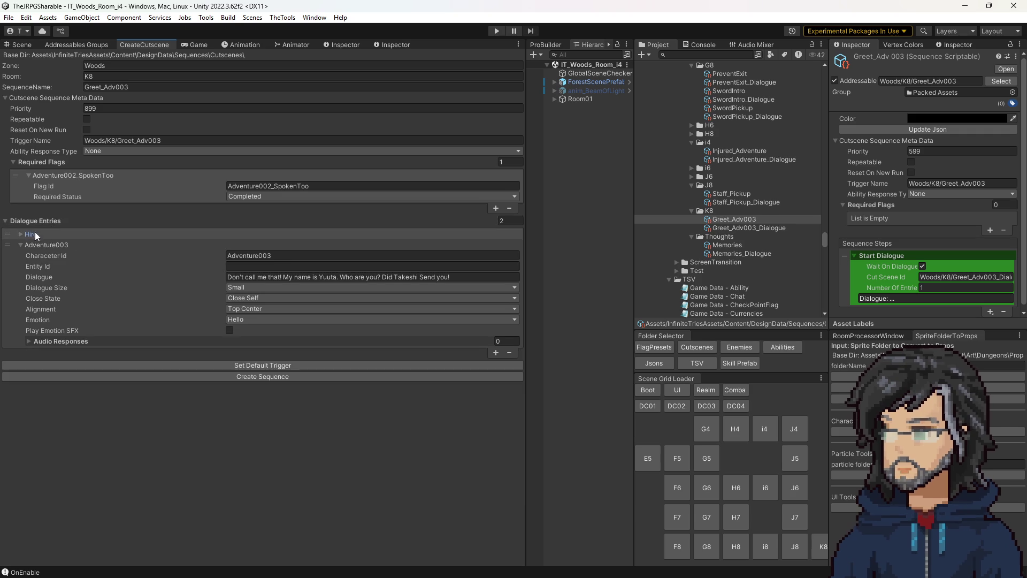
Step: Add a third dialogue entry: Hiro saying he came to help
{"action": "left_click", "coordinate": [495, 353]}
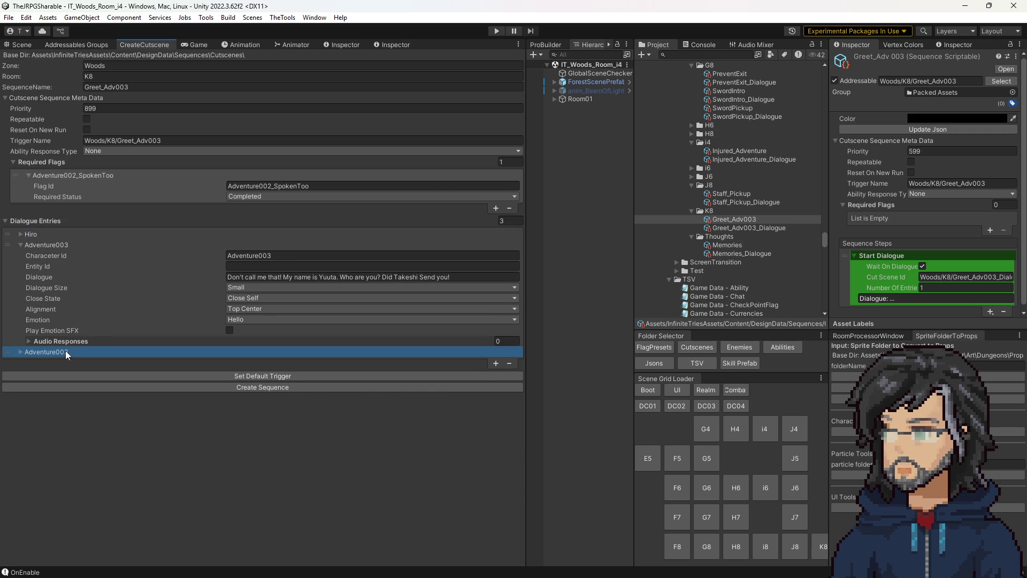
{"action": "left_click", "coordinate": [69, 351]}
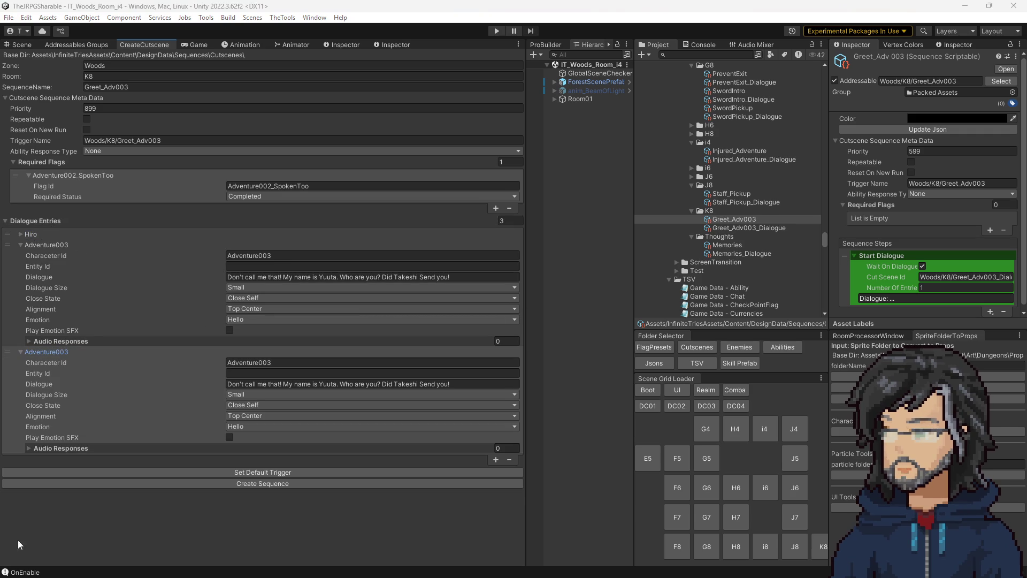
{"action": "left_click", "coordinate": [259, 385]}
{"action": "type", "text": "I didn't get his name, but he told me to come help you. Usato looks to be in rough shape."}
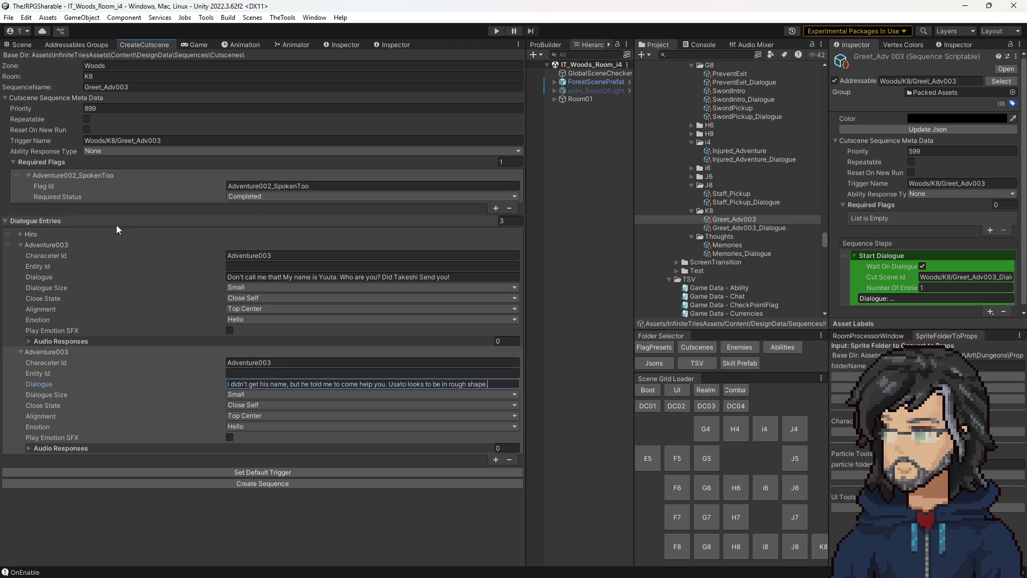
{"action": "left_click", "coordinate": [47, 232]}
{"action": "left_click", "coordinate": [237, 244]}
{"action": "left_click", "coordinate": [50, 234]}
{"action": "left_click", "coordinate": [246, 363]}
{"action": "type", "text": "Hiro"}
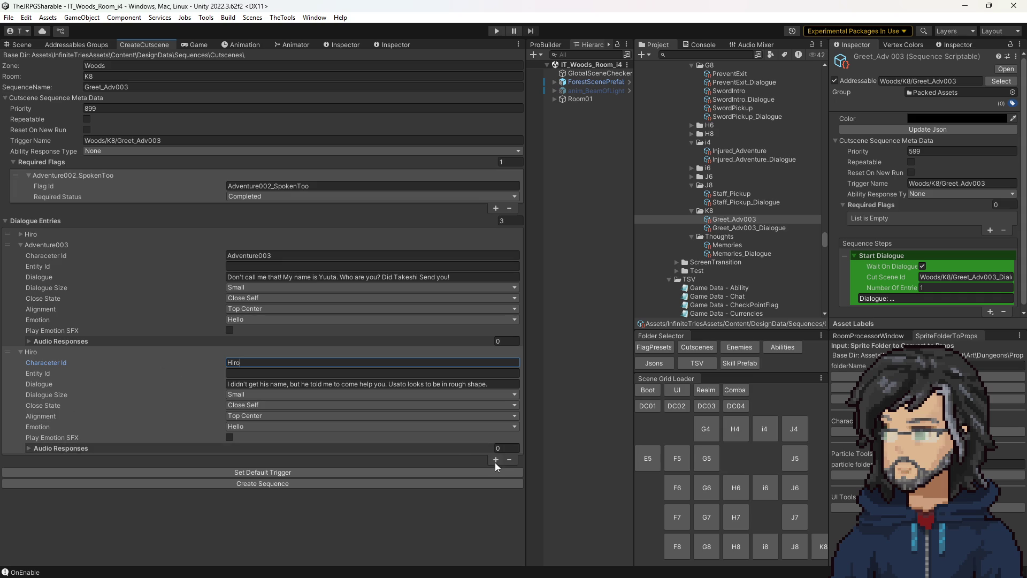
Step: Add a fourth entry with Adventure003 saying they're in a tough spot, plus a fifth entry
{"action": "left_click", "coordinate": [496, 460]}
{"action": "left_click", "coordinate": [42, 457]}
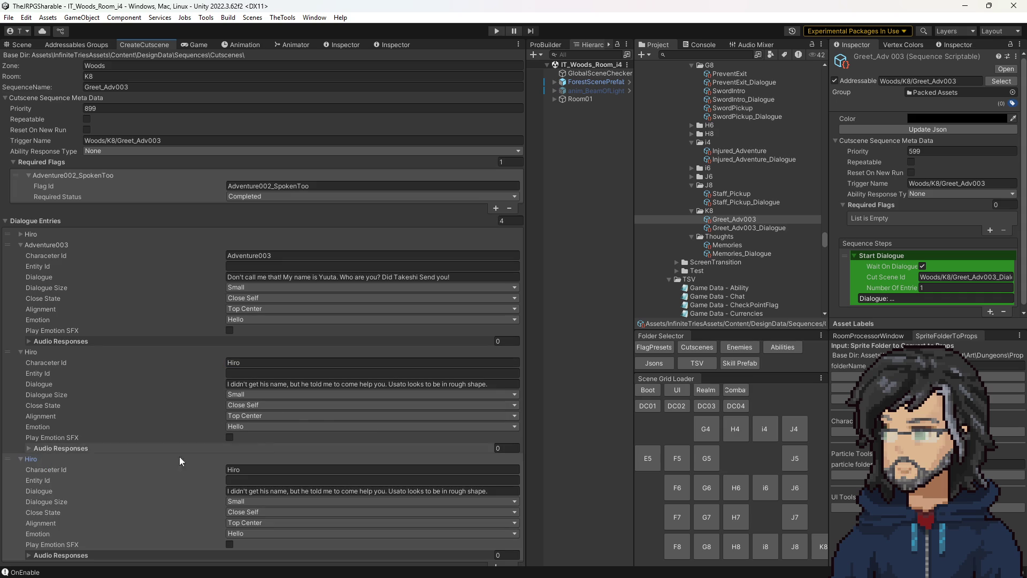
{"action": "left_click", "coordinate": [278, 491]}
{"action": "type", "text": "You have found us in a tough spot. Usato is our healer and you saw he is no state to heal himself."}
{"action": "left_click", "coordinate": [255, 255]}
{"action": "key", "text": "ctrl+c"}
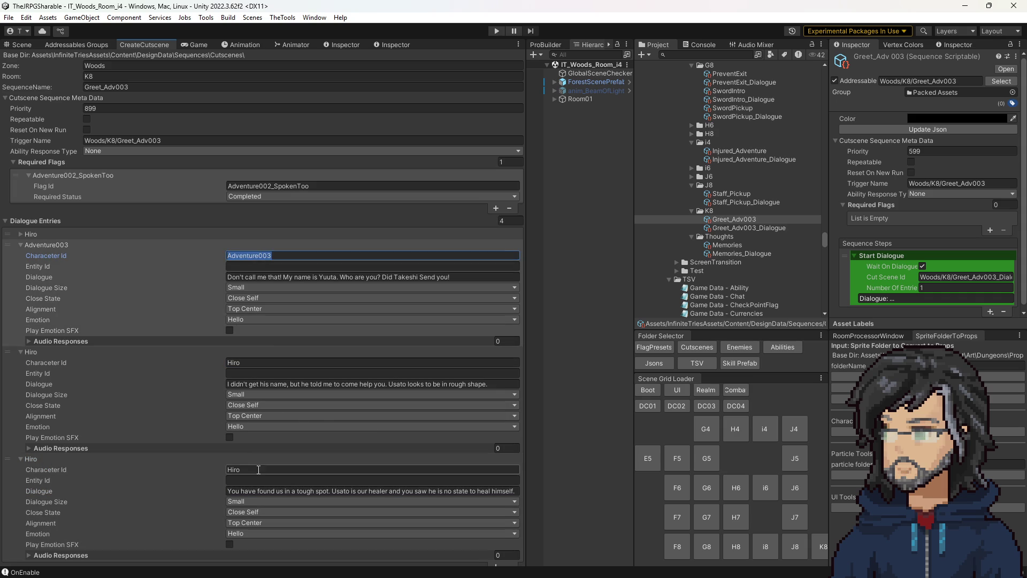
{"action": "left_click", "coordinate": [374, 469]}
{"action": "key", "text": "ctrl+v"}
{"action": "left_click", "coordinate": [58, 459]}
{"action": "left_click", "coordinate": [496, 470]}
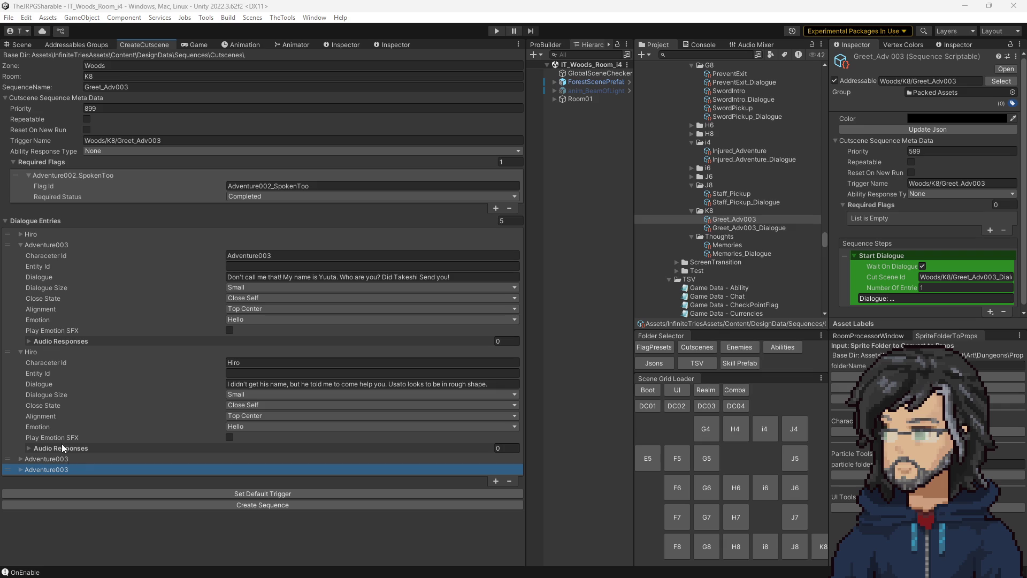
Step: Collapse the earlier entries and edit the fifth entry's dialogue line
{"action": "left_click", "coordinate": [41, 243]}
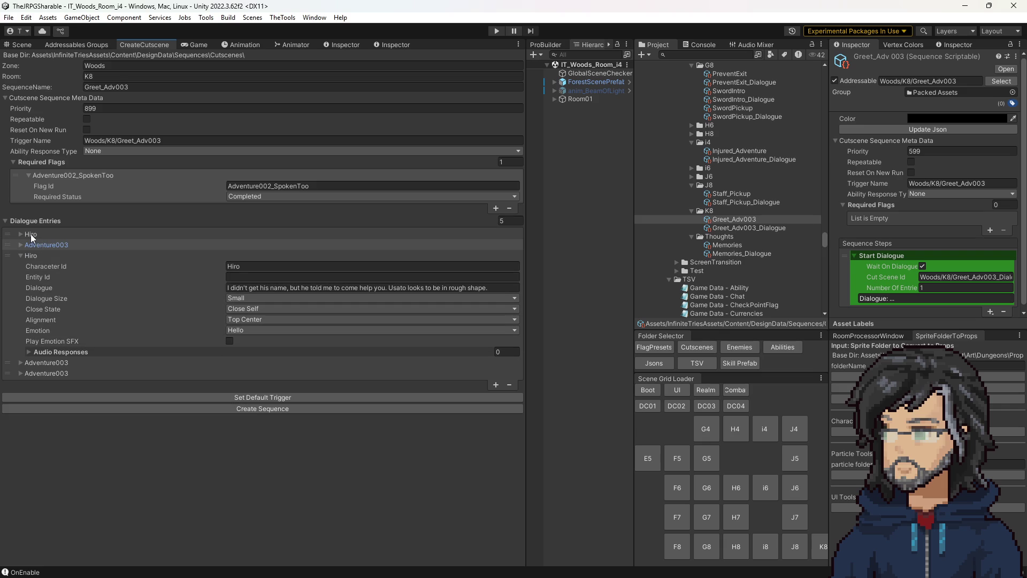
{"action": "left_click", "coordinate": [32, 255]}
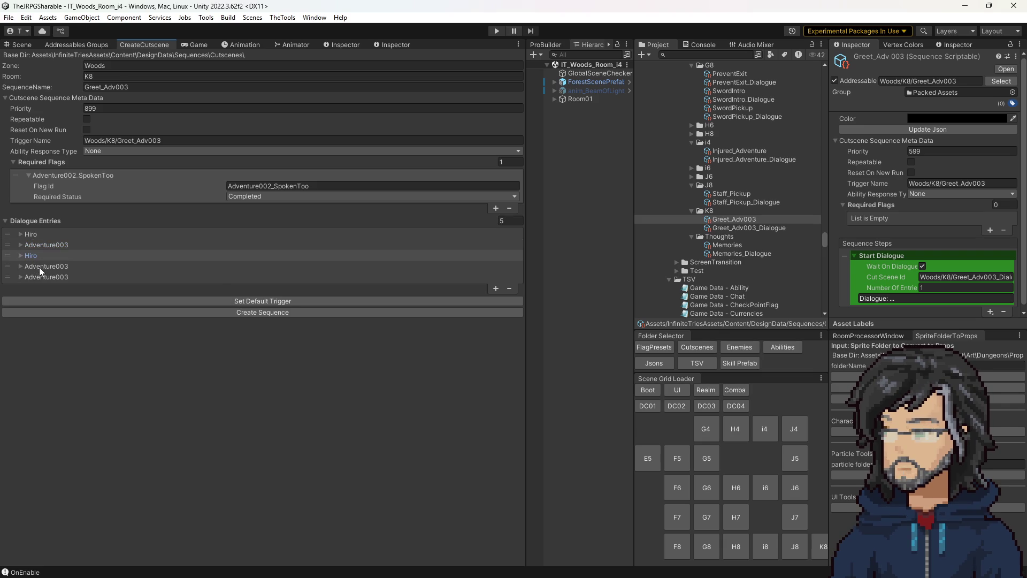
{"action": "left_click", "coordinate": [41, 266]}
{"action": "left_click", "coordinate": [41, 265]}
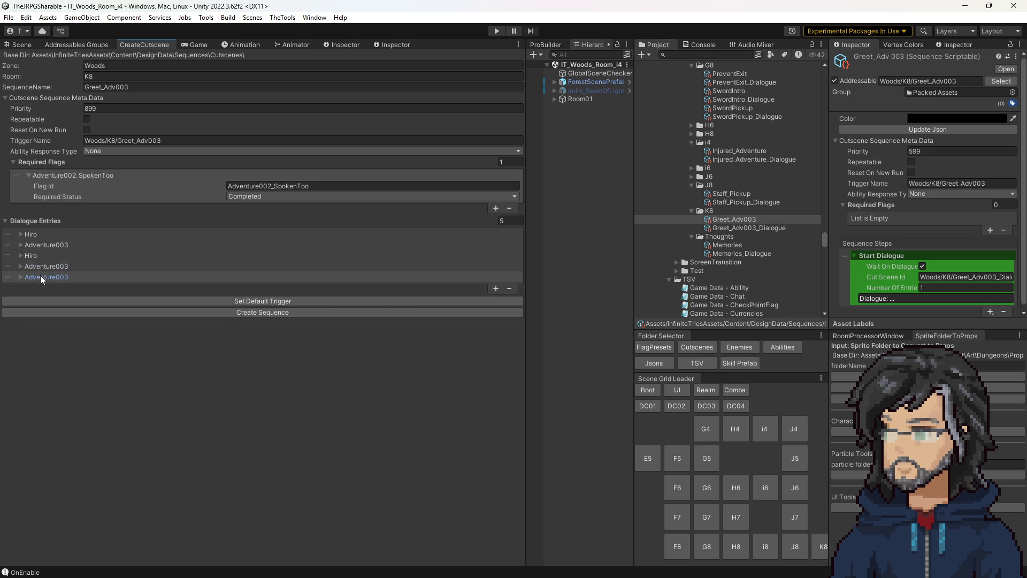
{"action": "left_click", "coordinate": [40, 277]}
{"action": "left_click", "coordinate": [276, 309]}
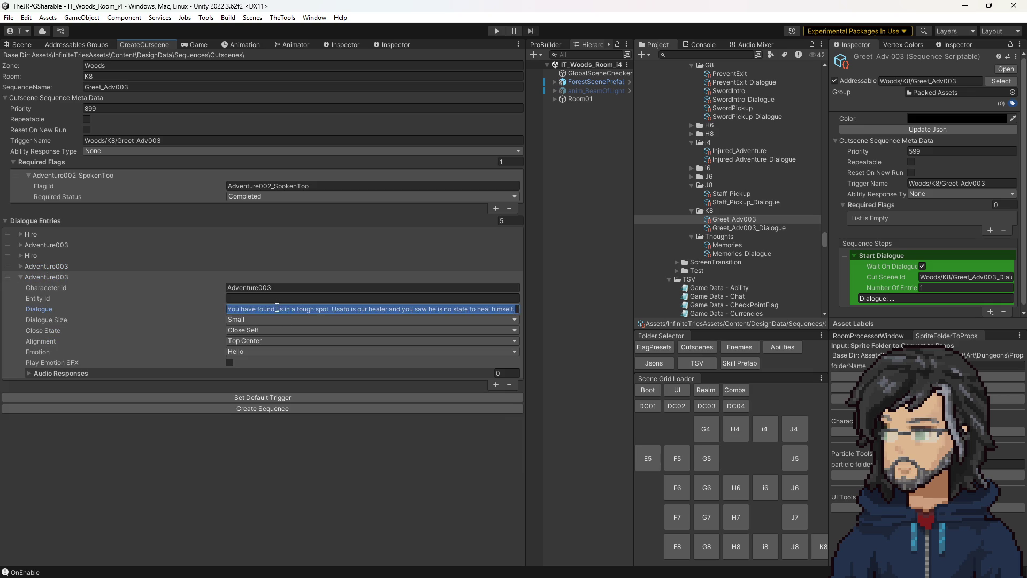
Step: Add a sixth dialogue entry with Hiro offering to help
{"action": "left_click", "coordinate": [494, 383]}
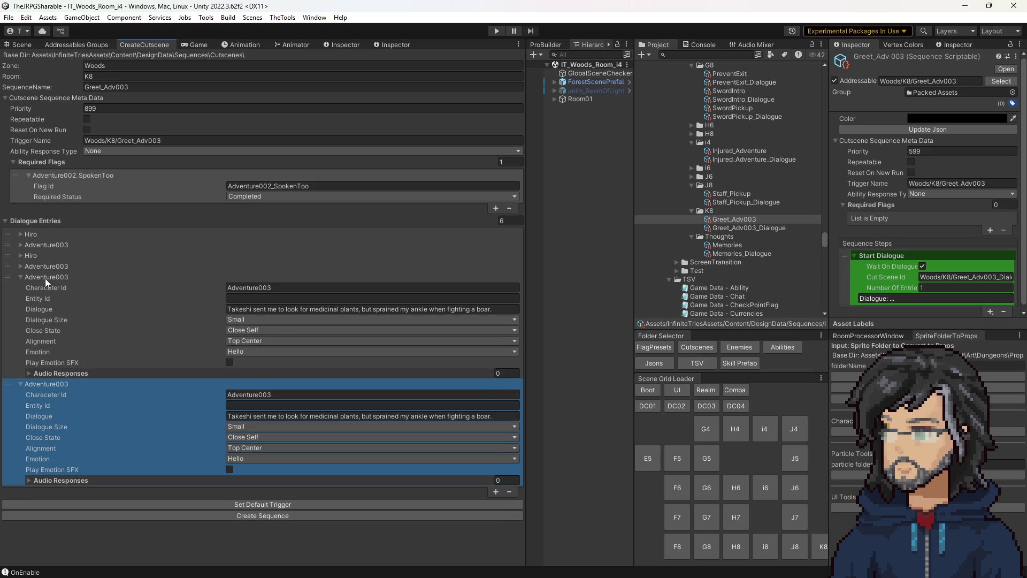
{"action": "left_click", "coordinate": [45, 278]}
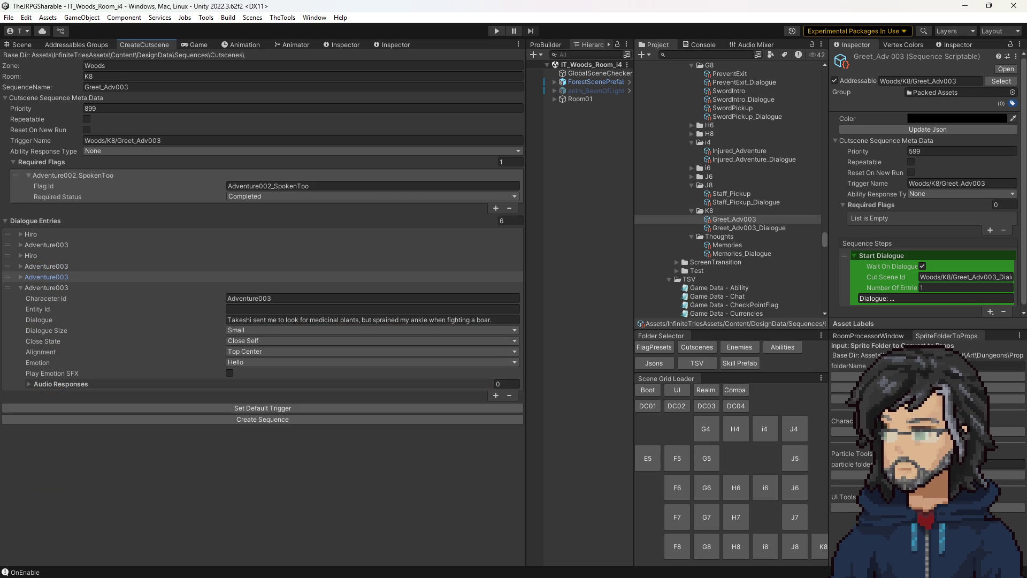
{"action": "left_click", "coordinate": [300, 319]}
{"action": "key", "text": "ctrl+v"}
{"action": "left_click", "coordinate": [256, 299]}
{"action": "type", "text": "Hiro"}
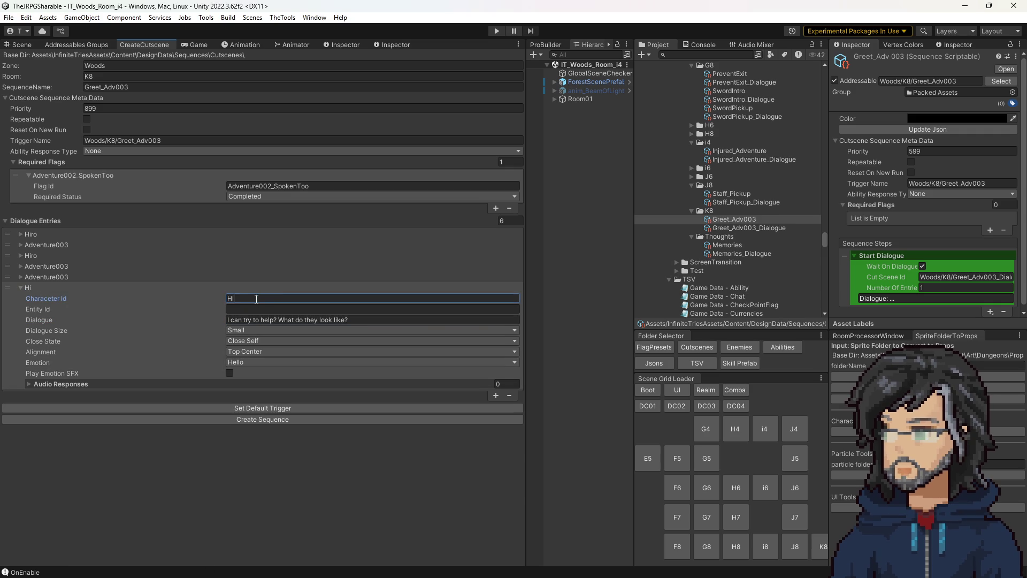
Step: Add a seventh entry where Adventure003 describes the red flower buds, fixing the speaker-id typo
{"action": "left_click", "coordinate": [496, 395]}
{"action": "left_click", "coordinate": [39, 398]}
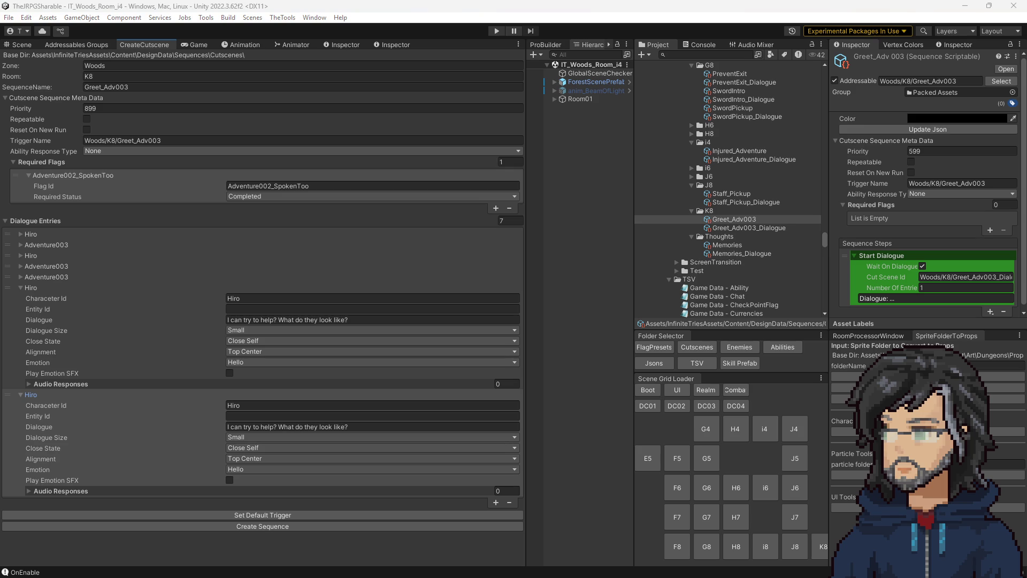
{"action": "left_click", "coordinate": [256, 426]}
{"action": "key", "text": "ctrl+v"}
{"action": "left_click", "coordinate": [257, 406]}
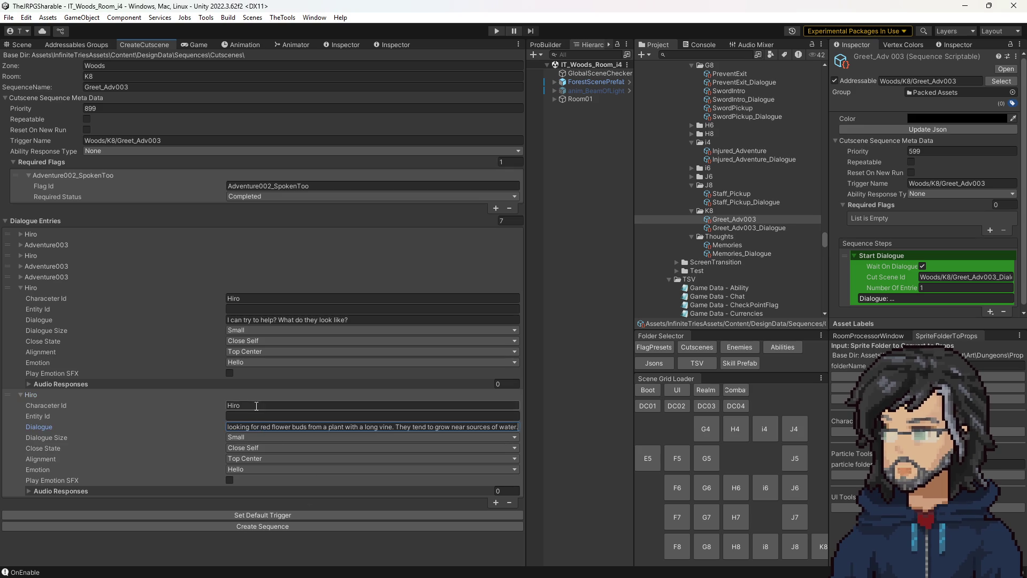
{"action": "type", "text": "Adventure"}
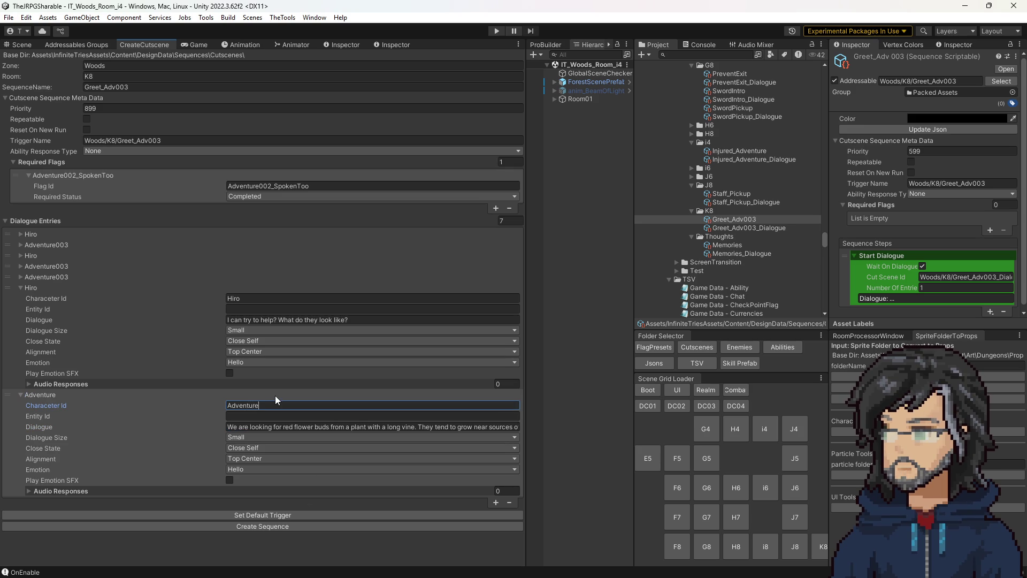
{"action": "double_click", "coordinate": [282, 405]}
{"action": "type", "text": "003"}
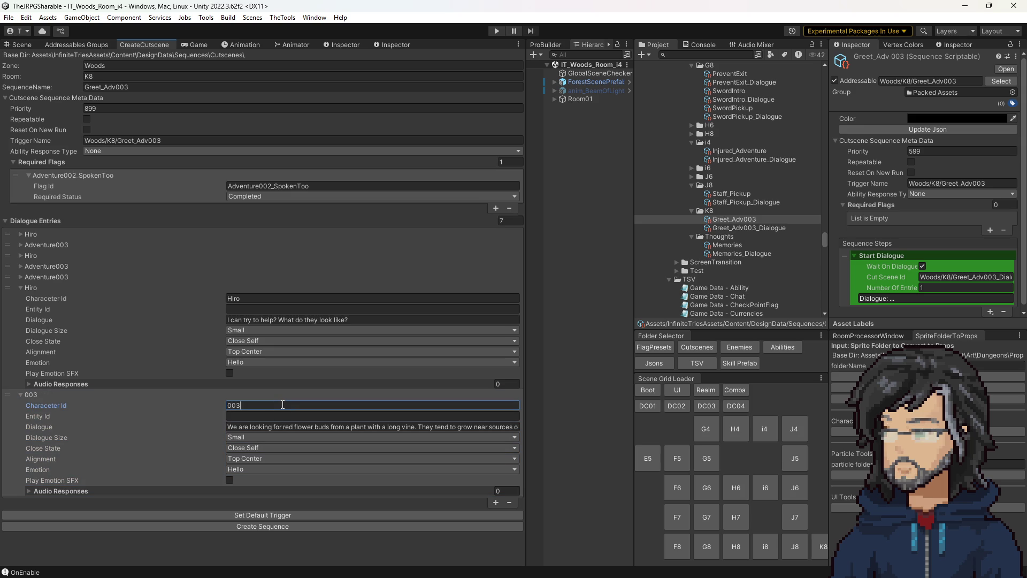
{"action": "type", "text": "Advetn"}
{"action": "key", "text": "BackSpace"}
{"action": "key", "text": "BackSpace"}
{"action": "type", "text": "nture"}
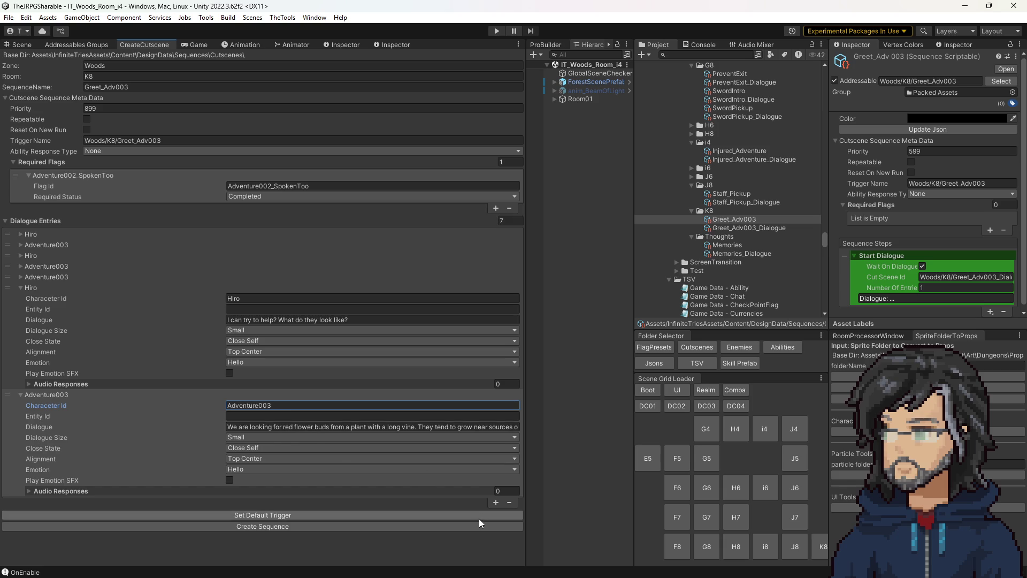
{"action": "left_click", "coordinate": [496, 501]}
Step: Fill the eighth dialogue entry with the line about five more plants
{"action": "left_click", "coordinate": [50, 395]}
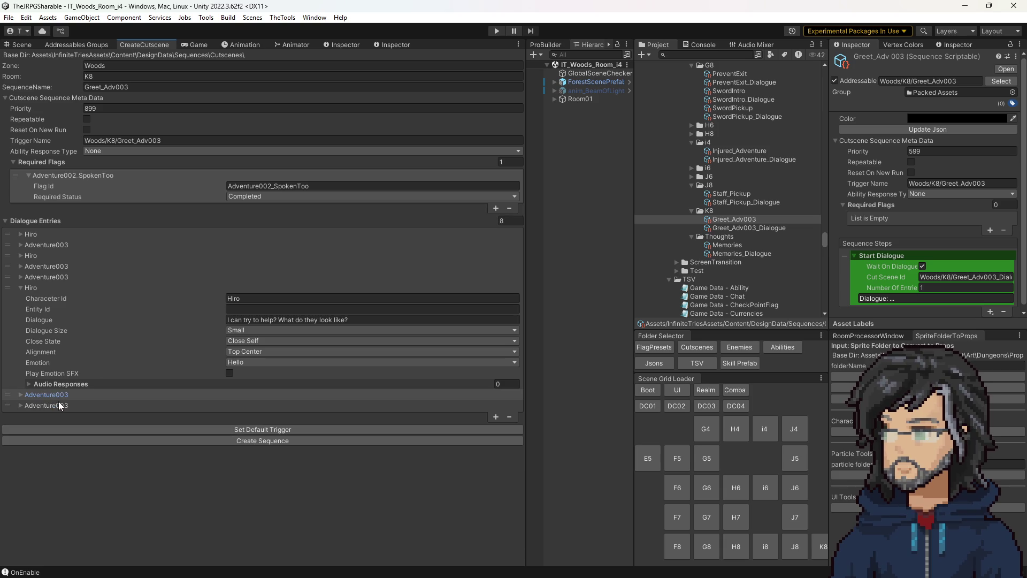
{"action": "left_click", "coordinate": [57, 406]}
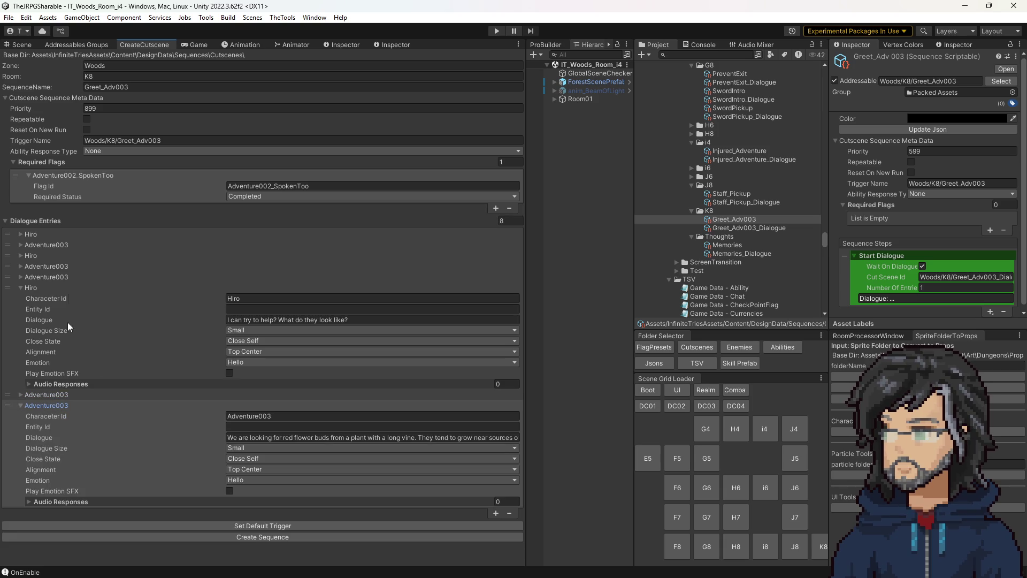
{"action": "left_click", "coordinate": [49, 393]}
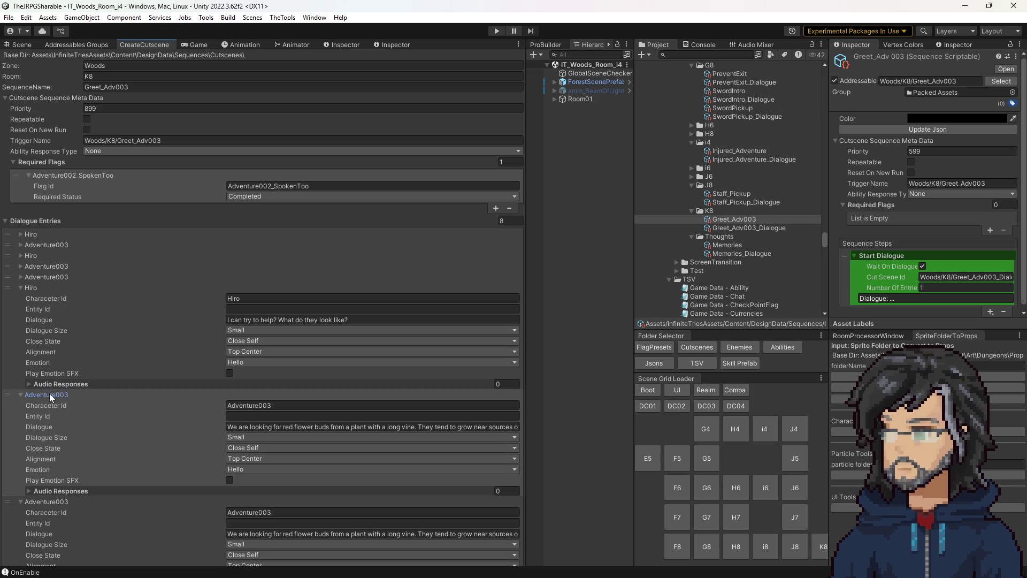
{"action": "left_click", "coordinate": [49, 394]}
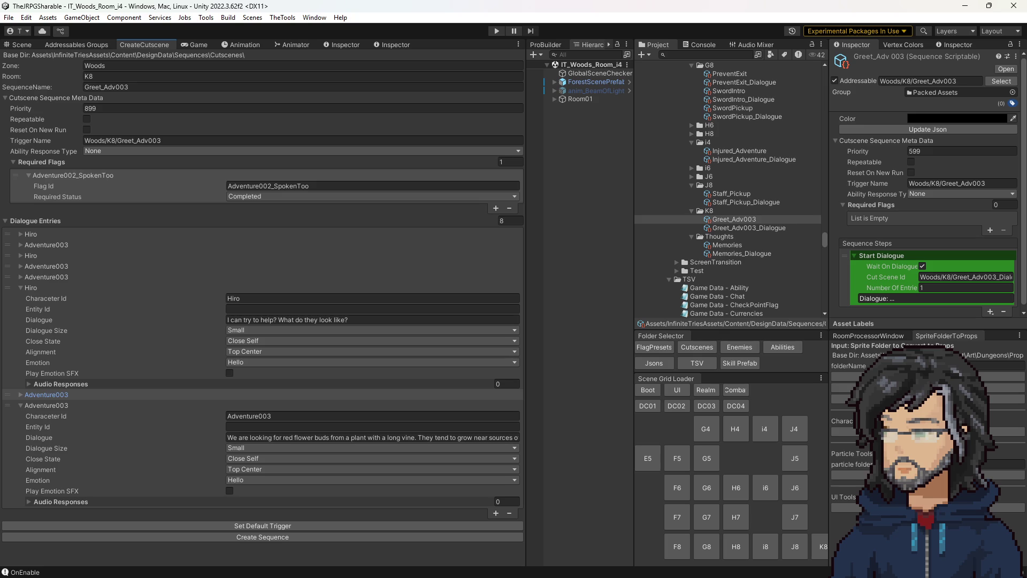
{"action": "left_click", "coordinate": [286, 439]}
{"action": "key", "text": "ctrl+v"}
{"action": "left_click", "coordinate": [44, 406]}
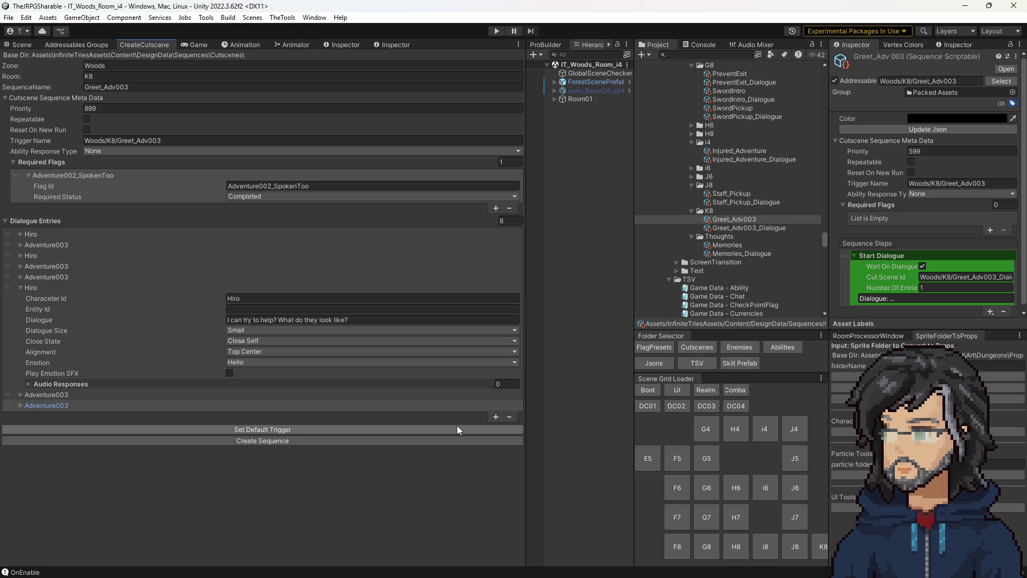
Step: Add a ninth entry with Adventure003 warning to crush the buds before picking them
{"action": "left_click", "coordinate": [495, 418]}
{"action": "left_click", "coordinate": [249, 427]}
{"action": "key", "text": "Tab"}
{"action": "key", "text": "Tab"}
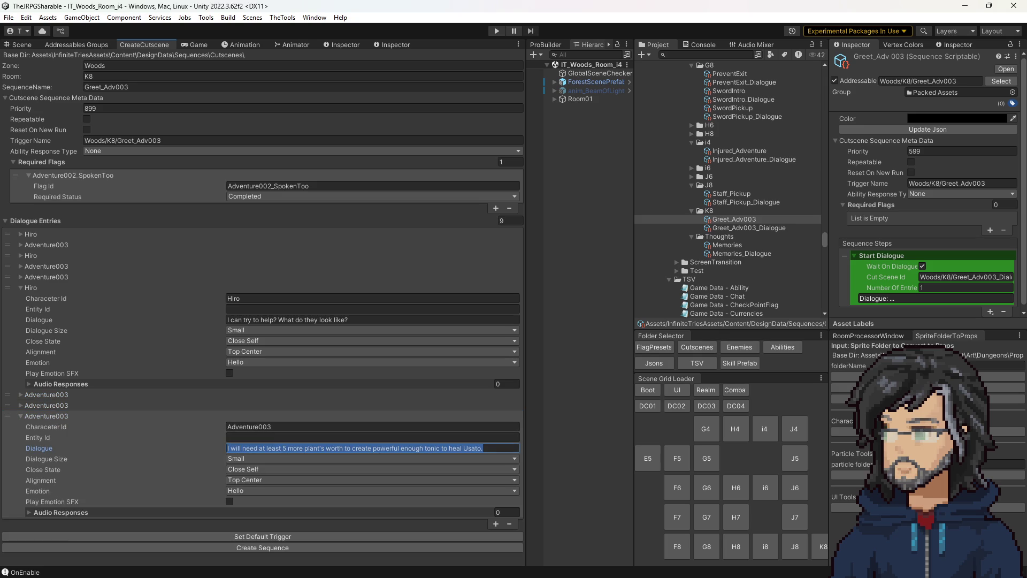
{"action": "key", "text": "alt+Tab"}
{"action": "key", "text": "alt+Tab"}
{"action": "type", "text": "Oh and you must crush the buds before picking them. Otherwise they are posionious."}
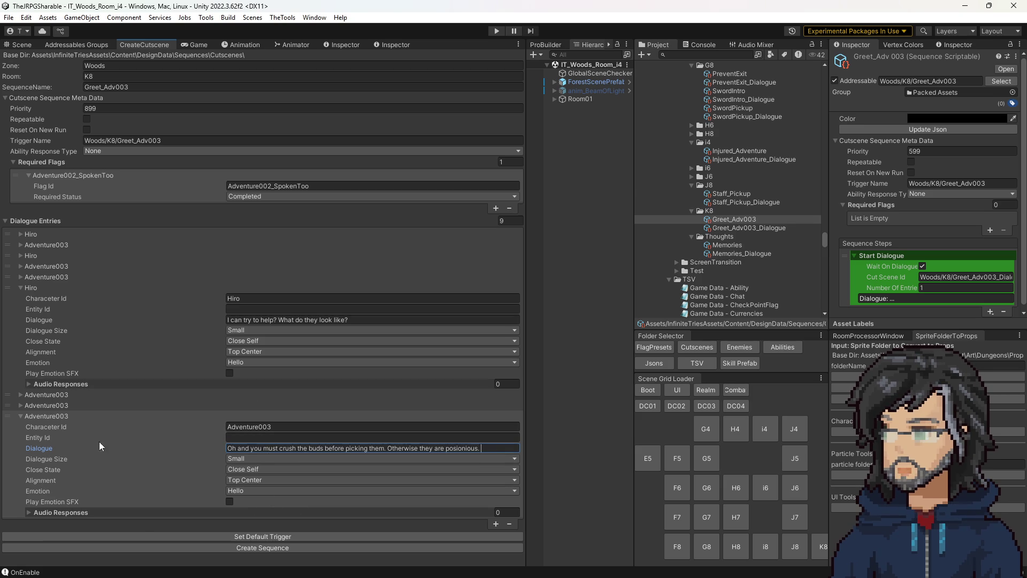
{"action": "left_click", "coordinate": [46, 418]}
Step: Expand and collapse the Adventure003 dialogue entries to review them
{"action": "left_click", "coordinate": [47, 406]}
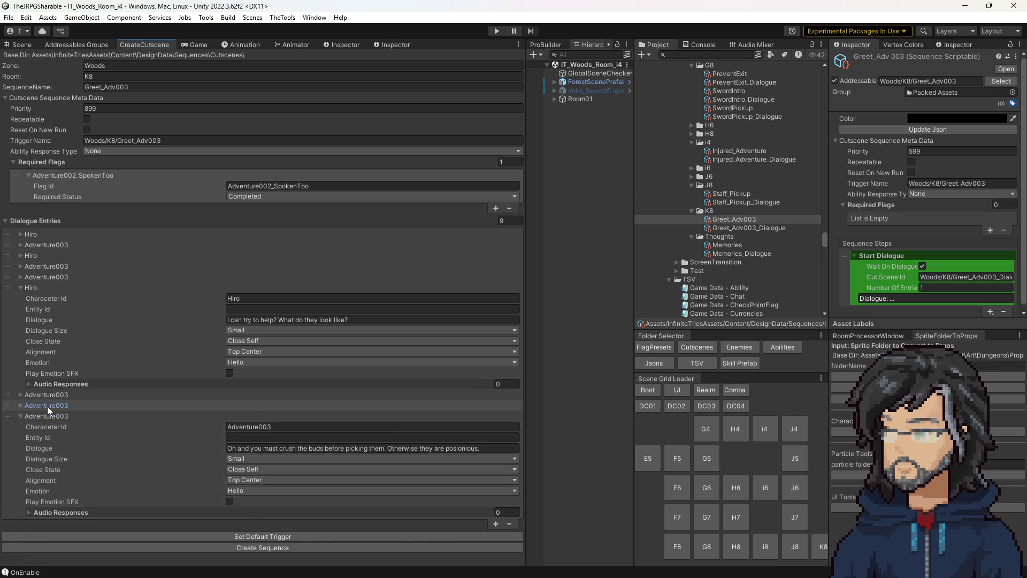
{"action": "left_click", "coordinate": [49, 397]}
{"action": "left_click", "coordinate": [49, 396]}
{"action": "left_click", "coordinate": [50, 406]}
{"action": "left_click", "coordinate": [47, 418]}
{"action": "left_click", "coordinate": [47, 418]}
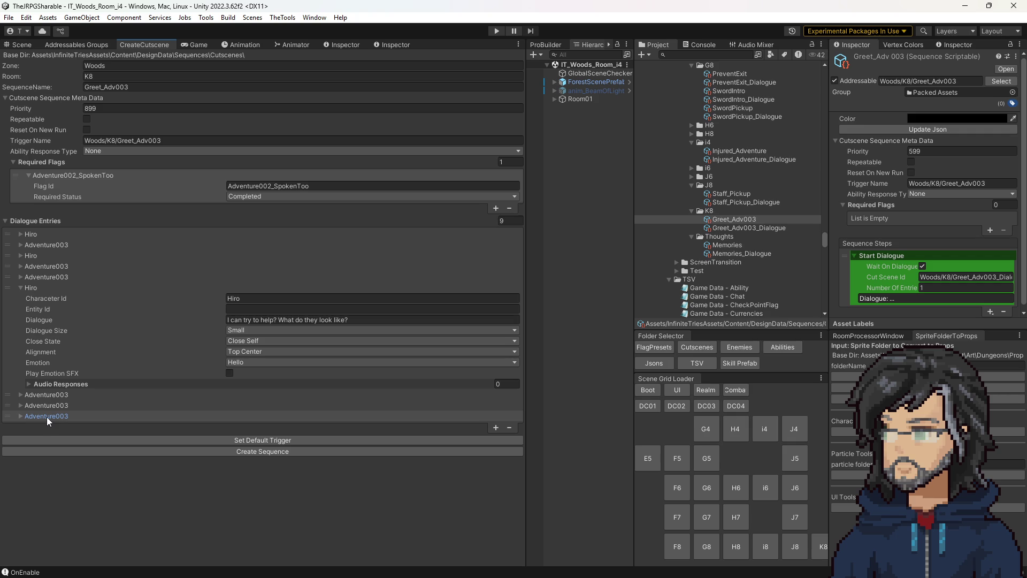
Step: Make the first Hiro line Medium size with Bottom Center alignment
{"action": "left_click", "coordinate": [38, 234]}
{"action": "left_click", "coordinate": [37, 234]}
{"action": "left_click", "coordinate": [251, 276]}
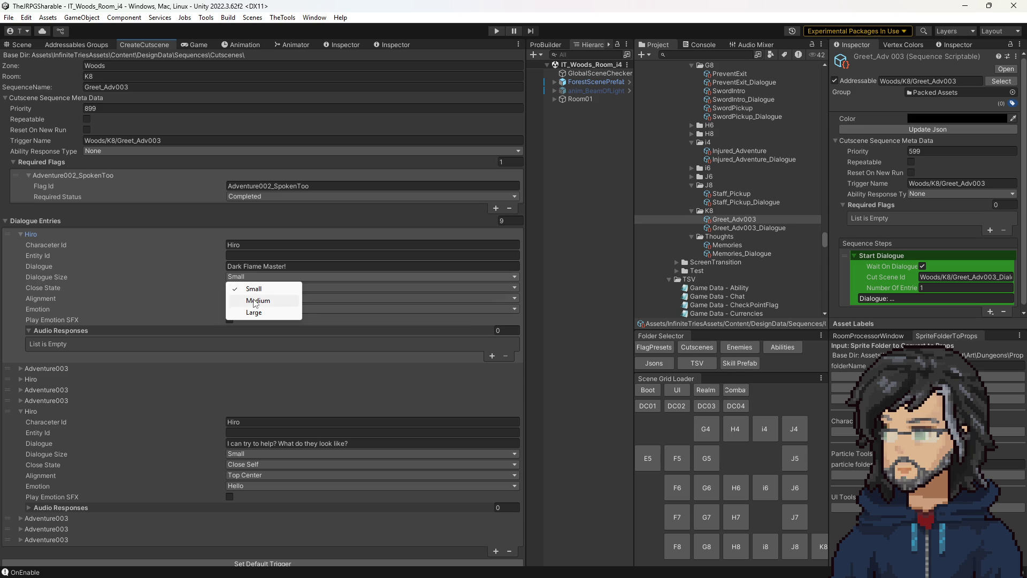
{"action": "left_click", "coordinate": [251, 300]}
{"action": "left_click", "coordinate": [252, 298]}
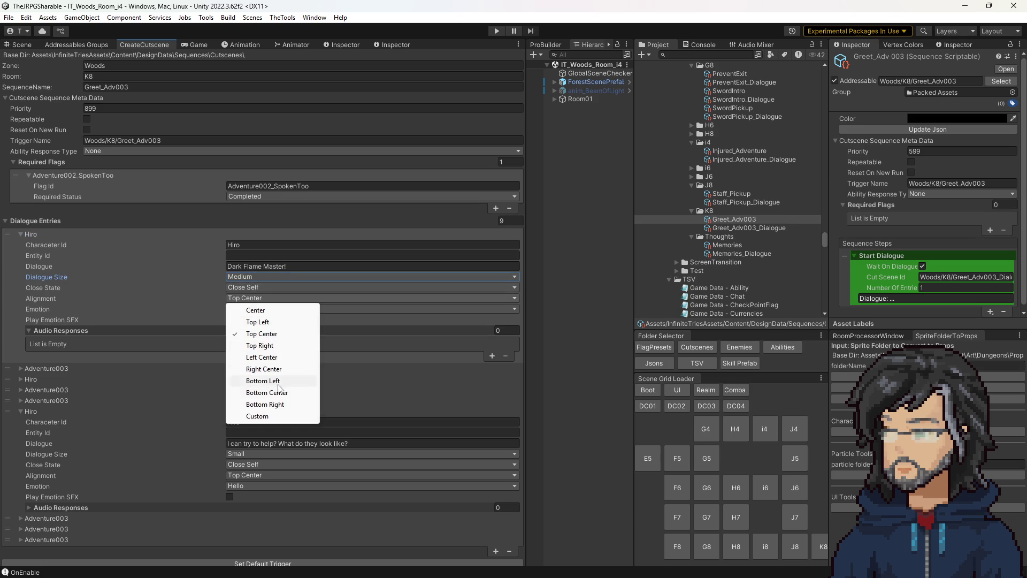
{"action": "left_click", "coordinate": [270, 393]}
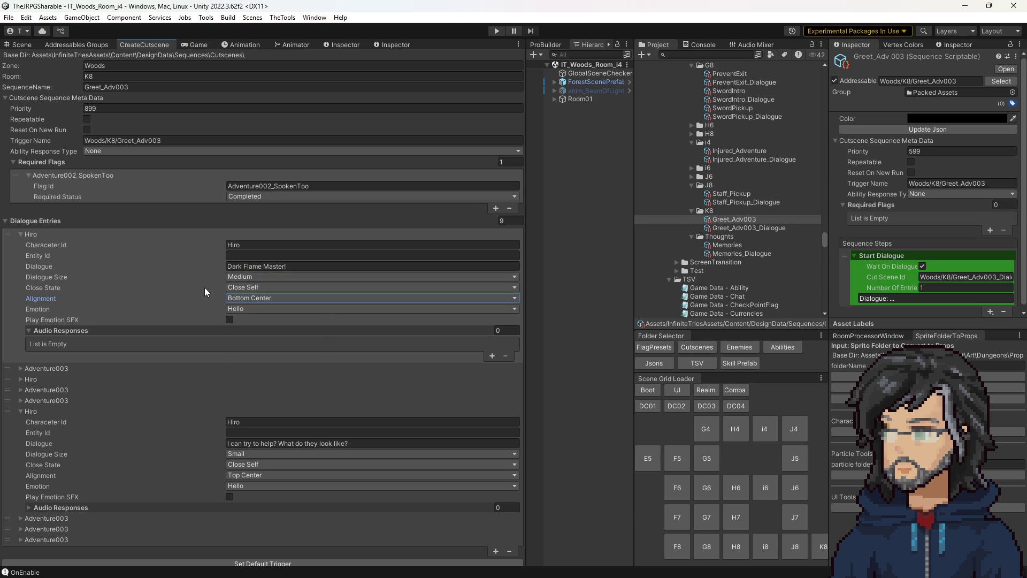
Step: Make the first Adventure003 line Medium size with Close State Stay Open
{"action": "left_click", "coordinate": [56, 370]}
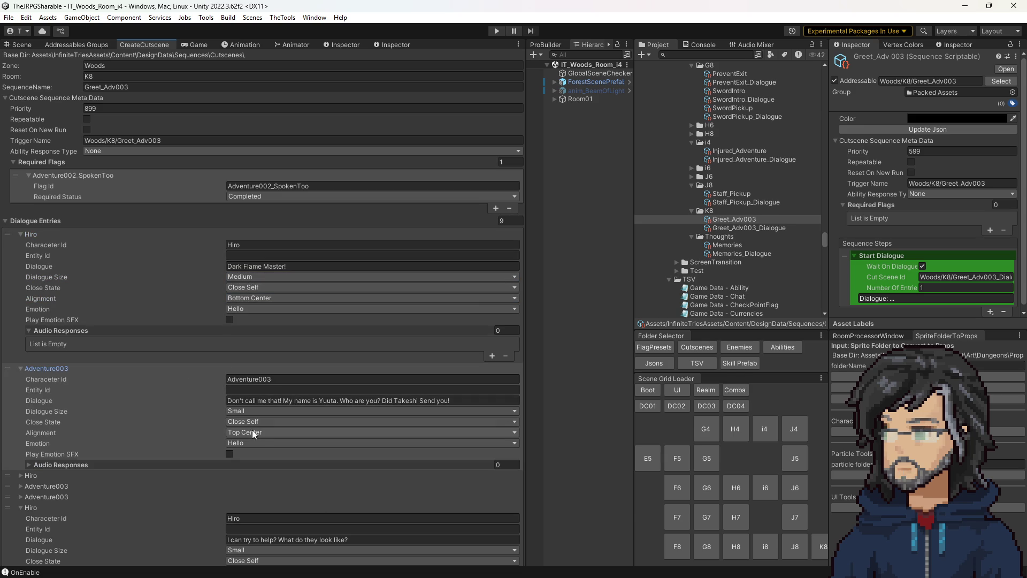
{"action": "left_click", "coordinate": [250, 411]}
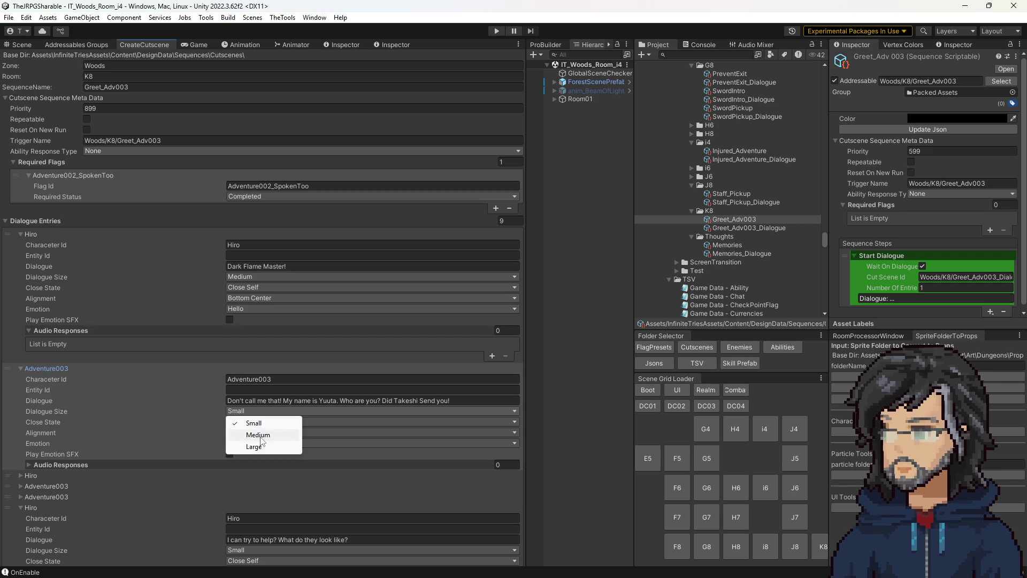
{"action": "left_click", "coordinate": [252, 434]}
{"action": "left_click", "coordinate": [249, 421]}
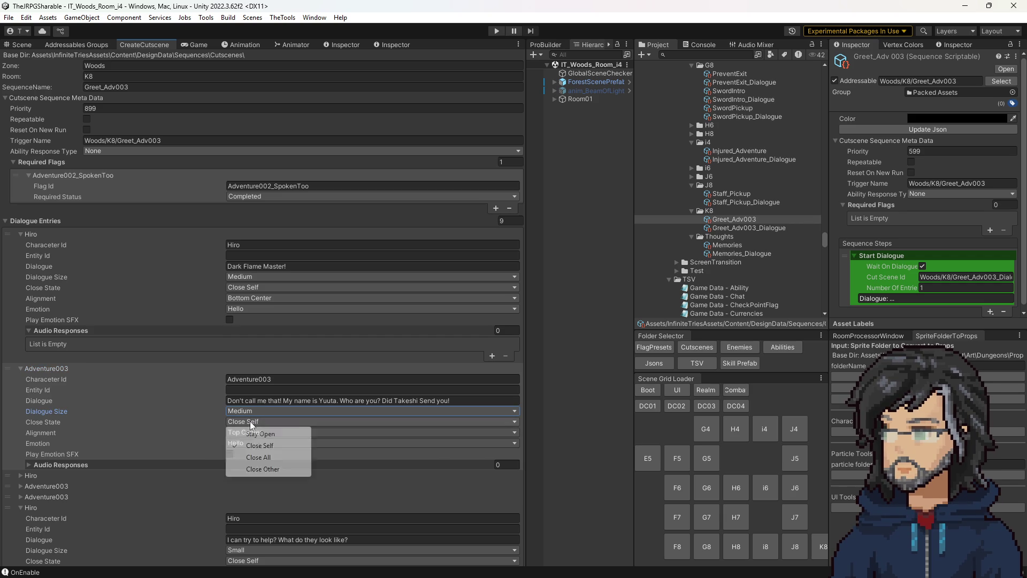
{"action": "left_click", "coordinate": [267, 434]}
{"action": "left_click", "coordinate": [232, 432]}
{"action": "left_click", "coordinate": [63, 368]}
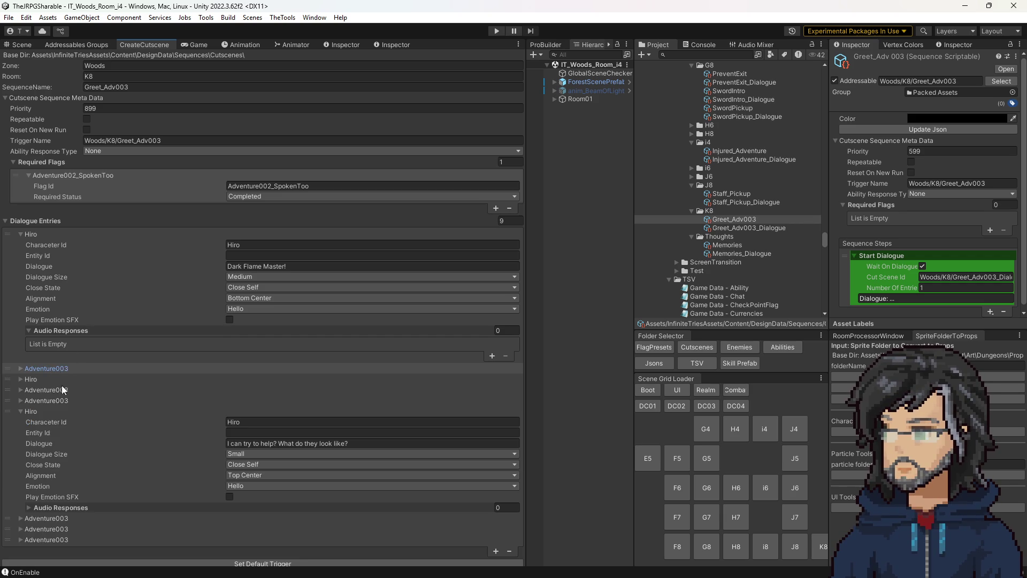
Step: Give the second Hiro line Medium size and Bottom Center alignment
{"action": "left_click", "coordinate": [49, 379]}
{"action": "left_click", "coordinate": [250, 422]}
{"action": "left_click", "coordinate": [258, 444]}
{"action": "left_click", "coordinate": [258, 442]}
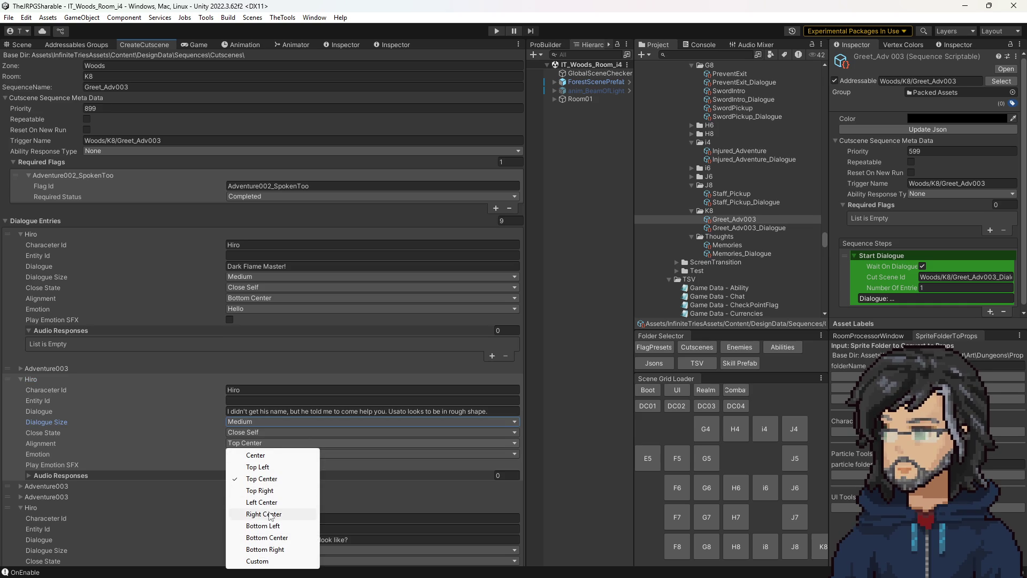
{"action": "left_click", "coordinate": [280, 539]}
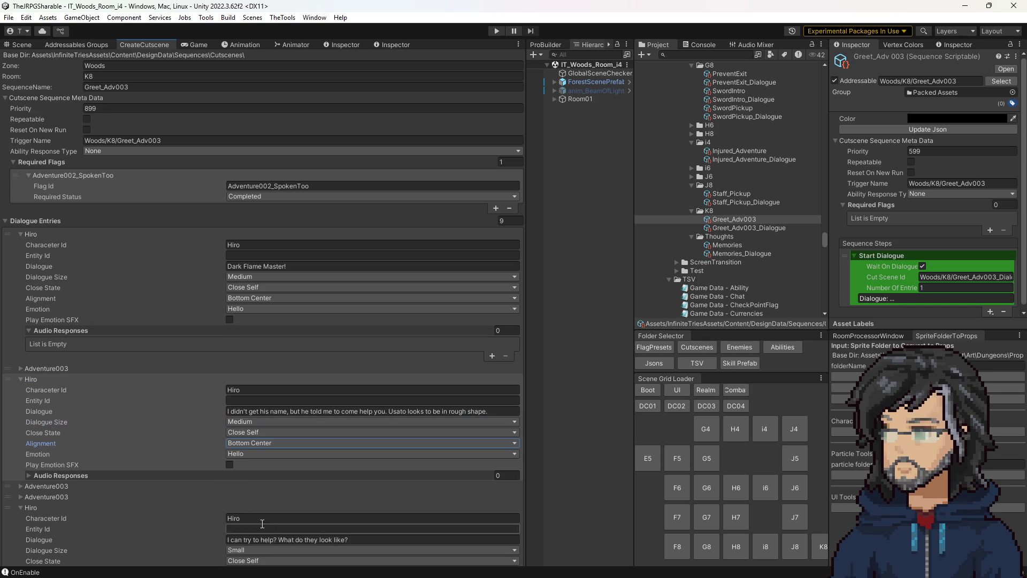
{"action": "left_click", "coordinate": [254, 422]}
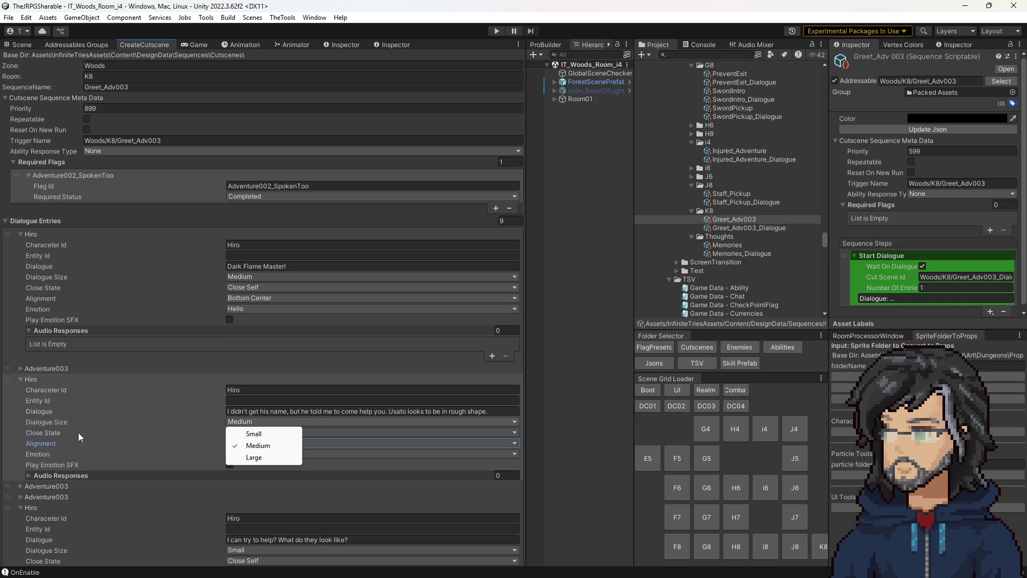
{"action": "left_click", "coordinate": [213, 431]}
{"action": "right_click", "coordinate": [225, 434]}
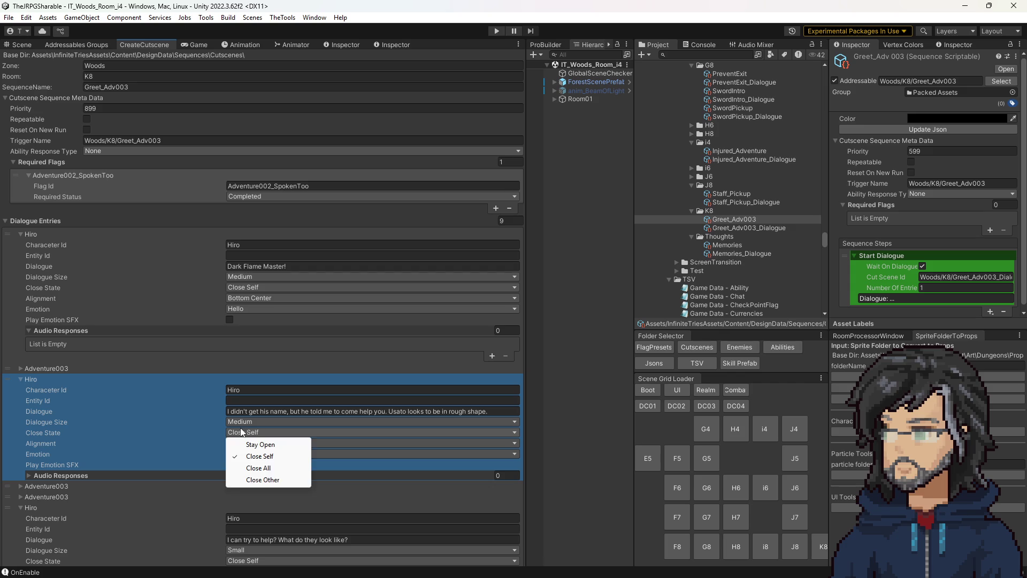
{"action": "left_click", "coordinate": [36, 378]}
Step: Make the second Adventure003 line Medium size and set it to Stay Open
{"action": "left_click", "coordinate": [73, 390]}
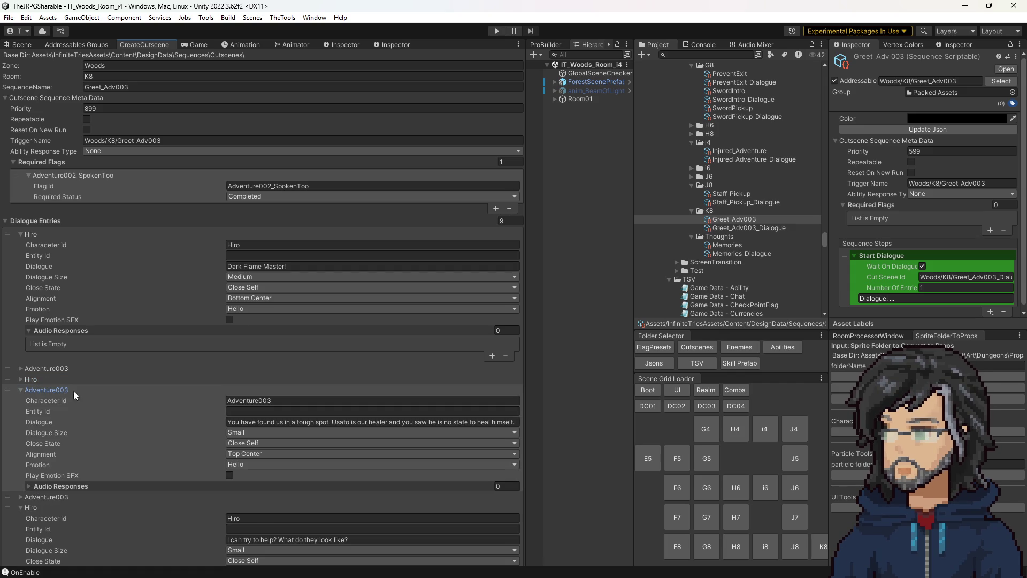
{"action": "left_click", "coordinate": [248, 440]}
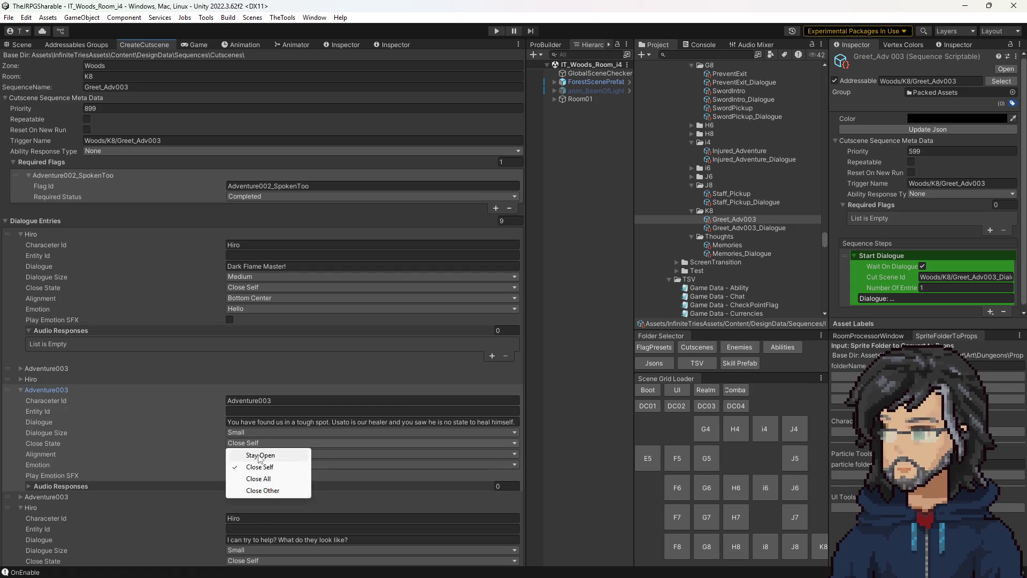
{"action": "left_click", "coordinate": [248, 455]}
{"action": "left_click", "coordinate": [247, 432]}
{"action": "left_click", "coordinate": [267, 459]}
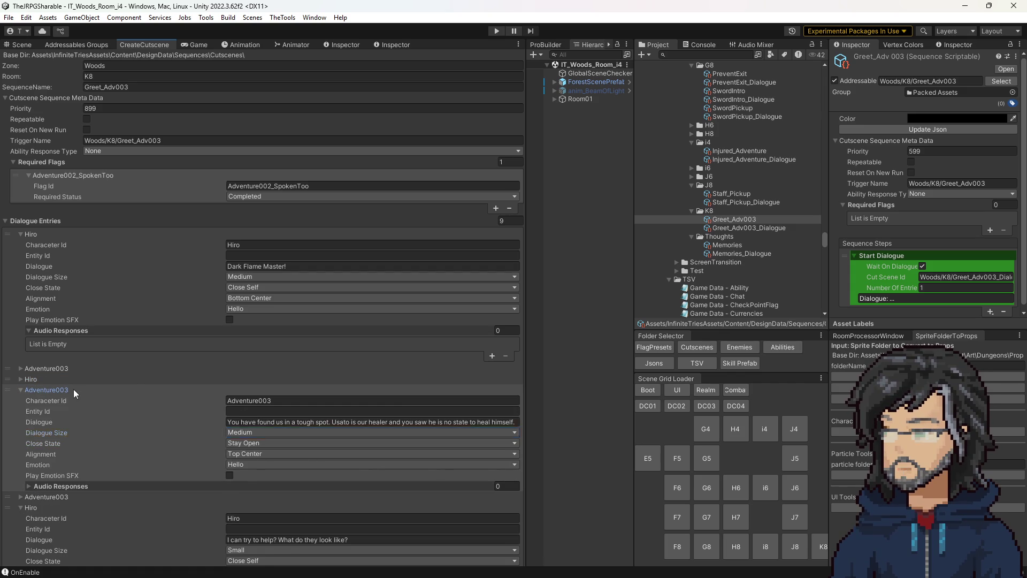
{"action": "left_click", "coordinate": [73, 389]}
Step: Make the third Adventure003 line Medium size and Stay Open, keeping Top Center alignment
{"action": "left_click", "coordinate": [73, 400]}
{"action": "left_click", "coordinate": [258, 453]}
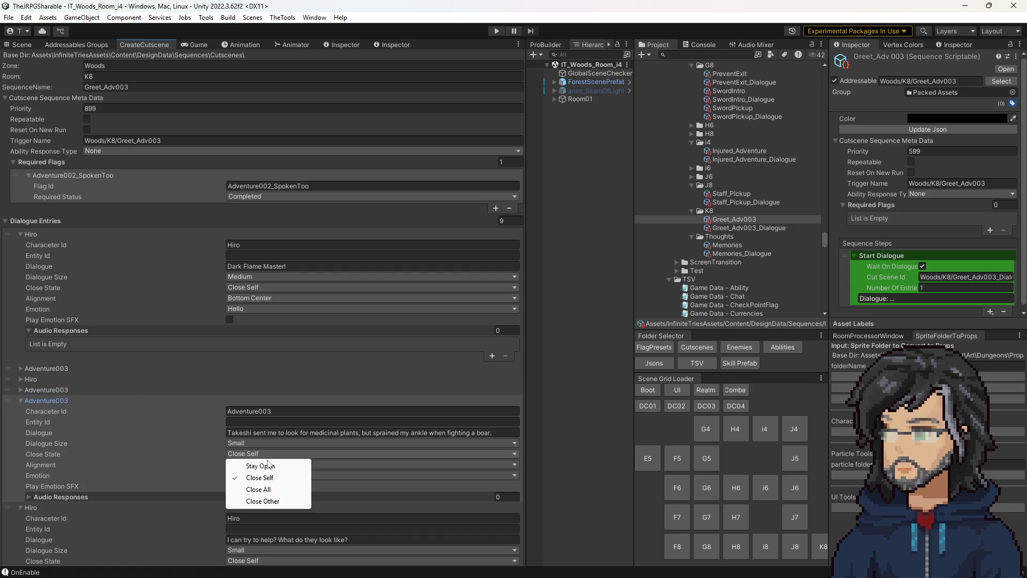
{"action": "left_click", "coordinate": [270, 466]}
{"action": "left_click", "coordinate": [257, 464]}
{"action": "left_click", "coordinate": [257, 448]}
{"action": "left_click", "coordinate": [252, 443]}
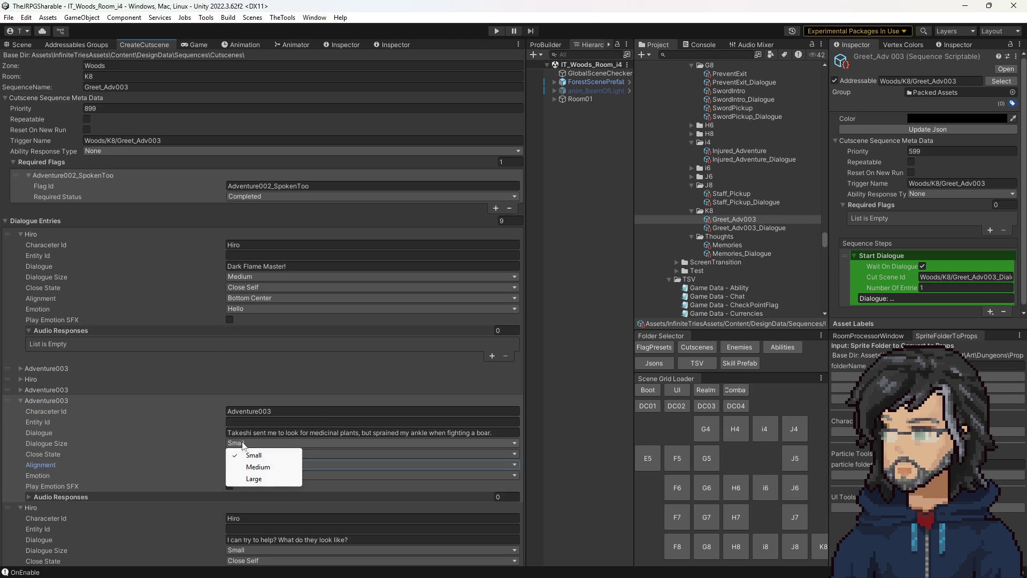
{"action": "left_click", "coordinate": [255, 467]}
{"action": "left_click", "coordinate": [252, 465]}
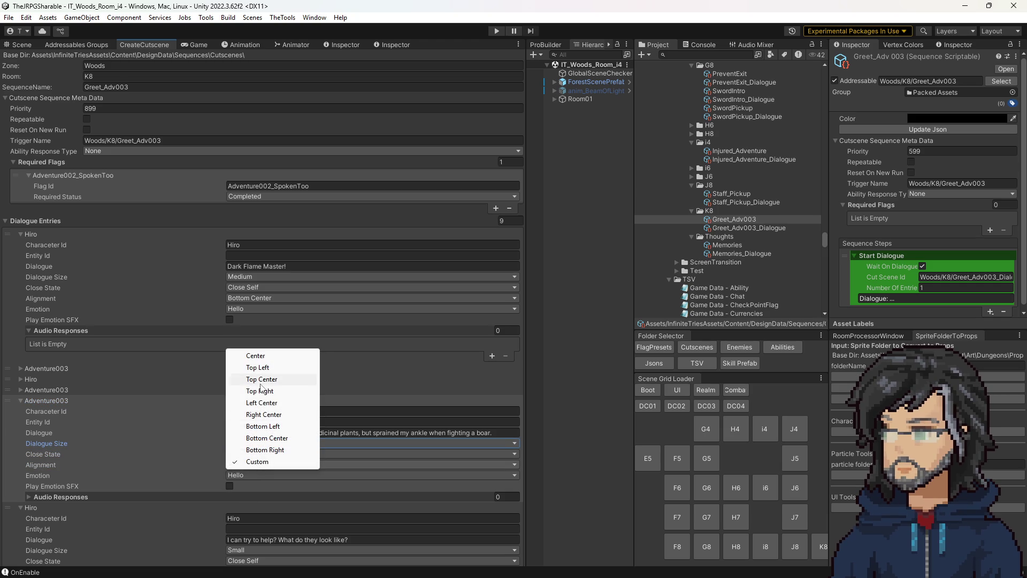
{"action": "left_click", "coordinate": [262, 379]}
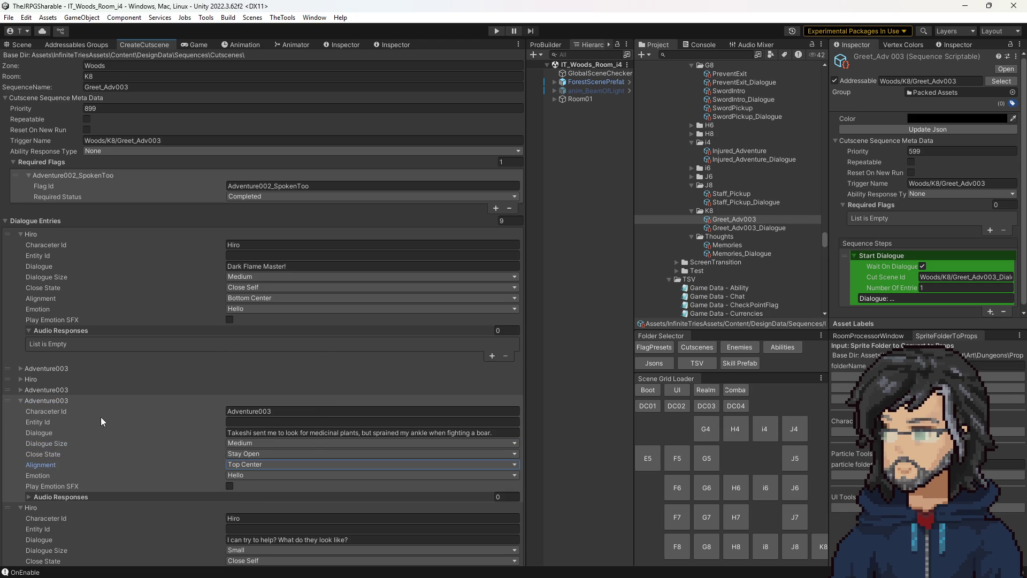
{"action": "left_click", "coordinate": [46, 400]}
Step: Make the third Hiro line Medium size with Bottom Center alignment
{"action": "left_click", "coordinate": [268, 452]}
{"action": "left_click", "coordinate": [259, 474]}
{"action": "left_click", "coordinate": [249, 475]}
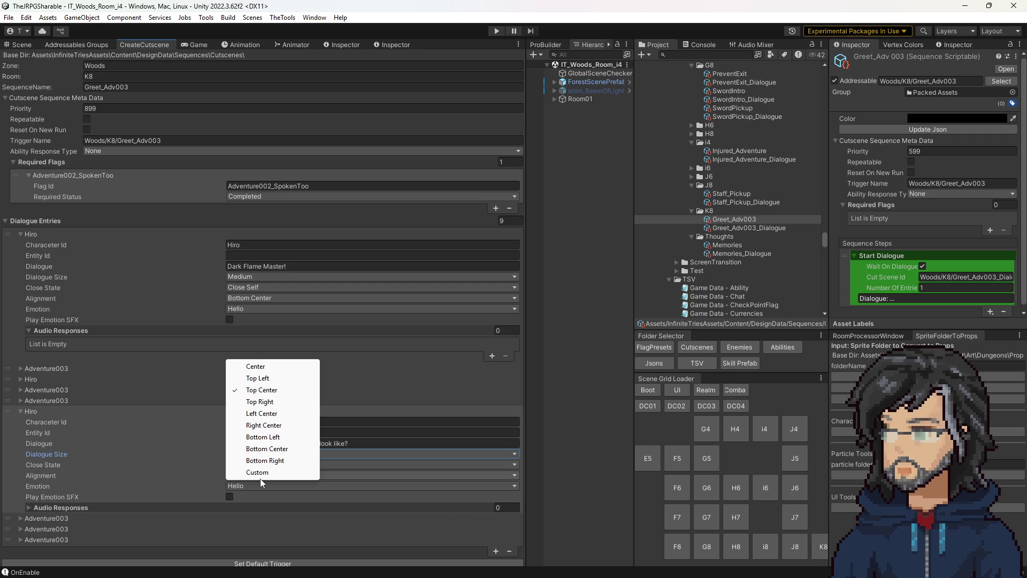
{"action": "left_click", "coordinate": [276, 455]}
{"action": "left_click", "coordinate": [242, 465]}
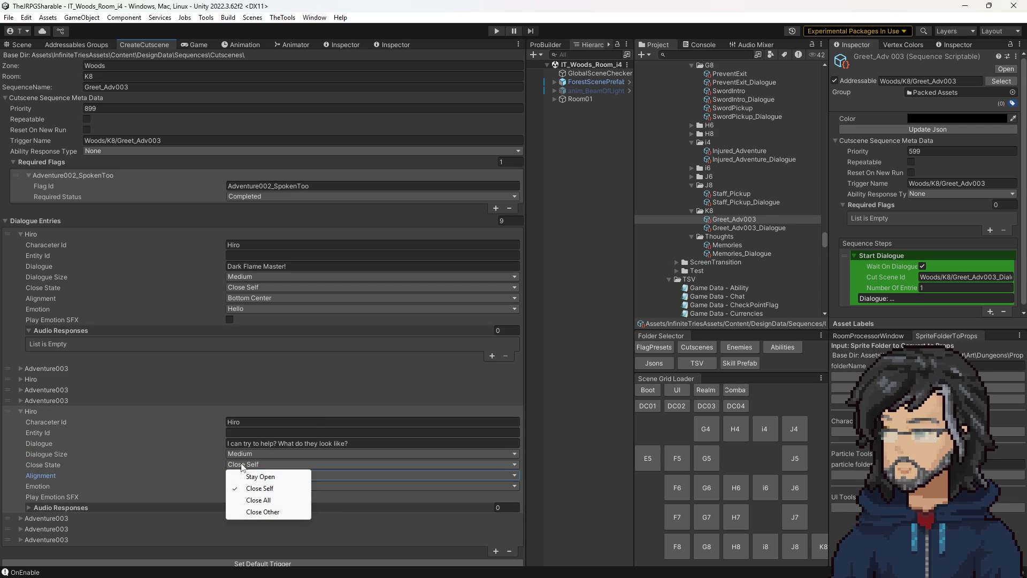
{"action": "left_click", "coordinate": [40, 409]}
Step: Make the red flower buds Adventure003 line Medium size and Stay Open
{"action": "left_click", "coordinate": [42, 423]}
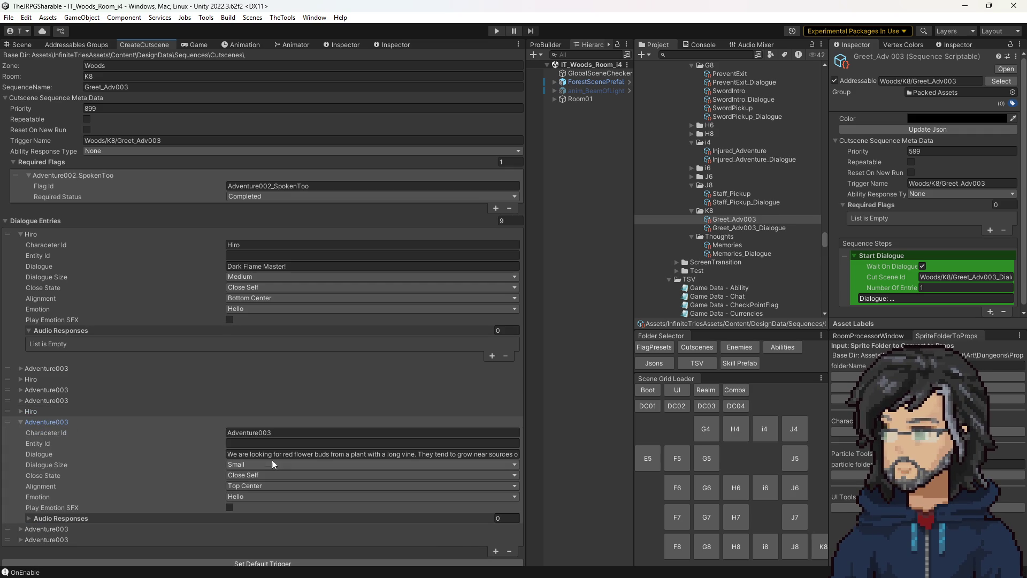
{"action": "left_click", "coordinate": [268, 465]}
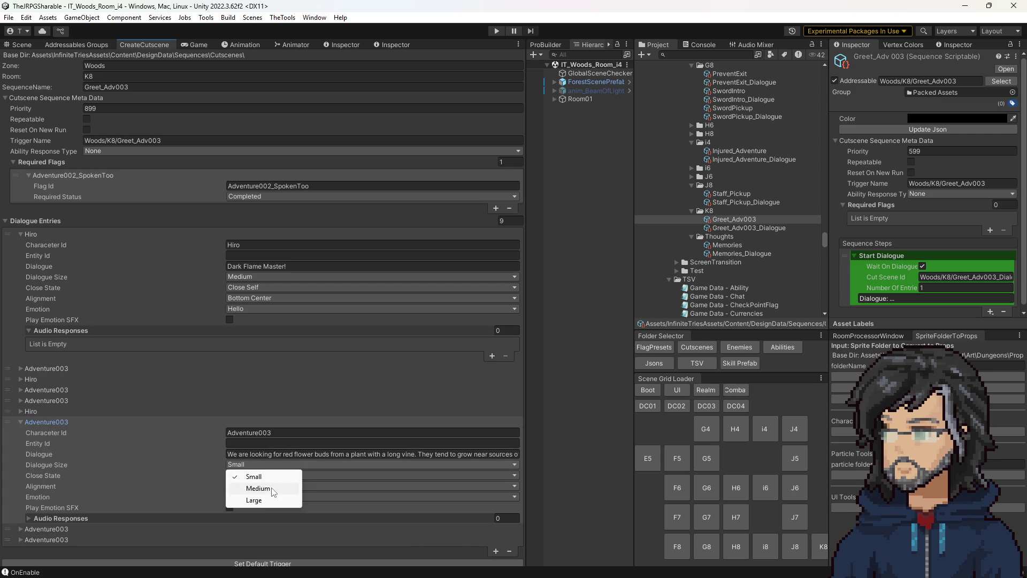
{"action": "left_click", "coordinate": [261, 488]}
{"action": "left_click", "coordinate": [255, 474]}
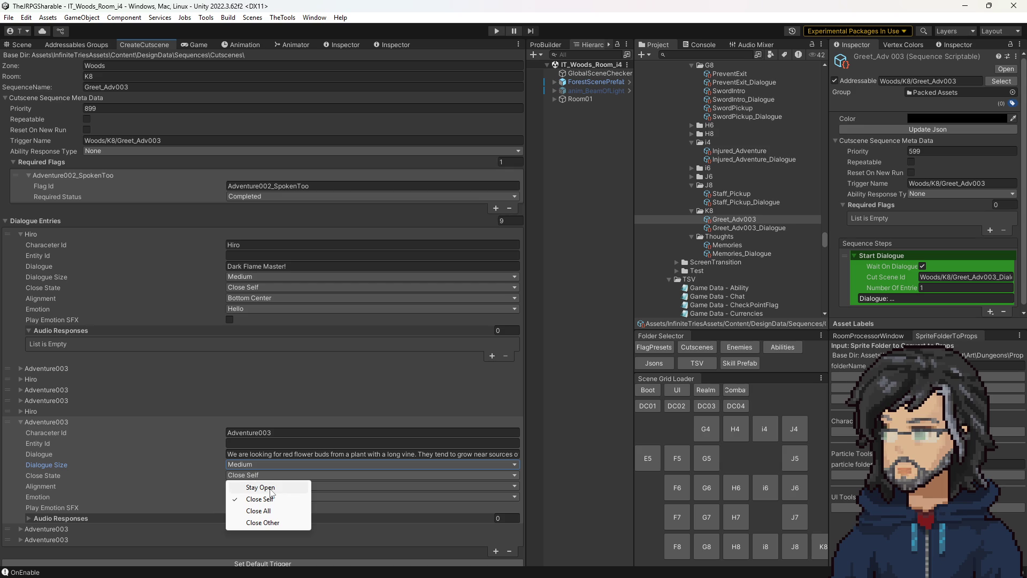
{"action": "left_click", "coordinate": [270, 488]}
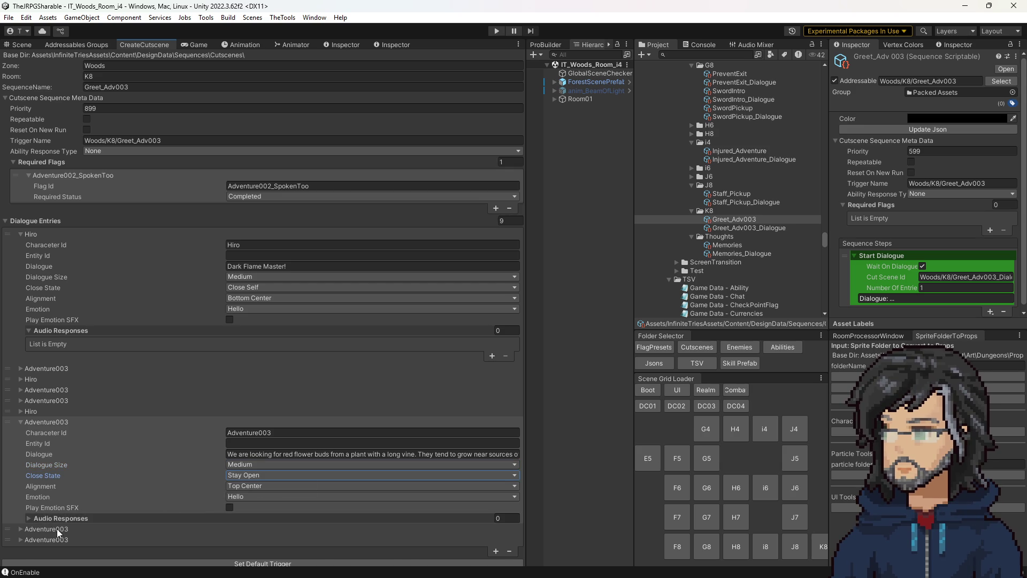
{"action": "left_click", "coordinate": [56, 529]}
{"action": "left_click", "coordinate": [93, 427]}
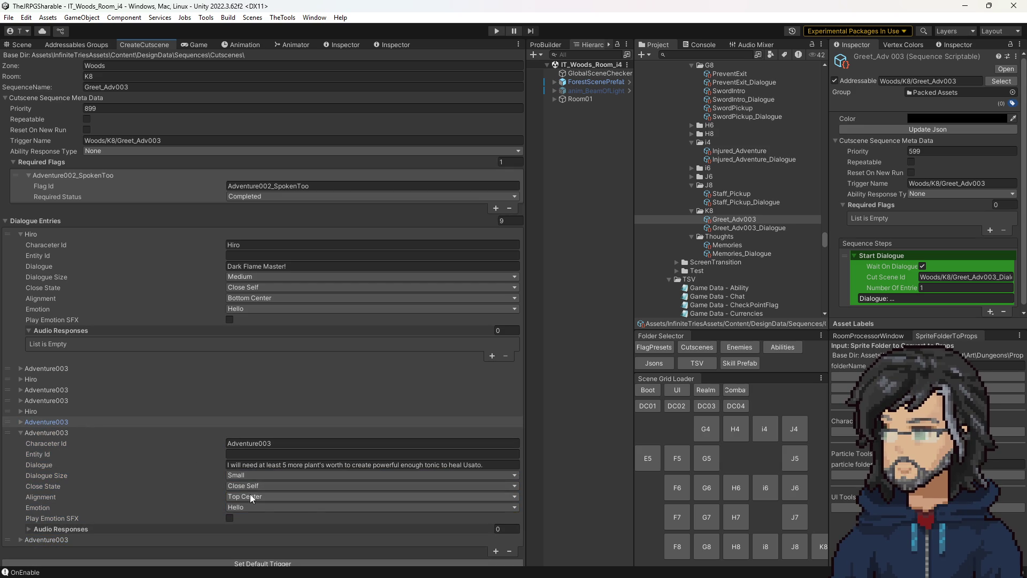
Step: Make the tonic line Medium size and Stay Open
{"action": "left_click", "coordinate": [249, 487]}
{"action": "left_click", "coordinate": [250, 475]}
{"action": "left_click", "coordinate": [250, 499]}
{"action": "left_click", "coordinate": [245, 486]}
{"action": "left_click", "coordinate": [245, 496]}
{"action": "left_click", "coordinate": [53, 433]}
Step: Make the crush-the-buds line Medium size with Close Self, then collapse Dialogue Entries
{"action": "left_click", "coordinate": [88, 442]}
{"action": "left_click", "coordinate": [254, 488]}
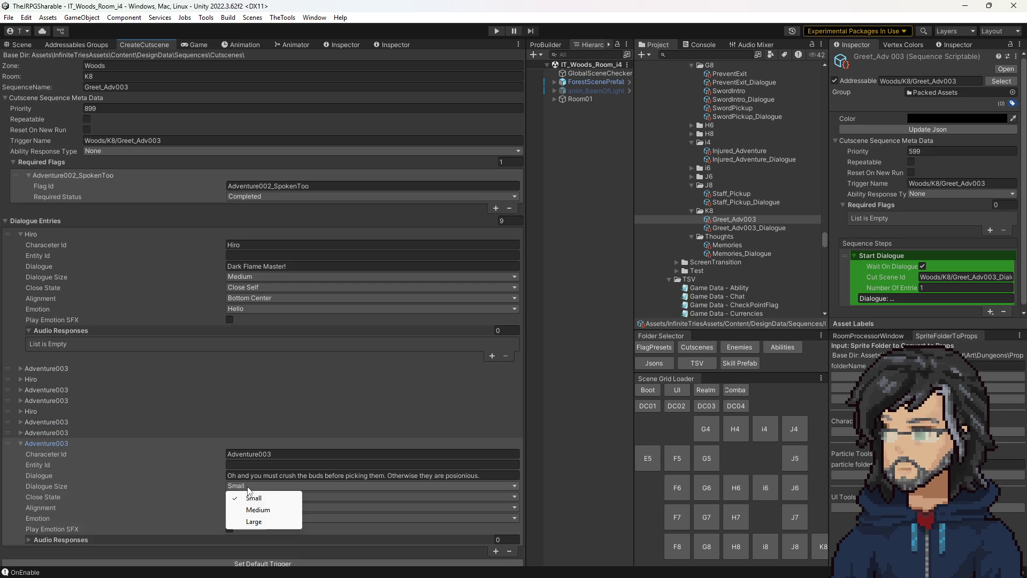
{"action": "left_click", "coordinate": [256, 509]}
{"action": "left_click", "coordinate": [240, 496]}
{"action": "left_click", "coordinate": [157, 501]}
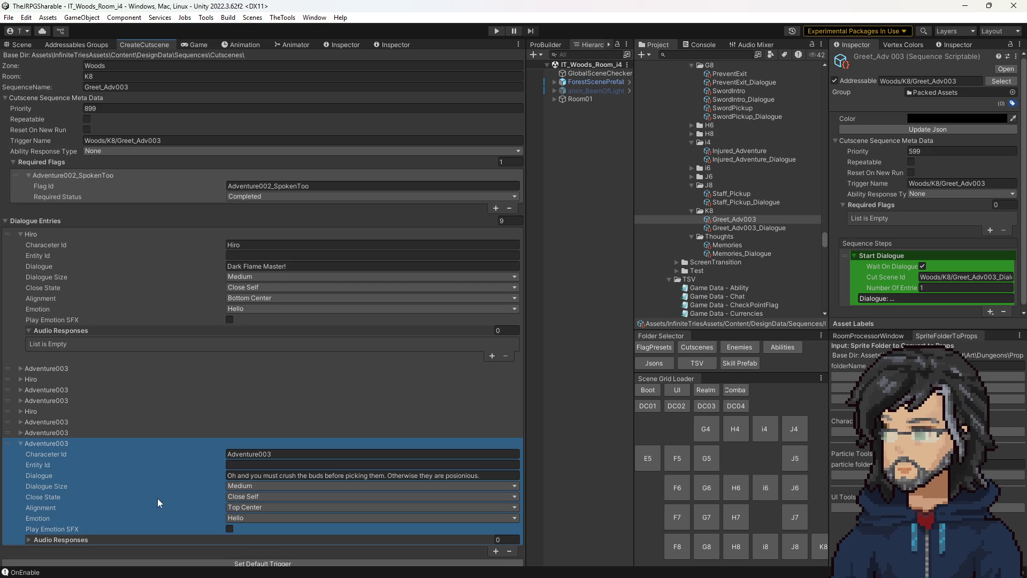
{"action": "left_click", "coordinate": [248, 497]}
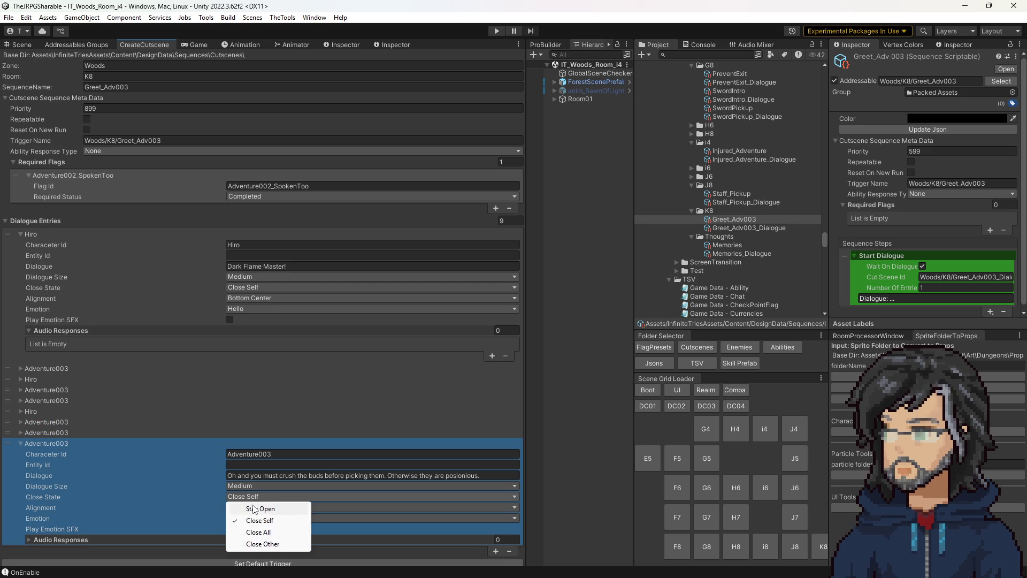
{"action": "left_click", "coordinate": [48, 420]}
{"action": "left_click", "coordinate": [40, 412]}
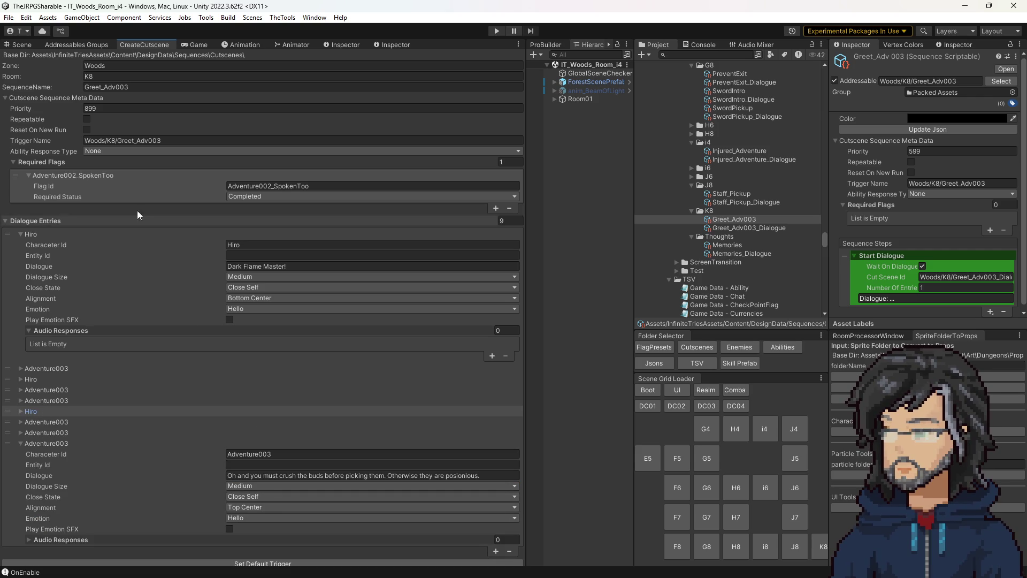
{"action": "left_click", "coordinate": [34, 220]}
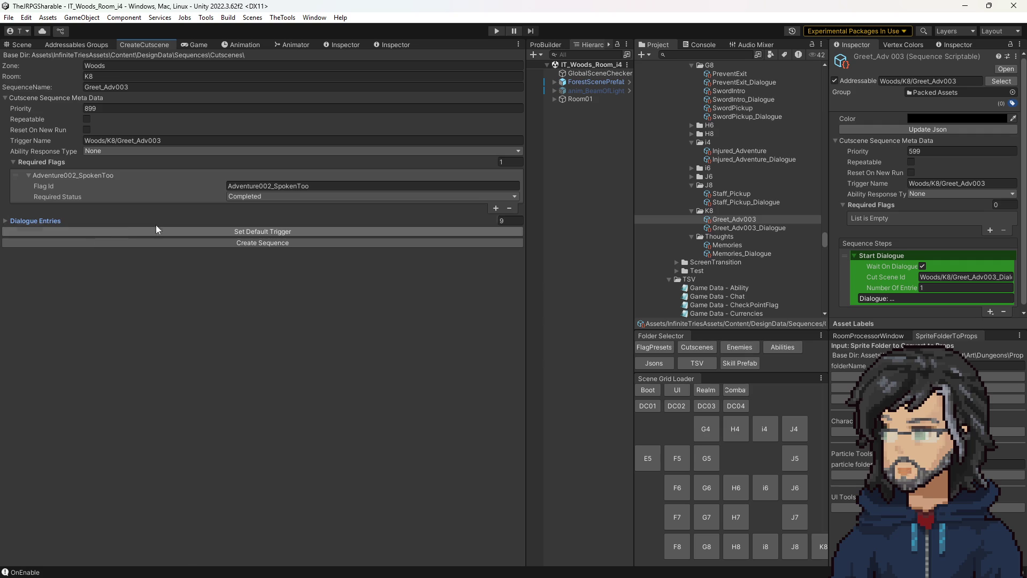
Step: Try creating the Greet_Adv003 sequence, hit the 'already exists' error, and inspect the existing asset
{"action": "left_click", "coordinate": [197, 242]}
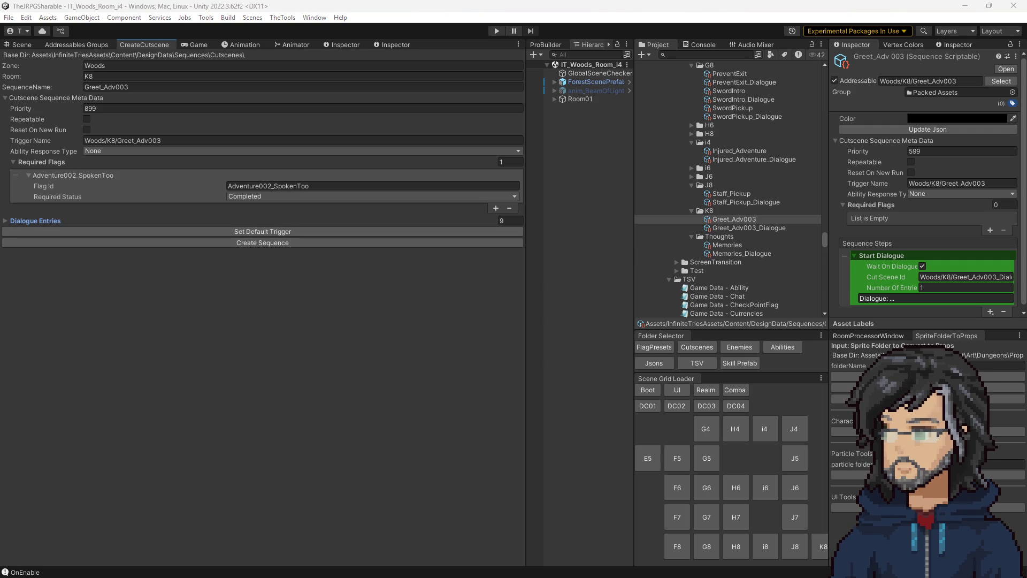
{"action": "left_click", "coordinate": [341, 244]}
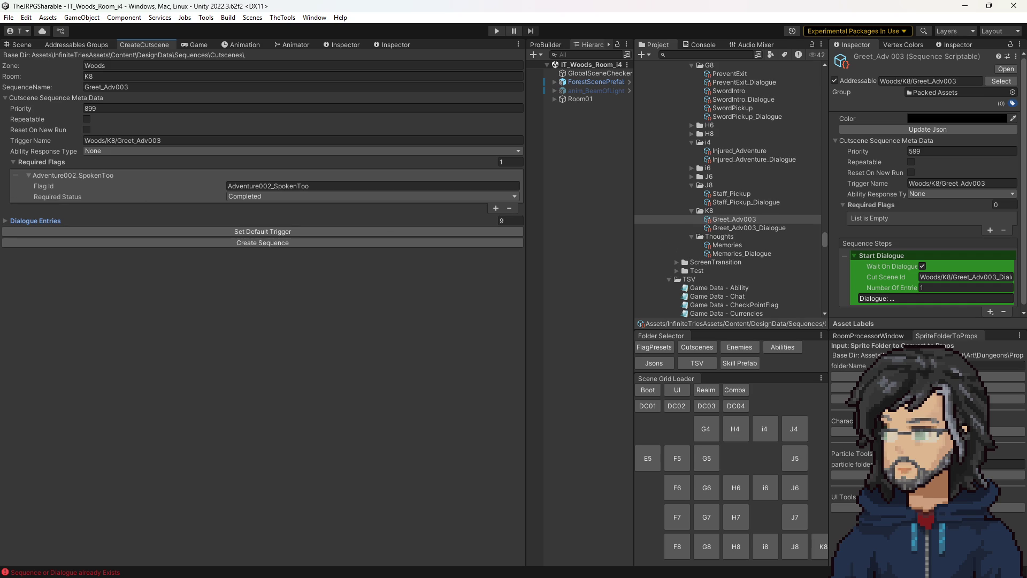
{"action": "left_click", "coordinate": [742, 229]}
{"action": "left_click", "coordinate": [741, 220]}
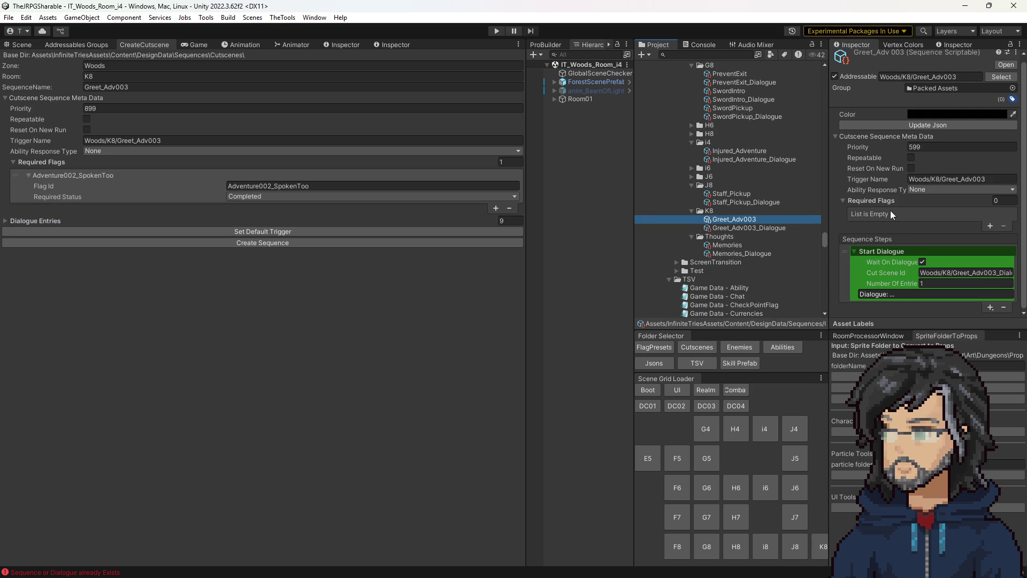
{"action": "left_click", "coordinate": [191, 87]}
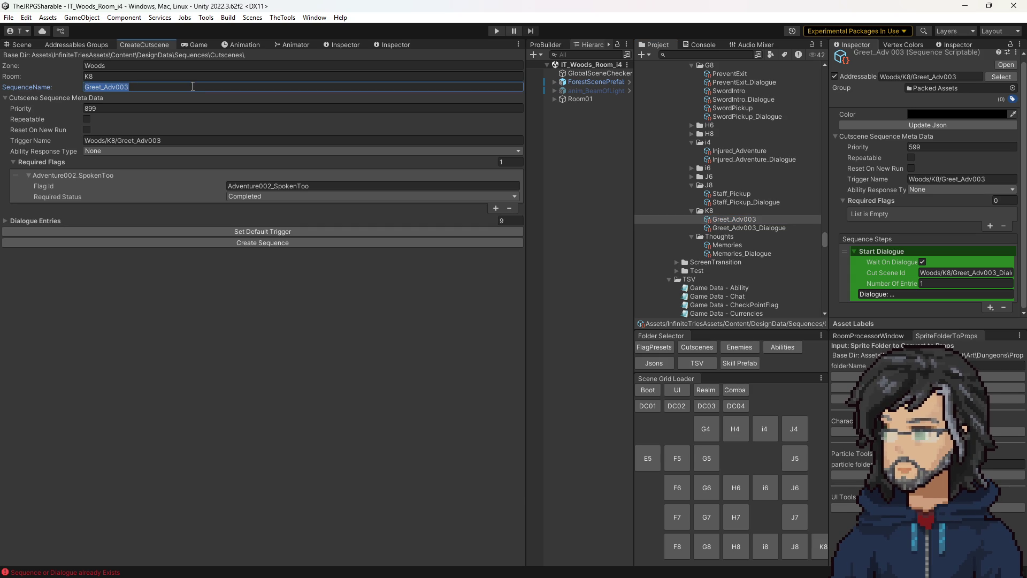
Step: Rename the sequence to CodeName_Adv003 and create it
{"action": "left_click", "coordinate": [193, 85]}
{"action": "key", "text": "BackSpace"}
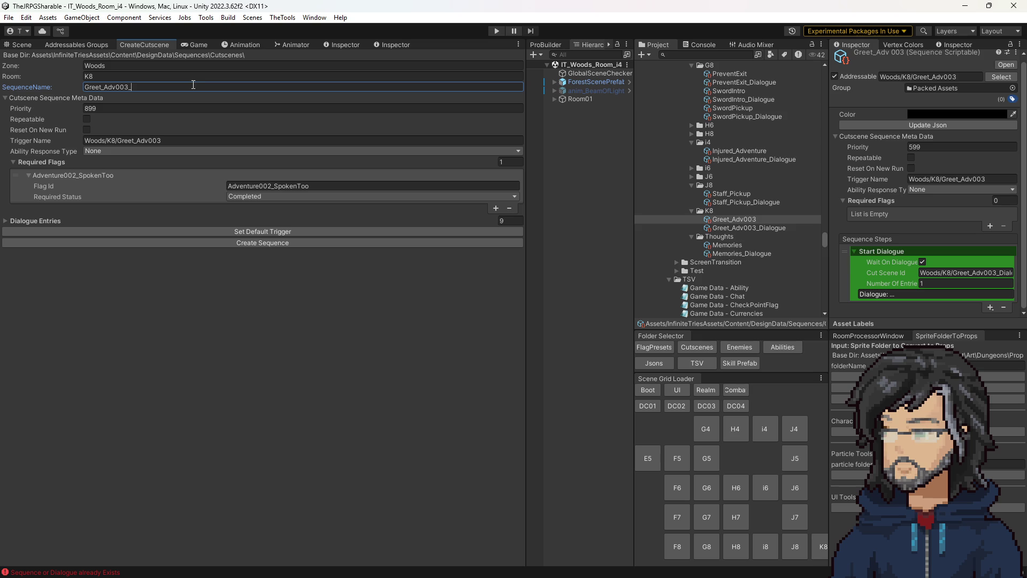
{"action": "mouse_move", "coordinate": [104, 87]}
{"action": "left_mouse_down"}
{"action": "mouse_move", "coordinate": [45, 94]}
{"action": "mouse_move", "coordinate": [104, 90]}
{"action": "left_mouse_up"}
{"action": "type", "text": "Friendly"}
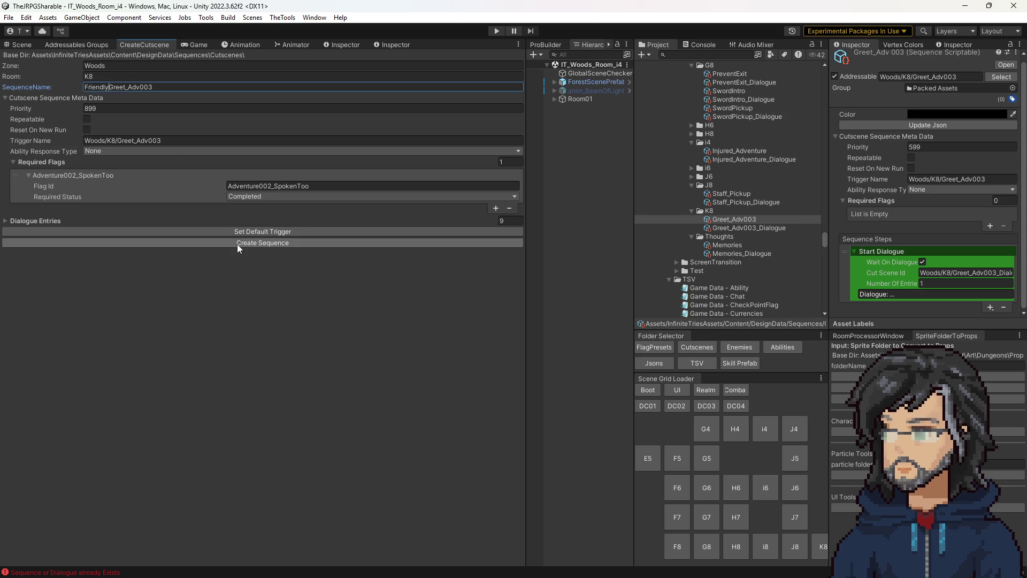
{"action": "left_click_drag", "start_coordinate": [109, 87], "coordinate": [54, 88]}
{"action": "type", "text": "Pass"}
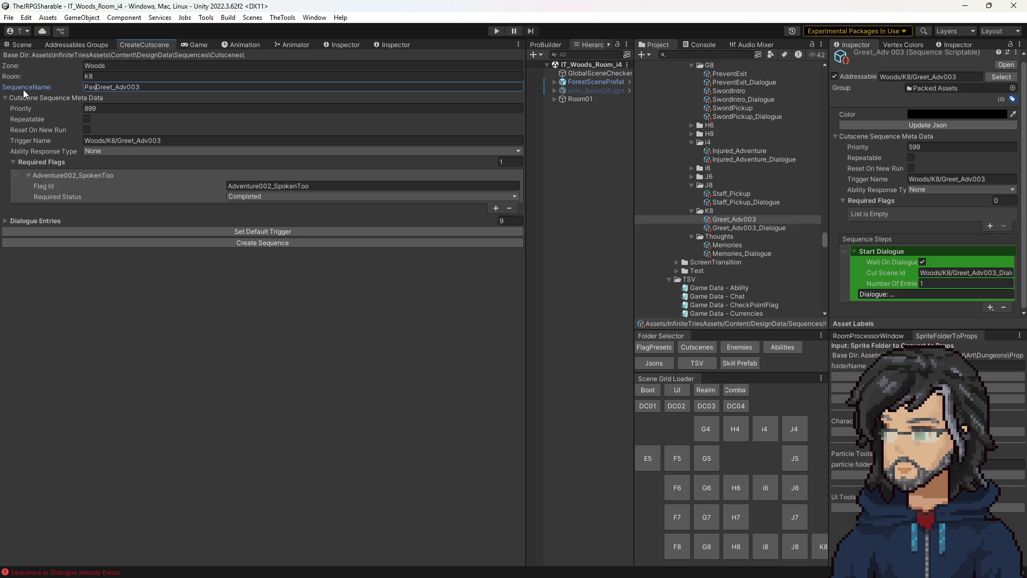
{"action": "key", "text": "BackSpace"}
{"action": "key", "text": "BackSpace"}
{"action": "key", "text": "BackSpace"}
{"action": "type", "text": "Secret"}
{"action": "type", "text": "_"}
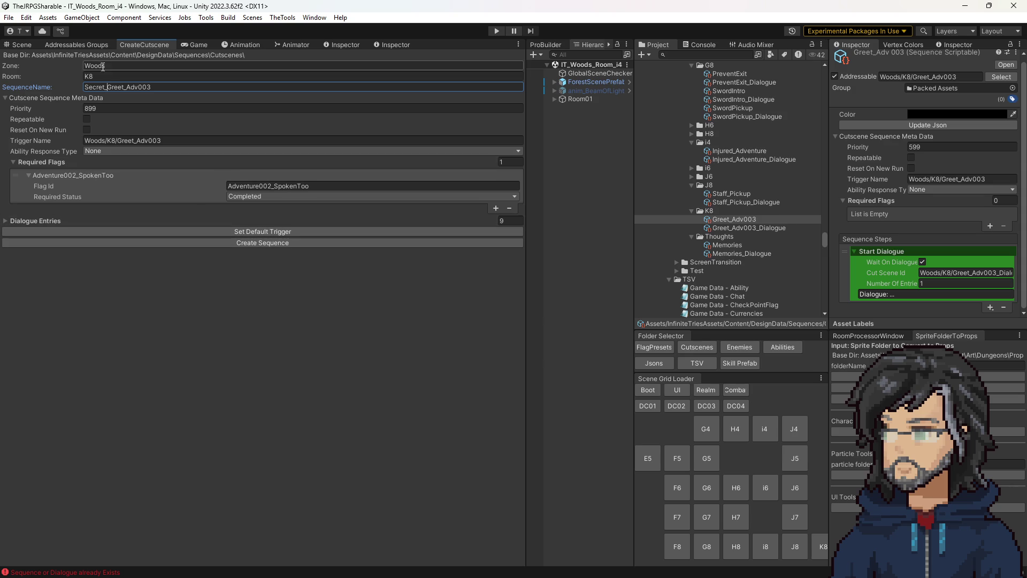
{"action": "left_click_drag", "start_coordinate": [107, 87], "coordinate": [44, 87]}
{"action": "key", "text": "BackSpace"}
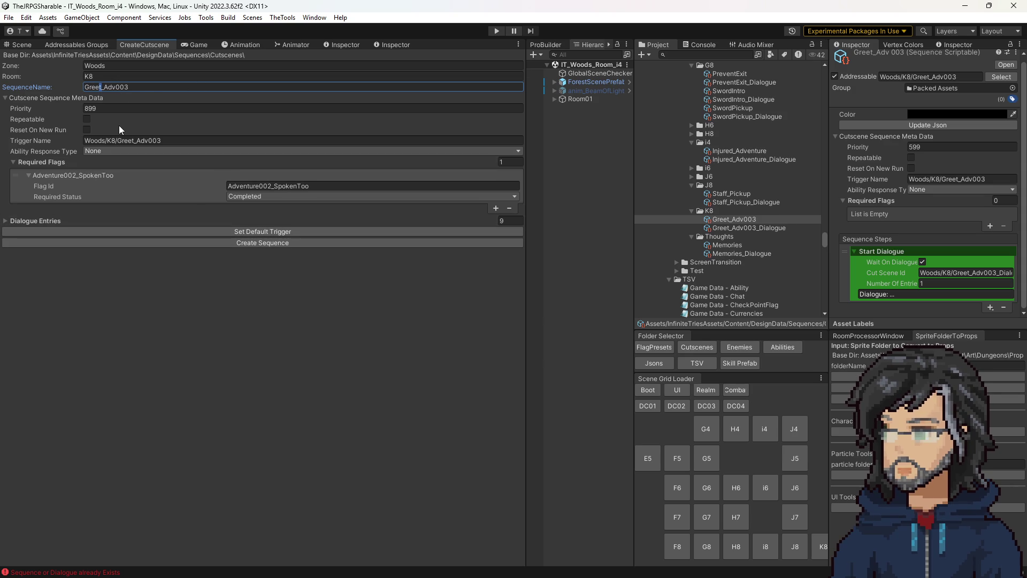
{"action": "type", "text": "2"}
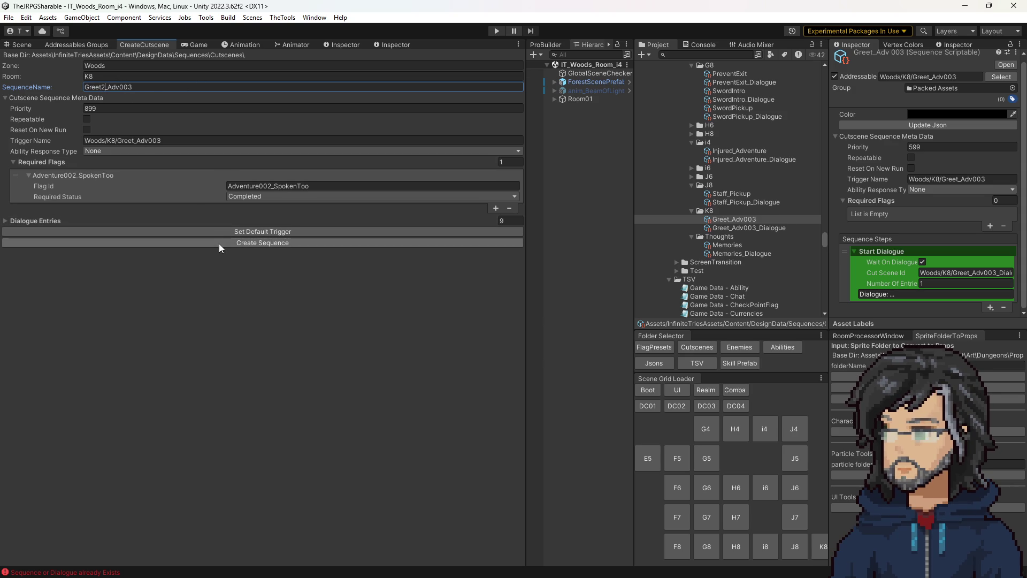
{"action": "key", "text": "BackSpace"}
{"action": "key", "text": "BackSpace"}
{"action": "key", "text": "BackSpace"}
{"action": "key", "text": "BackSpace"}
{"action": "key", "text": "BackSpace"}
{"action": "type", "text": "CodeName"}
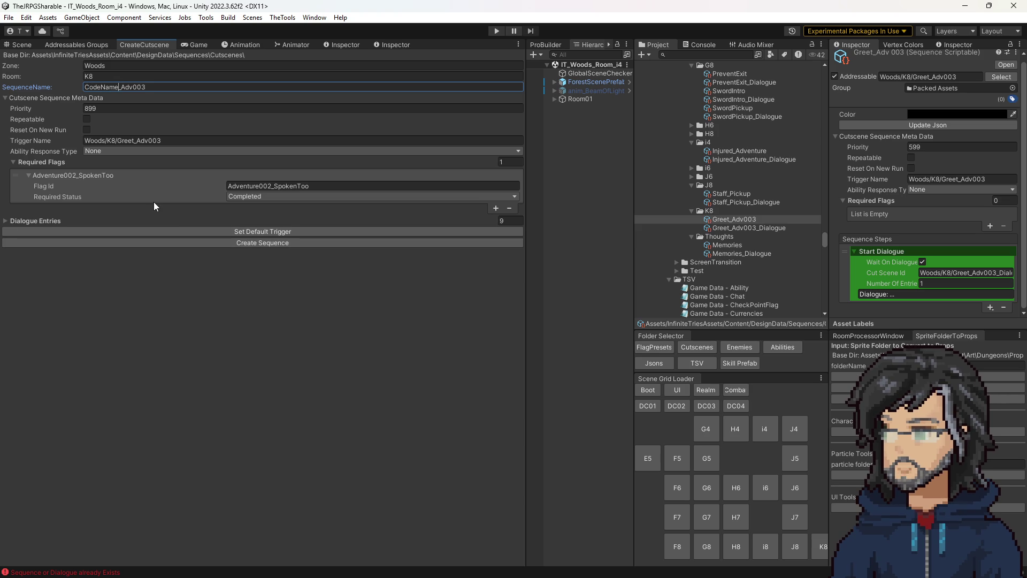
{"action": "left_click", "coordinate": [255, 244]}
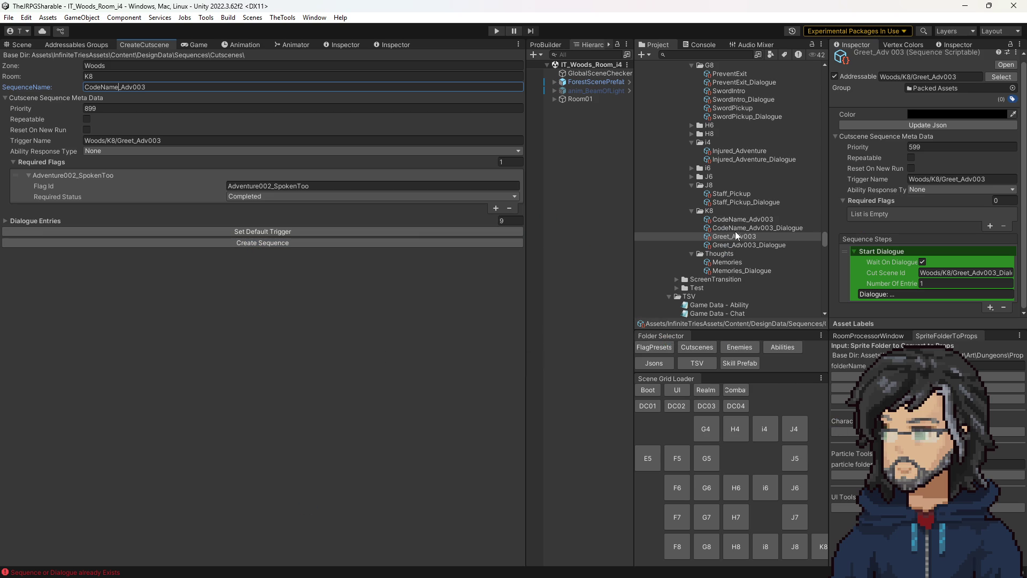
Step: Compare the new CodeName_Adv003 sequence and dialogue assets with Greet_Adv003 in the Inspector
{"action": "left_click", "coordinate": [731, 217]}
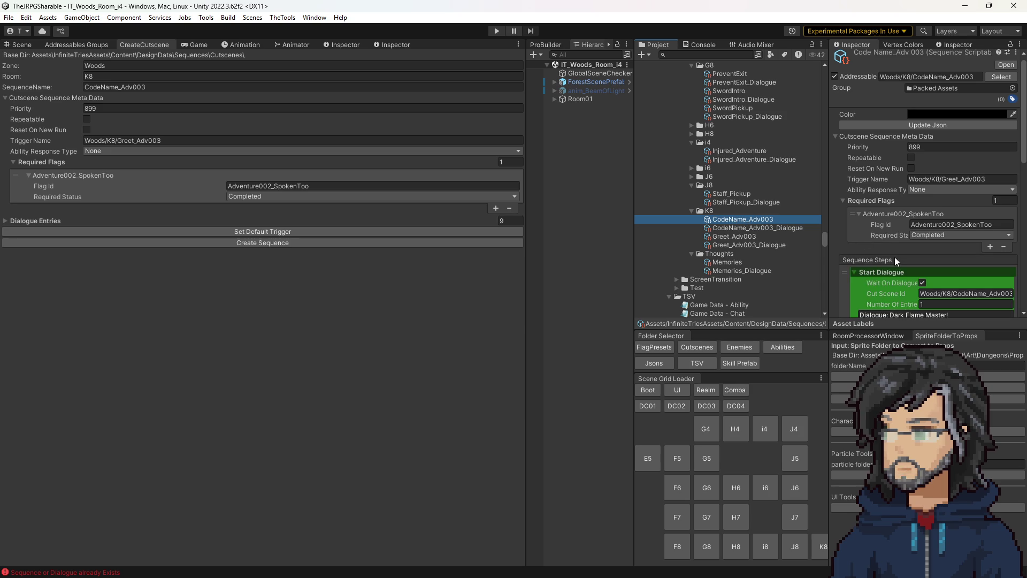
{"action": "scroll", "coordinate": [954, 264], "scroll_direction": "down", "scroll_amount": 6}
{"action": "scroll", "coordinate": [954, 262], "scroll_direction": "up", "scroll_amount": 6}
{"action": "left_click", "coordinate": [943, 183]}
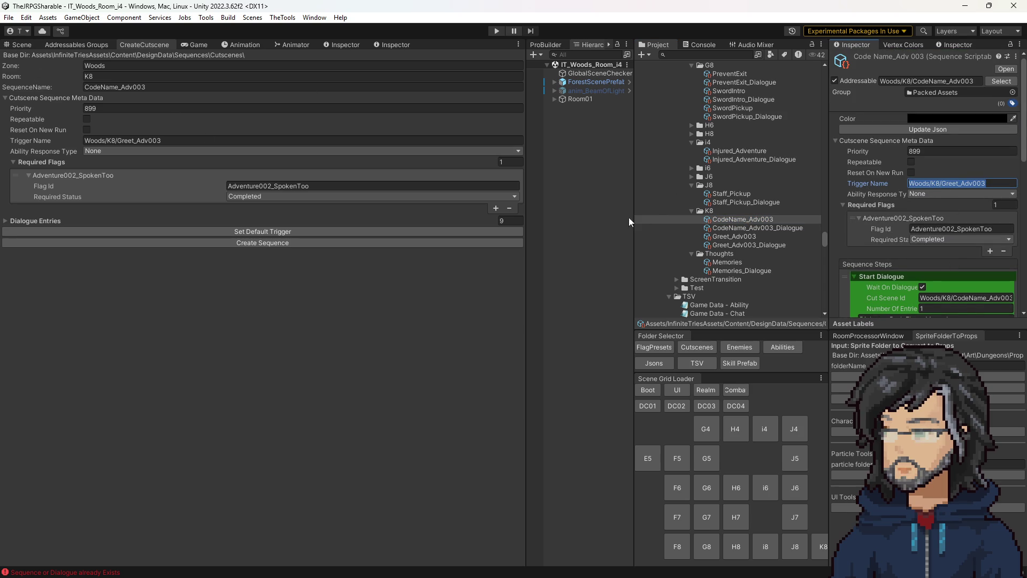
{"action": "left_click", "coordinate": [729, 237]}
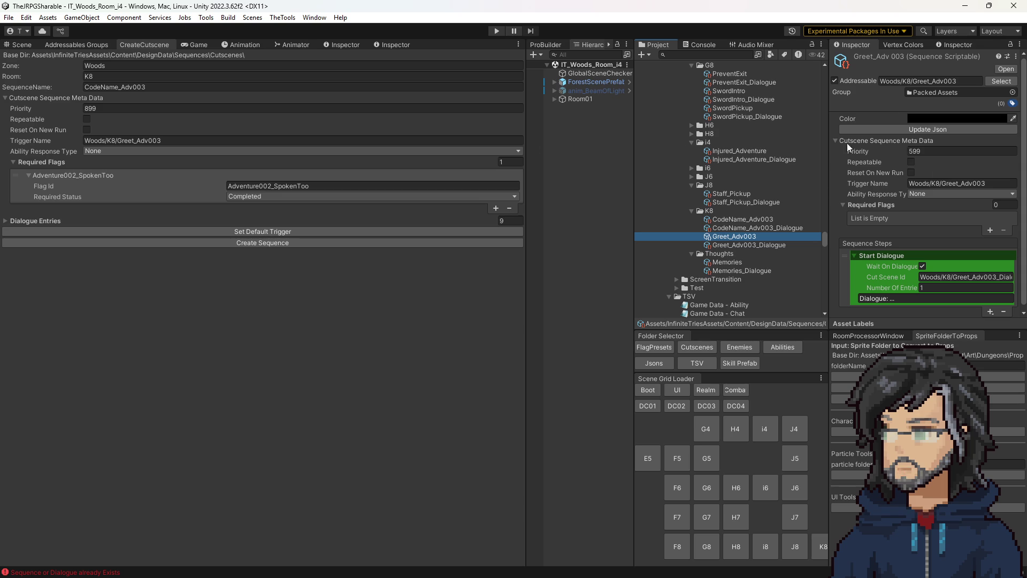
{"action": "left_click", "coordinate": [726, 219]}
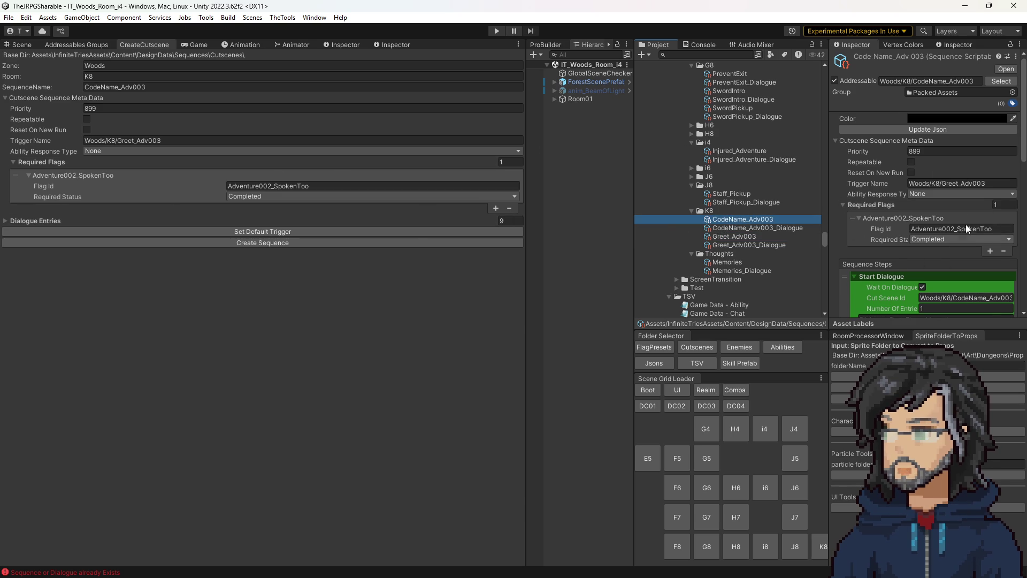
{"action": "left_click", "coordinate": [746, 229]}
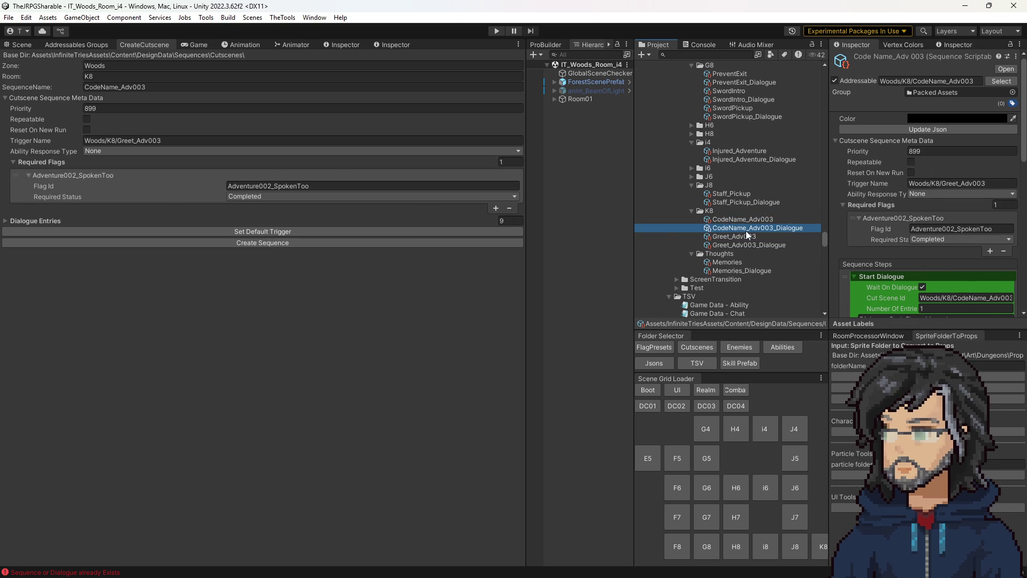
{"action": "left_click", "coordinate": [762, 235]}
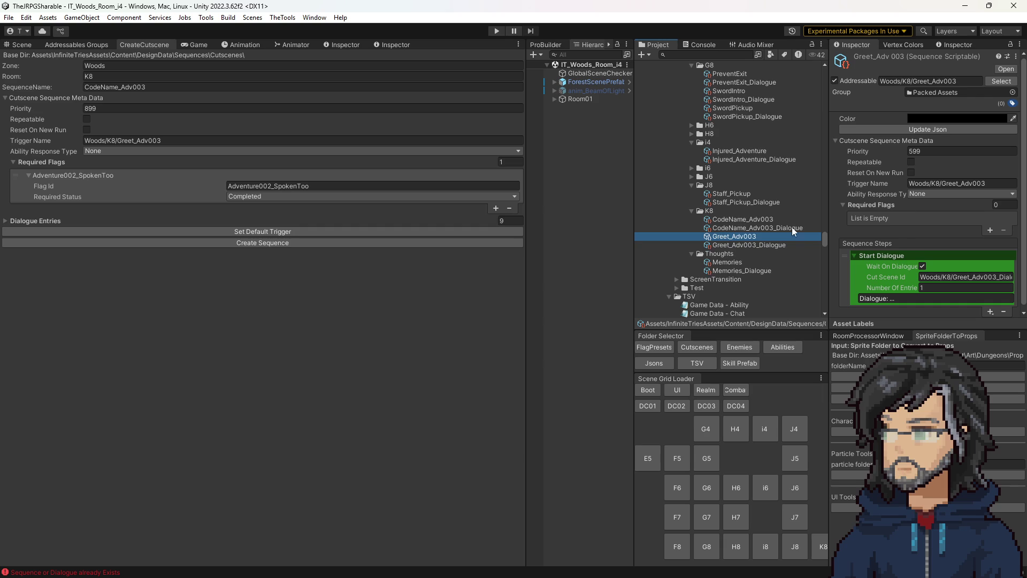
{"action": "left_click", "coordinate": [19, 46]}
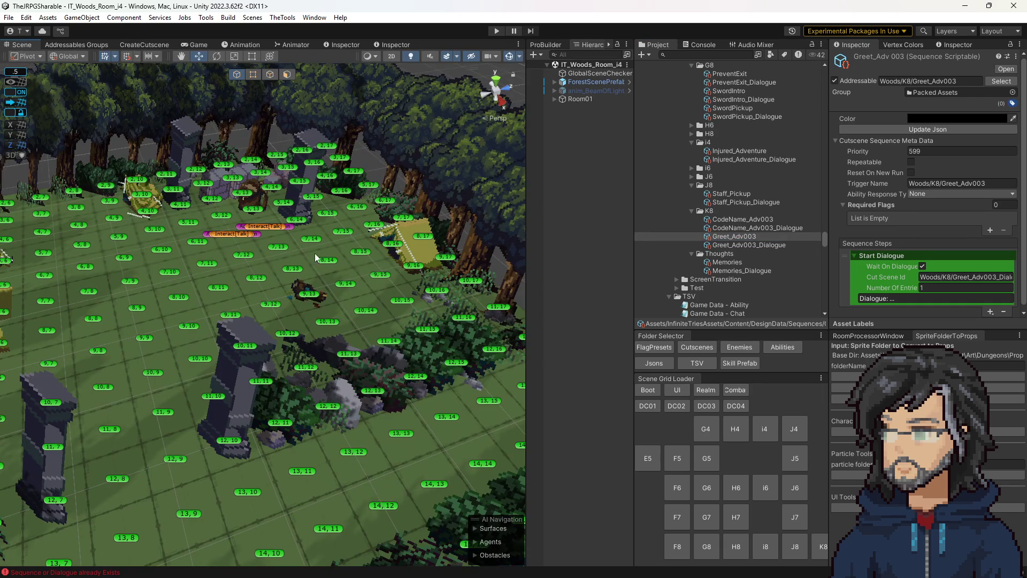
Step: Load the K8 woods room and inspect its GlobalSceneChecker settings
{"action": "left_click", "coordinate": [821, 546]}
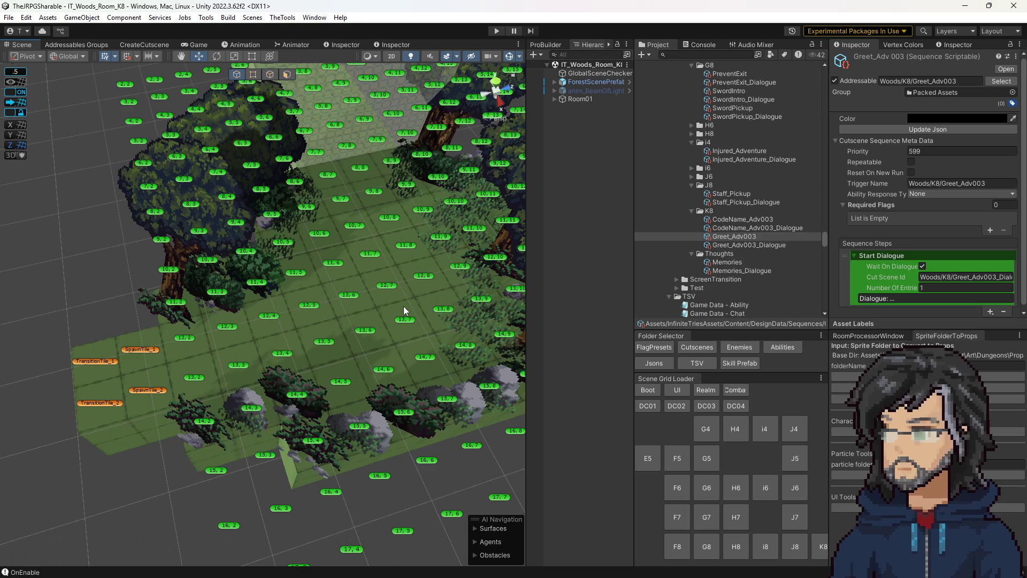
{"action": "left_click", "coordinate": [594, 75]}
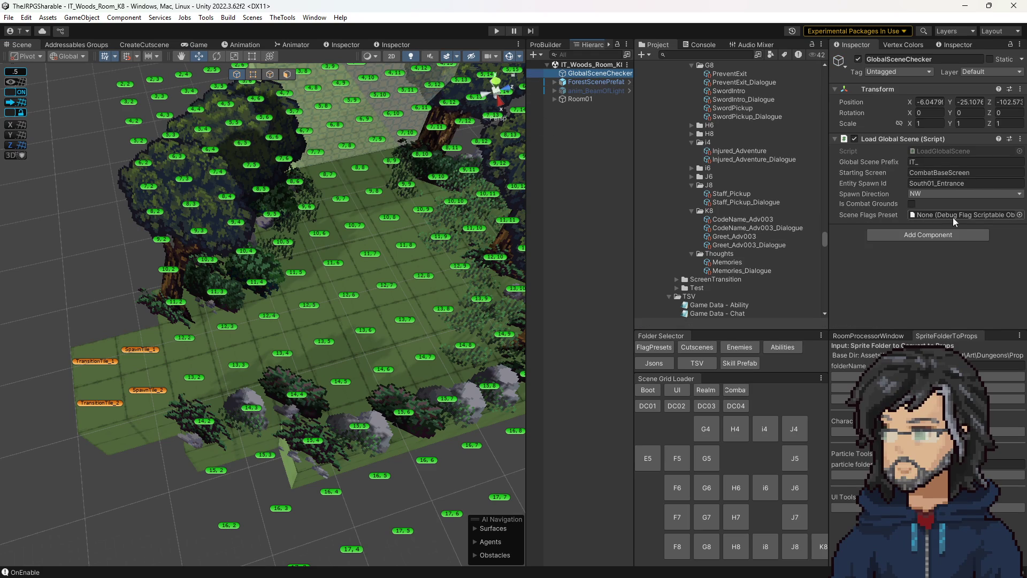
{"action": "scroll", "coordinate": [741, 251], "scroll_direction": "down", "scroll_amount": 5}
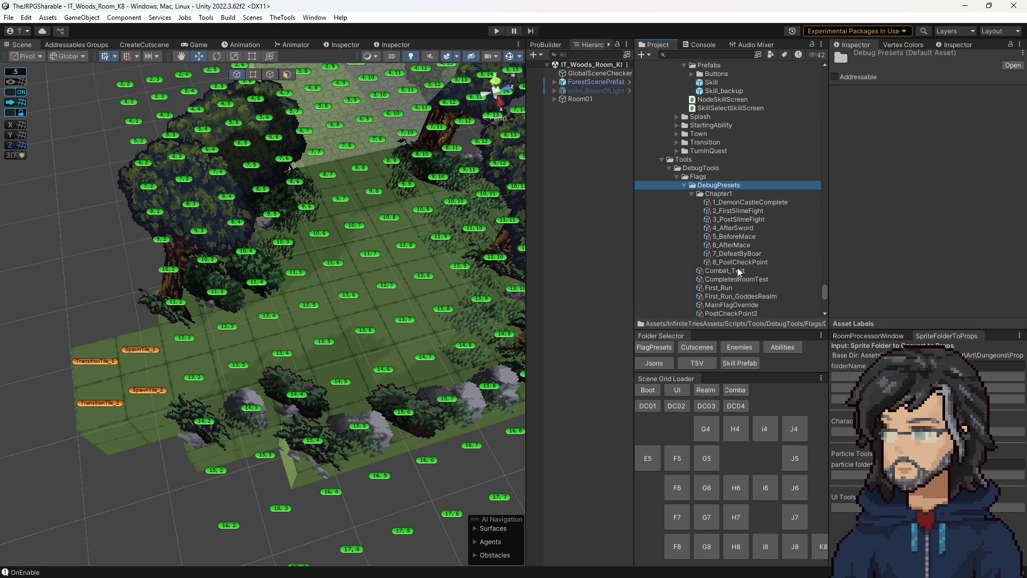
Step: Rename the duplicated 8_PostCheckPoint 1 preset to 9_Adventure002_Met
{"action": "left_click", "coordinate": [737, 262]}
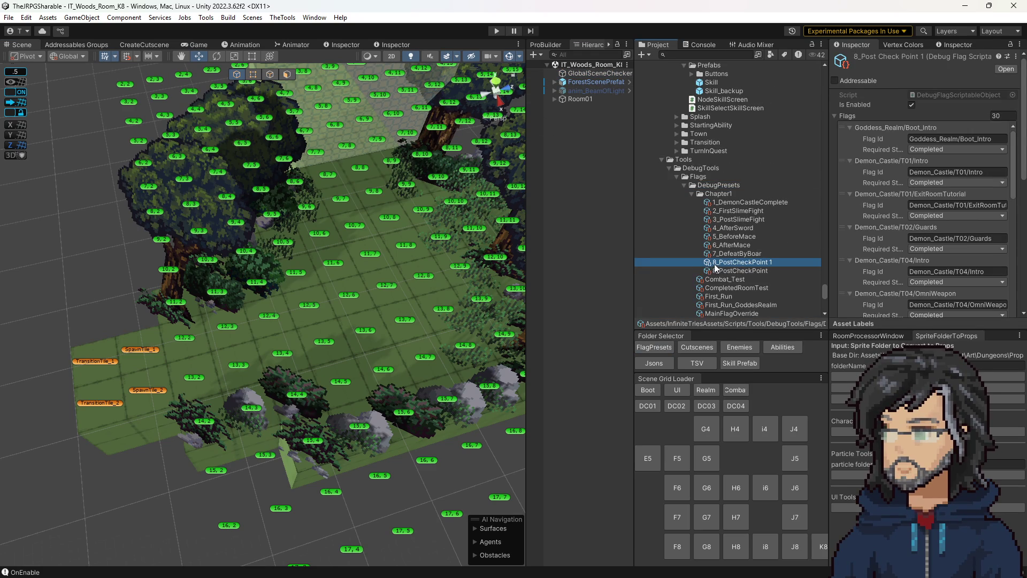
{"action": "left_click", "coordinate": [717, 262]}
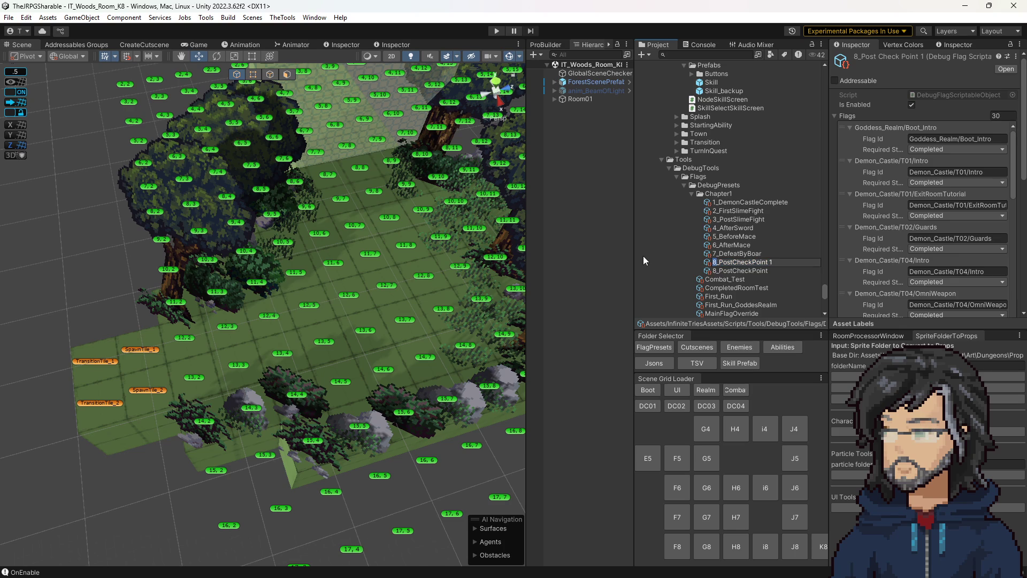
{"action": "type", "text": "9"}
{"action": "key", "text": "BackSpace"}
{"action": "key", "text": "BackSpace"}
{"action": "key", "text": "BackSpace"}
{"action": "key", "text": "BackSpace"}
{"action": "key", "text": "BackSpace"}
{"action": "type", "text": "Adventure003"}
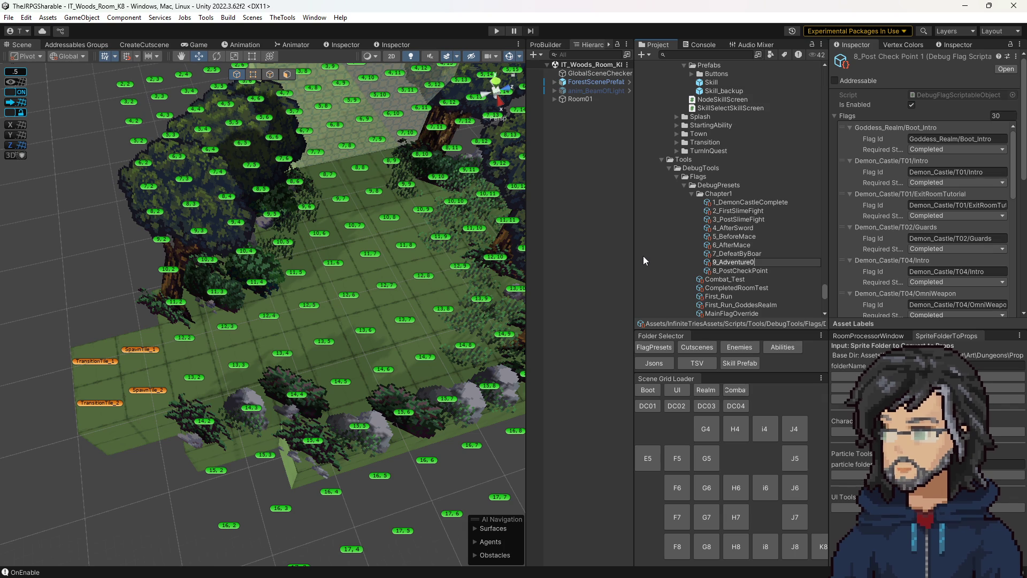
{"action": "key", "text": "BackSpace"}
{"action": "type", "text": "2_Met"}
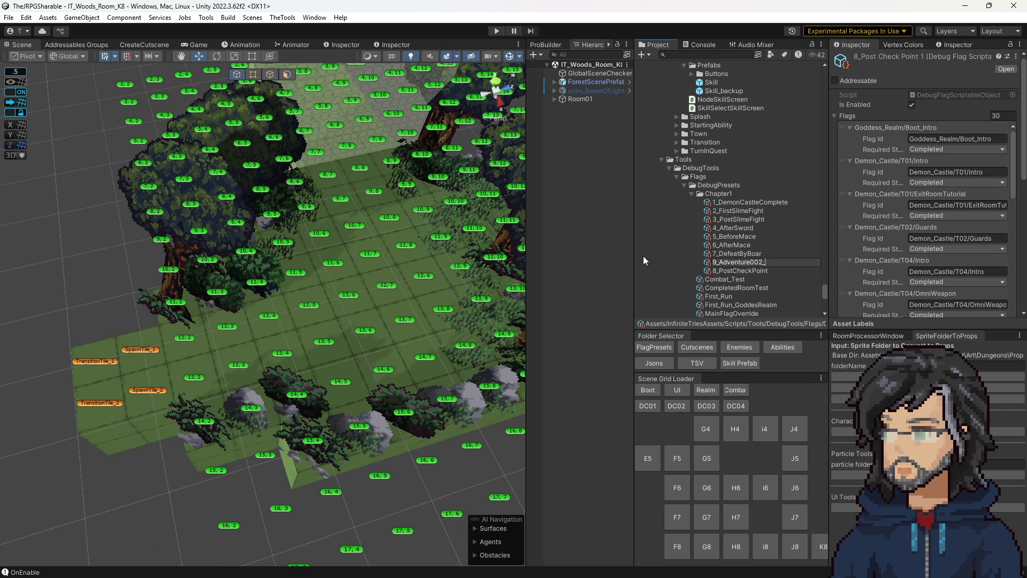
{"action": "key", "text": "Return"}
{"action": "scroll", "coordinate": [949, 251], "scroll_direction": "down", "scroll_amount": 20}
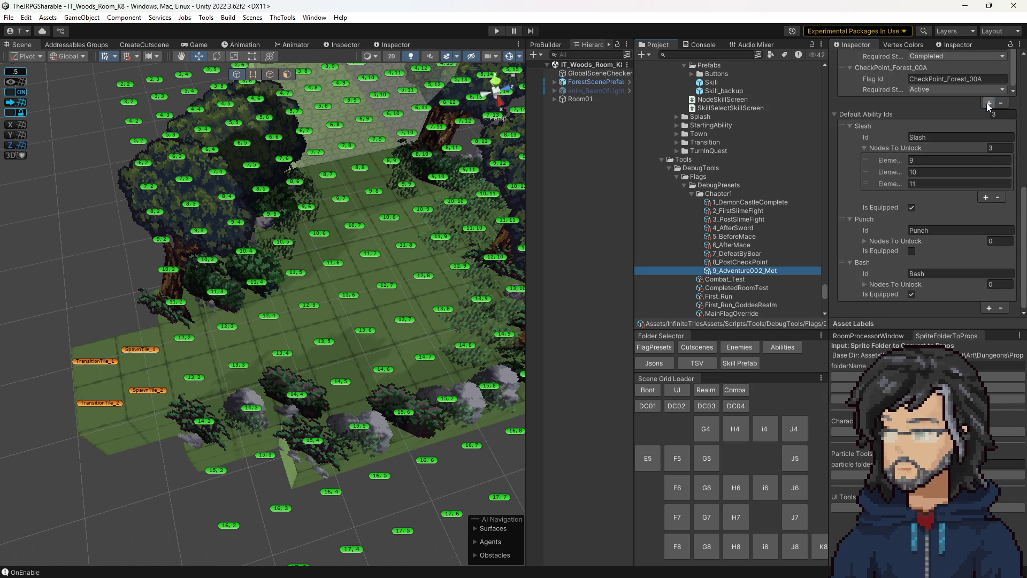
Step: Add flag Adventure002_SpokenToo with Required State Completed to the preset
{"action": "left_click", "coordinate": [988, 103]}
{"action": "left_click", "coordinate": [899, 92]}
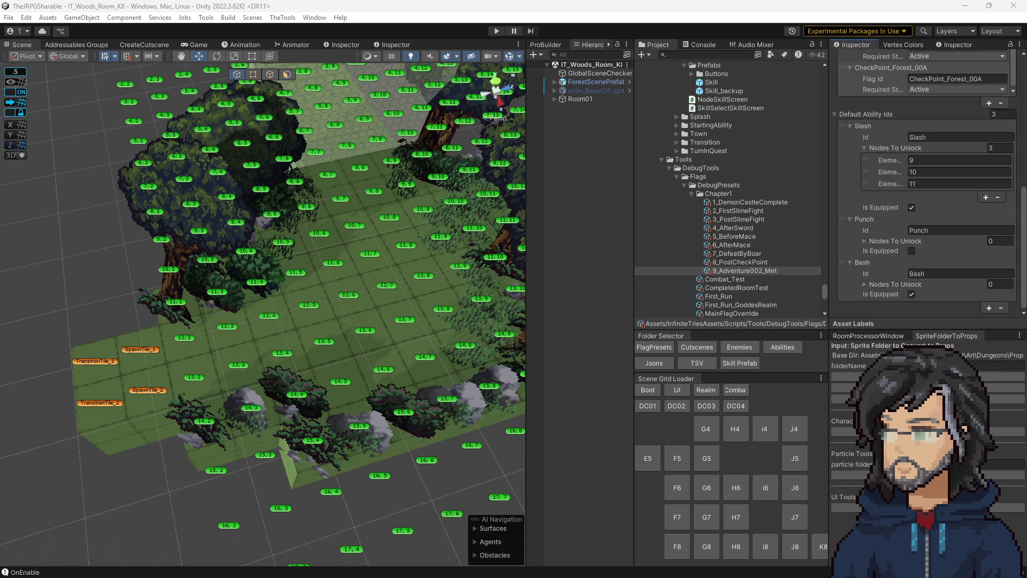
{"action": "left_click", "coordinate": [938, 77]}
{"action": "type", "text": "Adventure002_SpokenToo"}
{"action": "left_click", "coordinate": [943, 88]}
{"action": "left_click", "coordinate": [944, 125]}
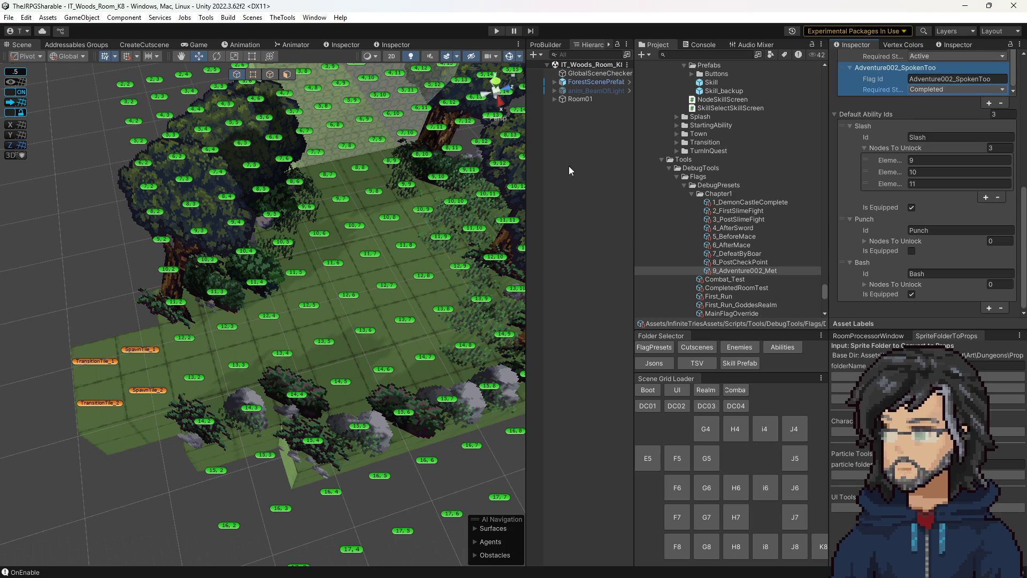
Step: Assign 9_Adventure002_Met as GlobalSceneChecker's Scene Flags Preset
{"action": "left_click", "coordinate": [583, 75]}
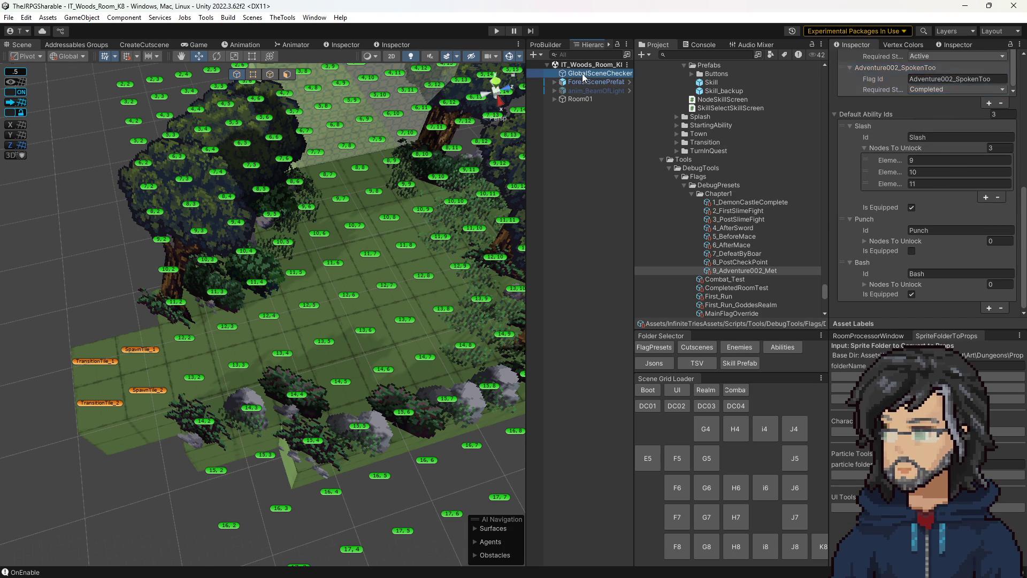
{"action": "mouse_move", "coordinate": [732, 272]}
{"action": "left_mouse_down"}
{"action": "mouse_move", "coordinate": [955, 213]}
{"action": "mouse_move", "coordinate": [946, 213]}
{"action": "left_mouse_up"}
{"action": "scroll", "coordinate": [347, 252], "scroll_direction": "down", "scroll_amount": 2}
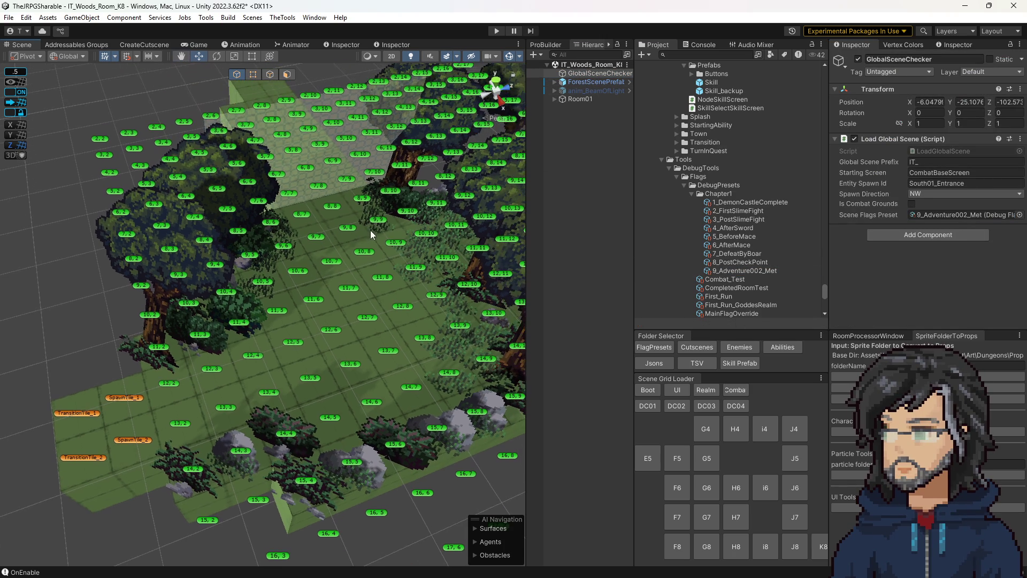
Step: Test-play the K8 room, disable the 9_Adventure002_Met preset, then test-play again
{"action": "left_click", "coordinate": [497, 30]}
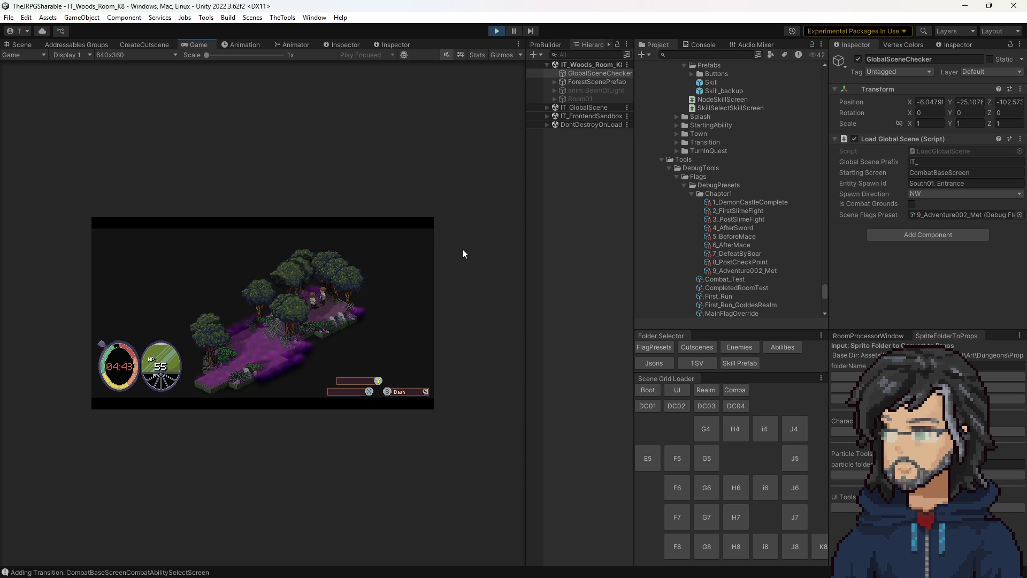
{"action": "left_click", "coordinate": [496, 31]}
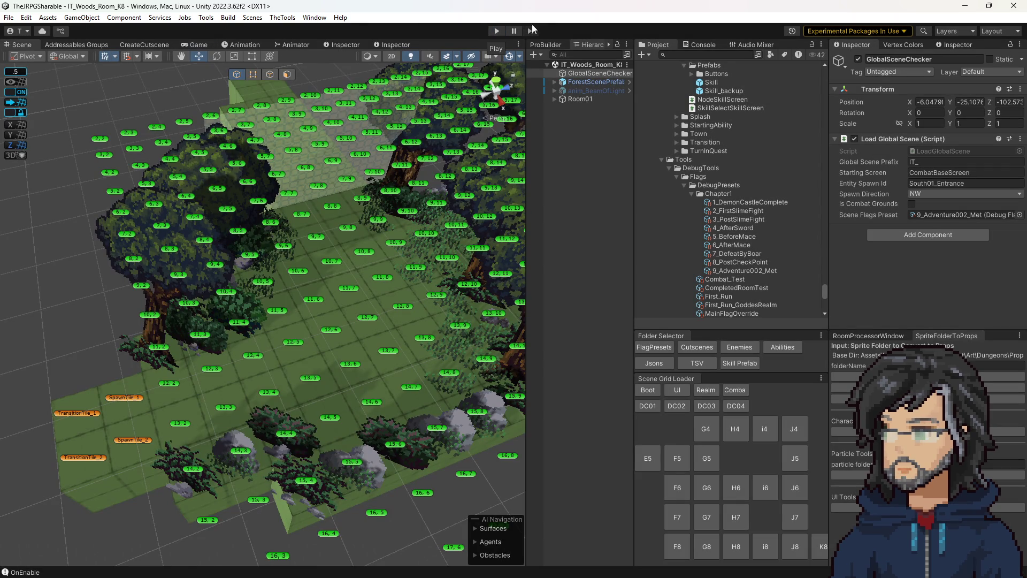
{"action": "left_click", "coordinate": [928, 215]}
{"action": "left_click", "coordinate": [746, 270]}
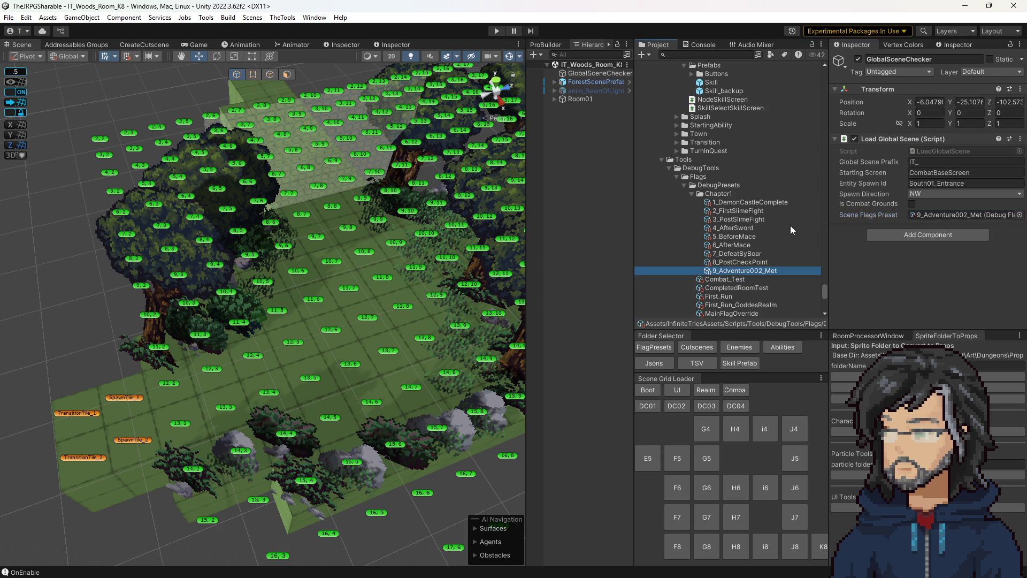
{"action": "left_click", "coordinate": [911, 101]}
{"action": "left_click", "coordinate": [497, 31]}
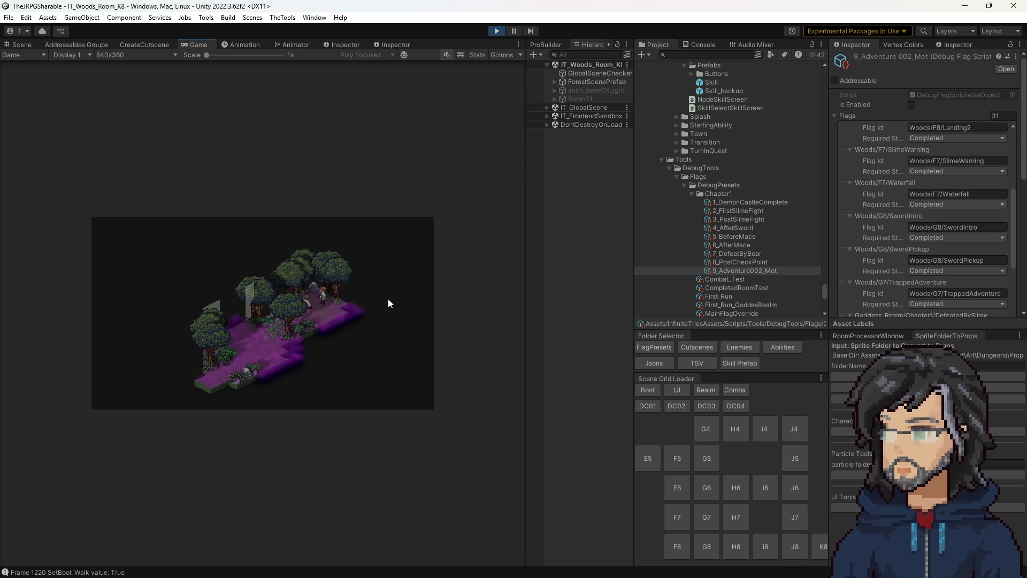
{"action": "left_click", "coordinate": [500, 30]}
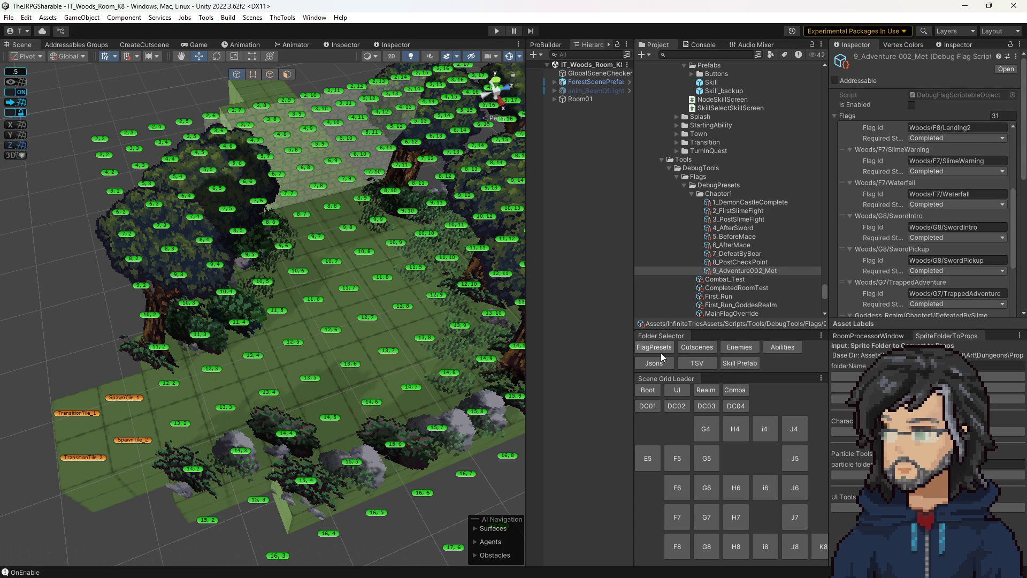
Step: Compare CodeName_Adv003 with Greet_Adv003 in Cutscenes/K8, then tick Reset On New Run on CodeName_Adv003
{"action": "left_click", "coordinate": [701, 348]}
{"action": "scroll", "coordinate": [741, 219], "scroll_direction": "up", "scroll_amount": 10}
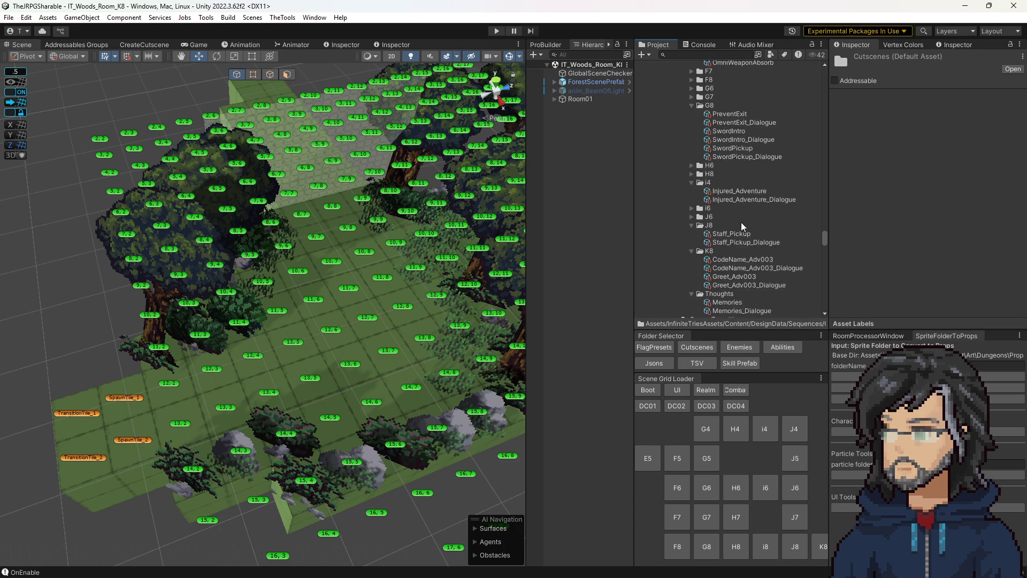
{"action": "scroll", "coordinate": [741, 230], "scroll_direction": "down", "scroll_amount": 5}
{"action": "scroll", "coordinate": [739, 236], "scroll_direction": "up", "scroll_amount": 3}
{"action": "left_click", "coordinate": [737, 213]}
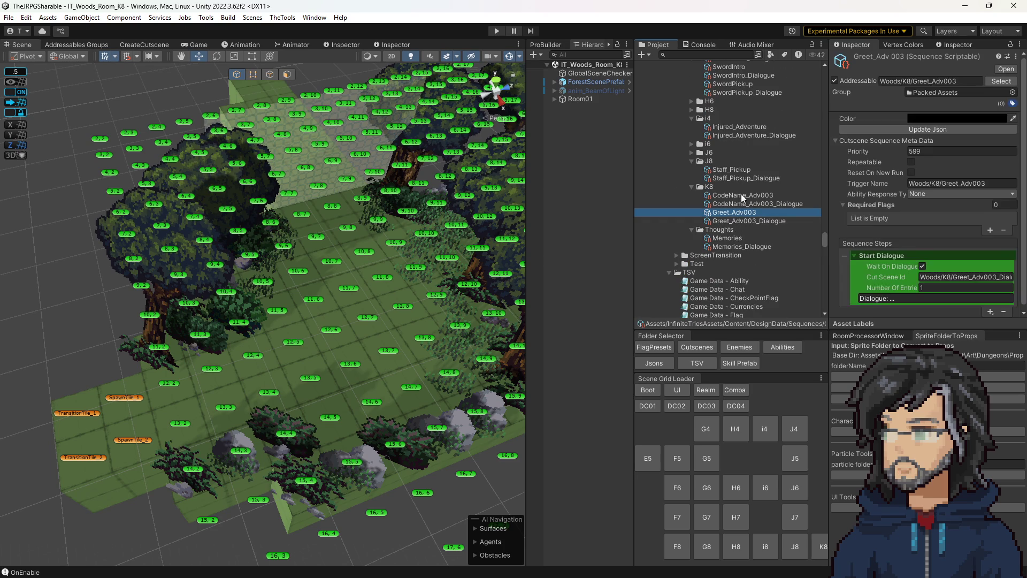
{"action": "left_click", "coordinate": [741, 196]}
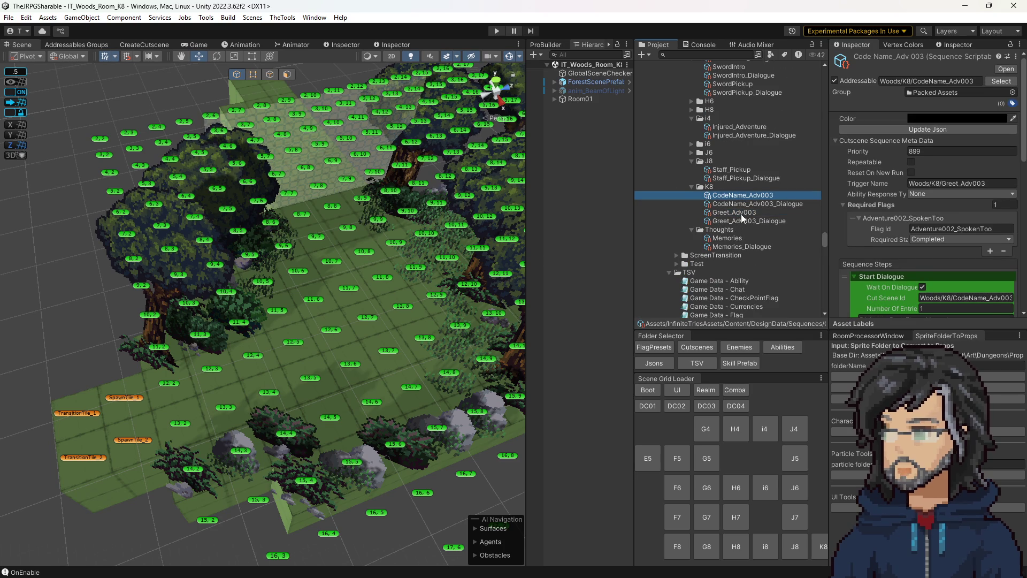
{"action": "left_click", "coordinate": [740, 212]}
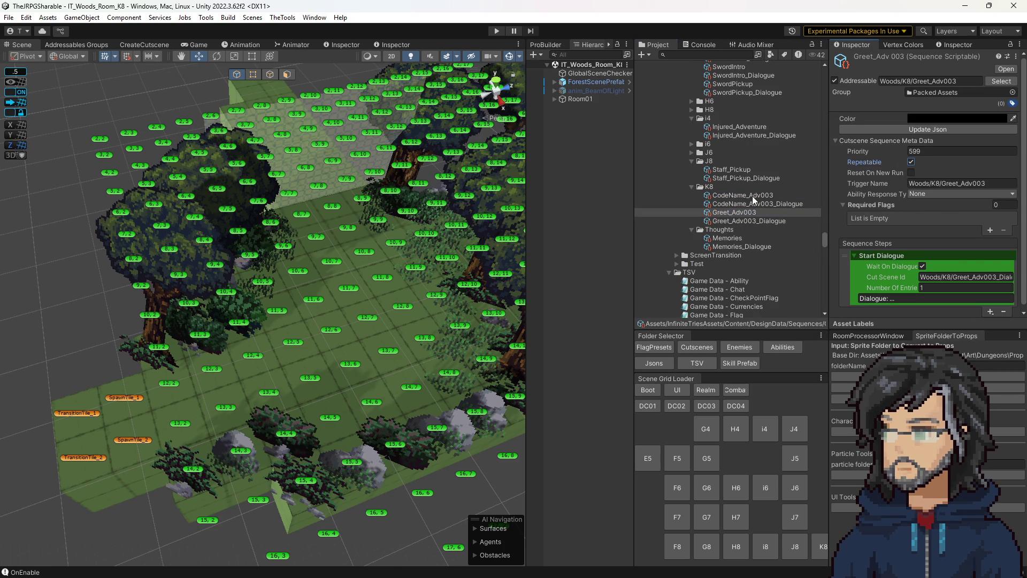
{"action": "left_click", "coordinate": [749, 195]}
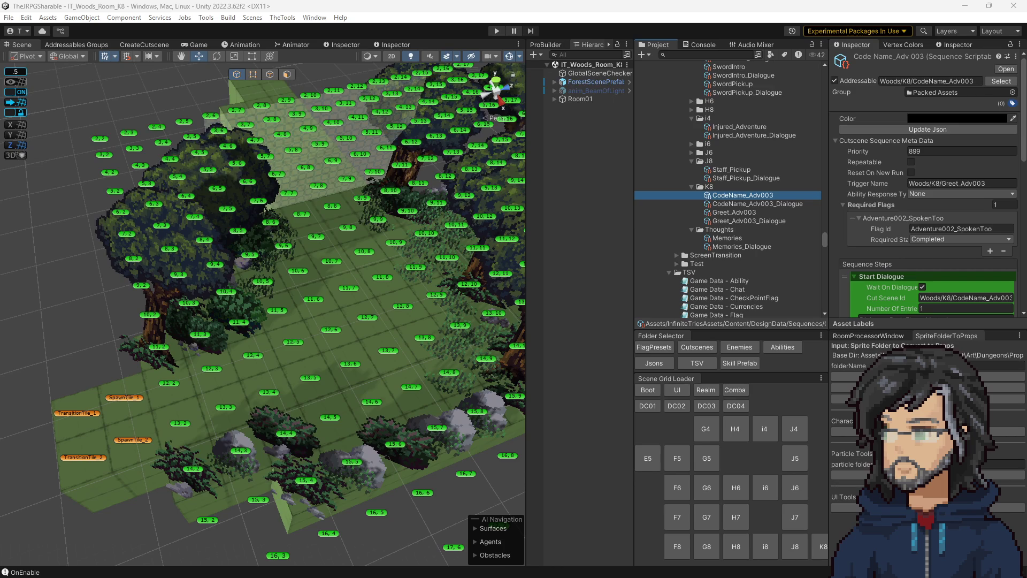
{"action": "left_click", "coordinate": [764, 213]}
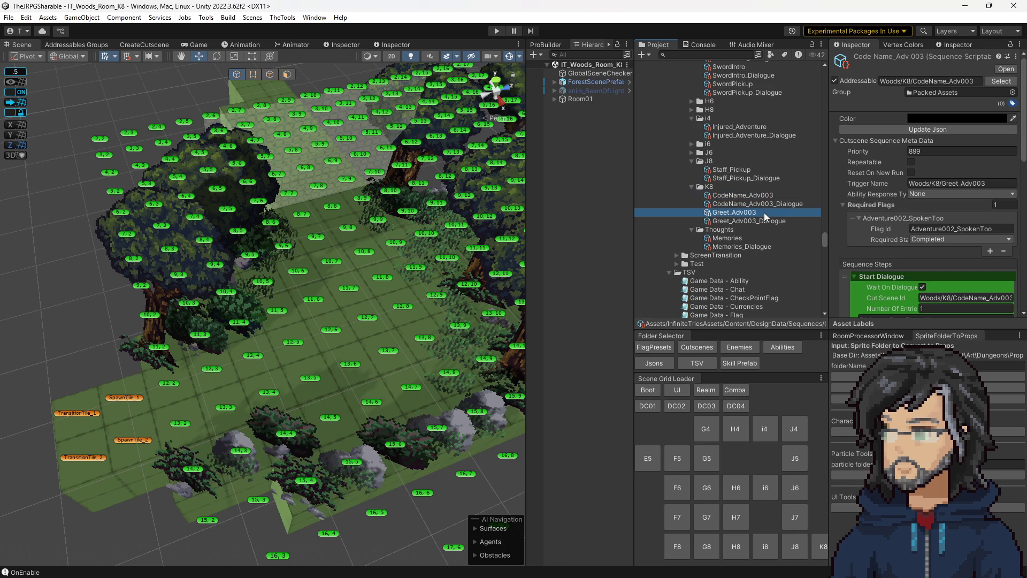
{"action": "left_click", "coordinate": [927, 129]}
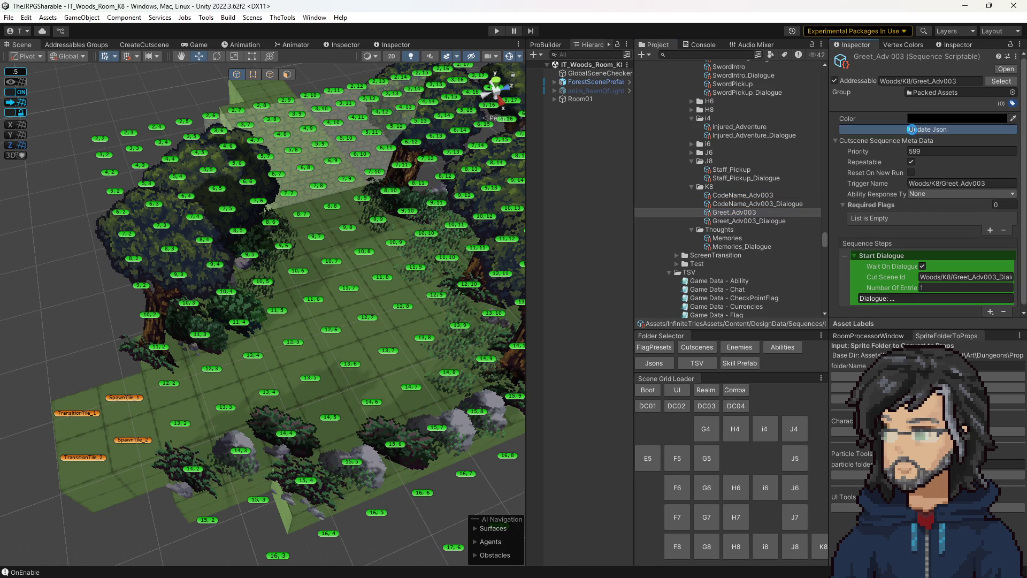
{"action": "left_click", "coordinate": [760, 195]}
{"action": "left_click", "coordinate": [744, 212]}
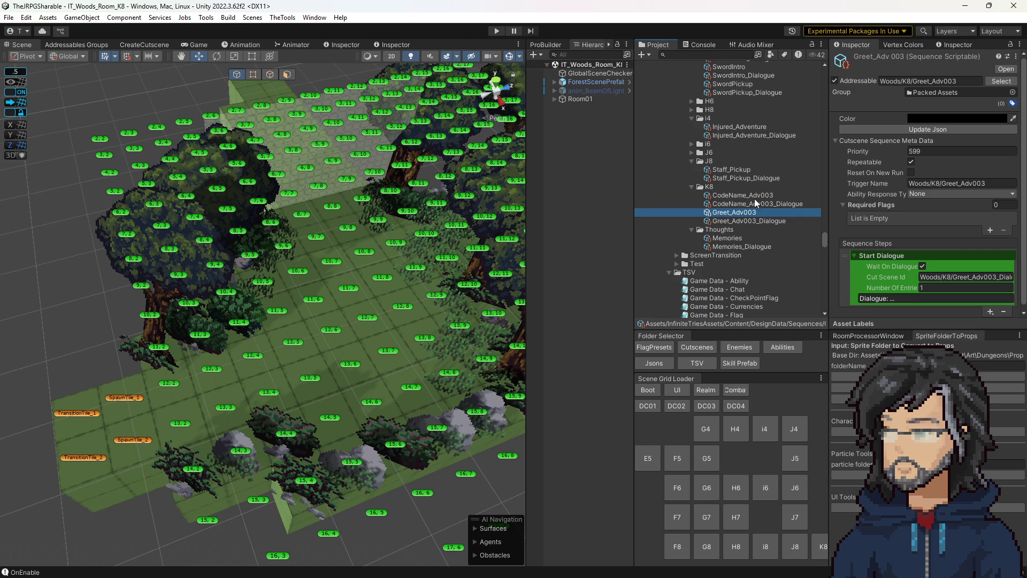
{"action": "left_click", "coordinate": [754, 196]}
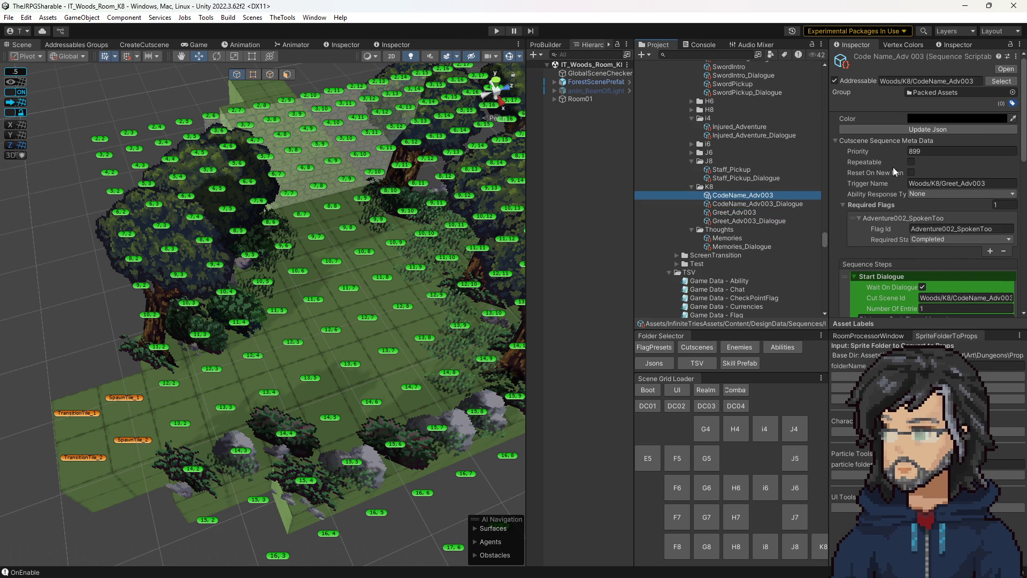
{"action": "left_click", "coordinate": [910, 173]}
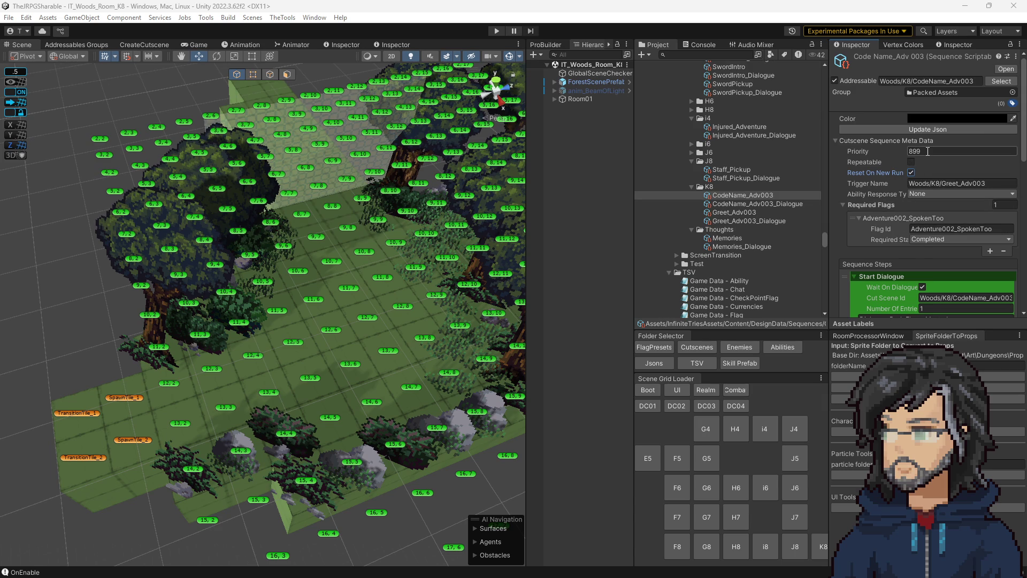
Step: Replace Hiro's first dialogue line and delete the unneeded dialogue entry
{"action": "left_click", "coordinate": [130, 47]}
{"action": "left_click", "coordinate": [166, 218]}
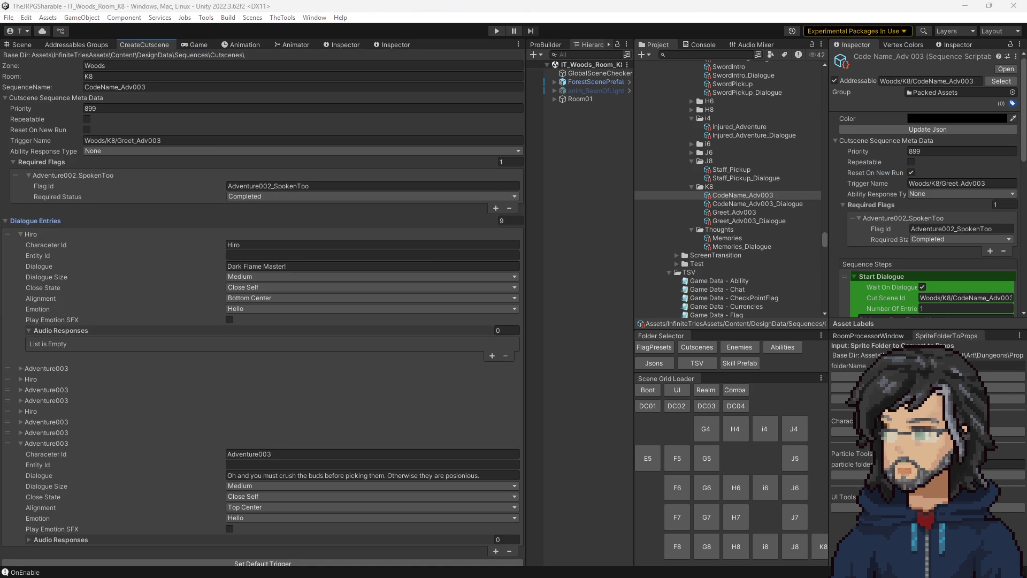
{"action": "left_click", "coordinate": [245, 266]}
{"action": "type", "text": "Yuuta, Takeshi sent me! What am I looking for again?"}
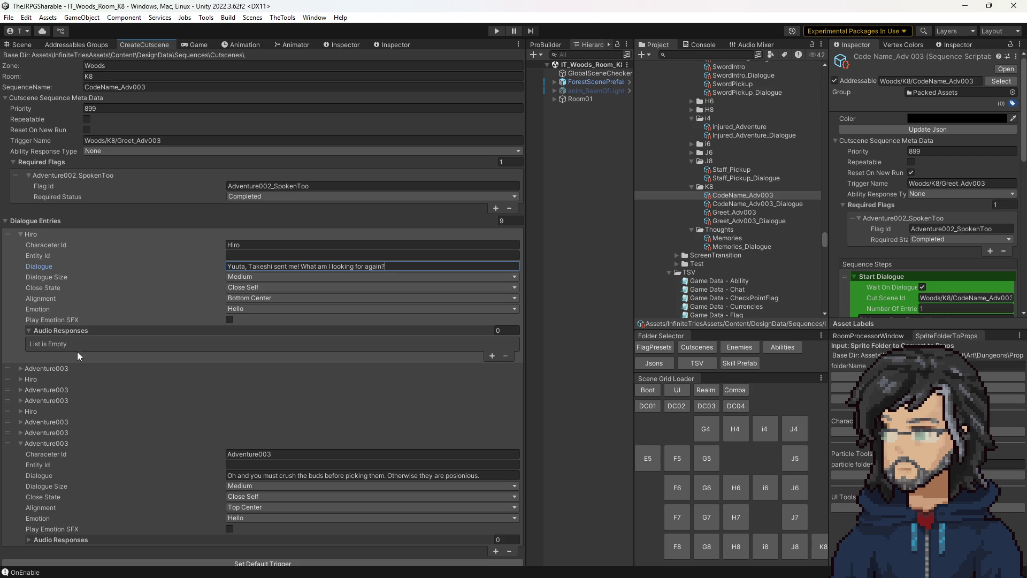
{"action": "left_click", "coordinate": [47, 368]}
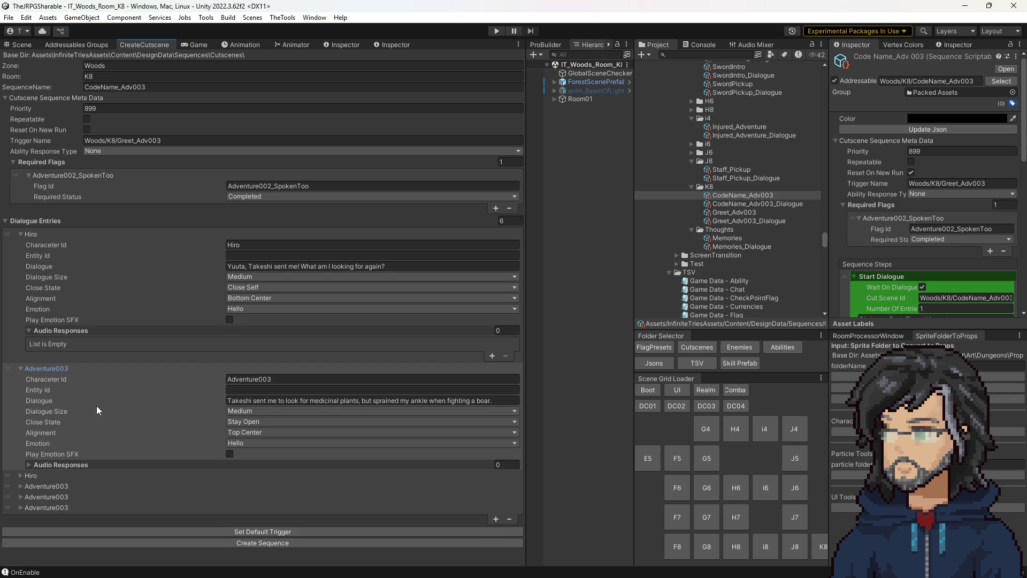
{"action": "key", "text": "Delete"}
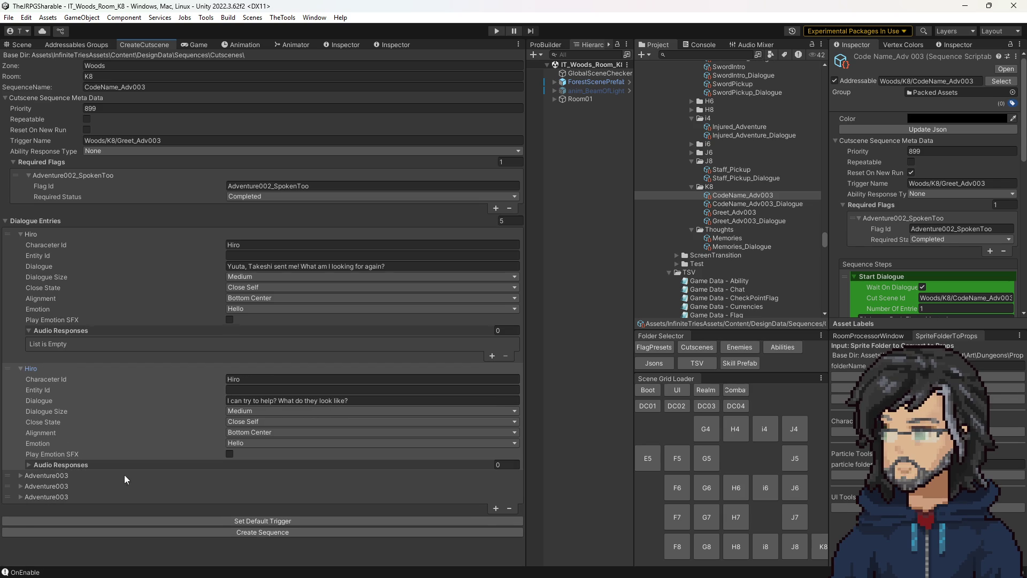
Step: Make Adventure003 speak the second entry with the wary reply line
{"action": "left_click", "coordinate": [80, 475]}
{"action": "left_click", "coordinate": [241, 486]}
{"action": "key", "text": "ctrl+c"}
{"action": "left_click", "coordinate": [256, 379]}
{"action": "key", "text": "ctrl+v"}
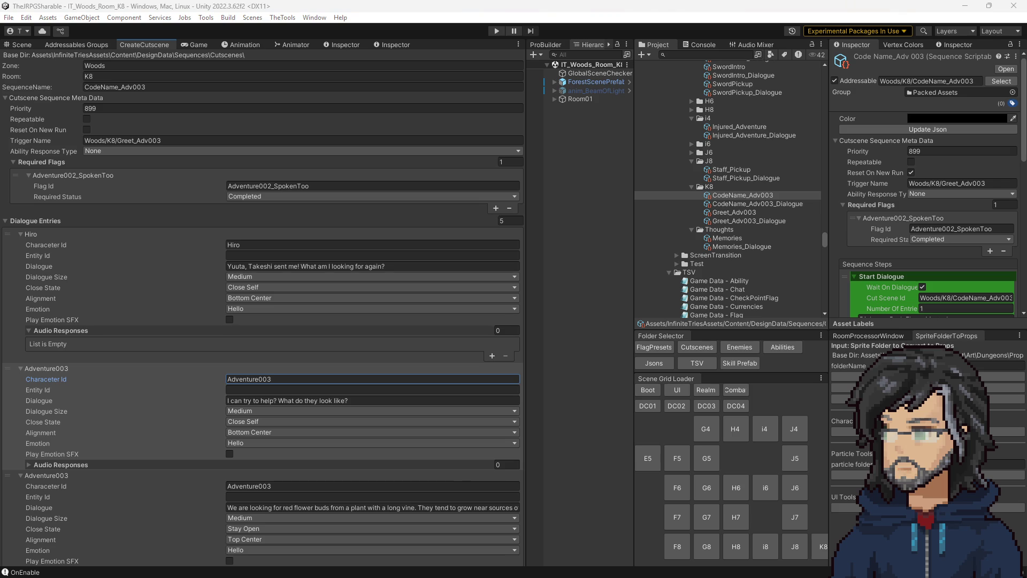
{"action": "left_click", "coordinate": [367, 400]}
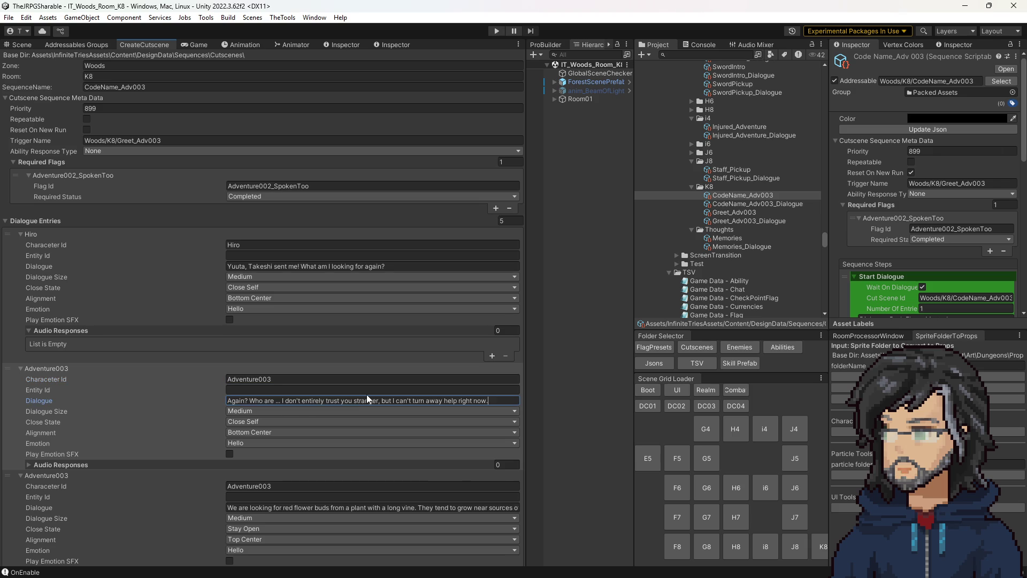
{"action": "key", "text": "ctrl+v"}
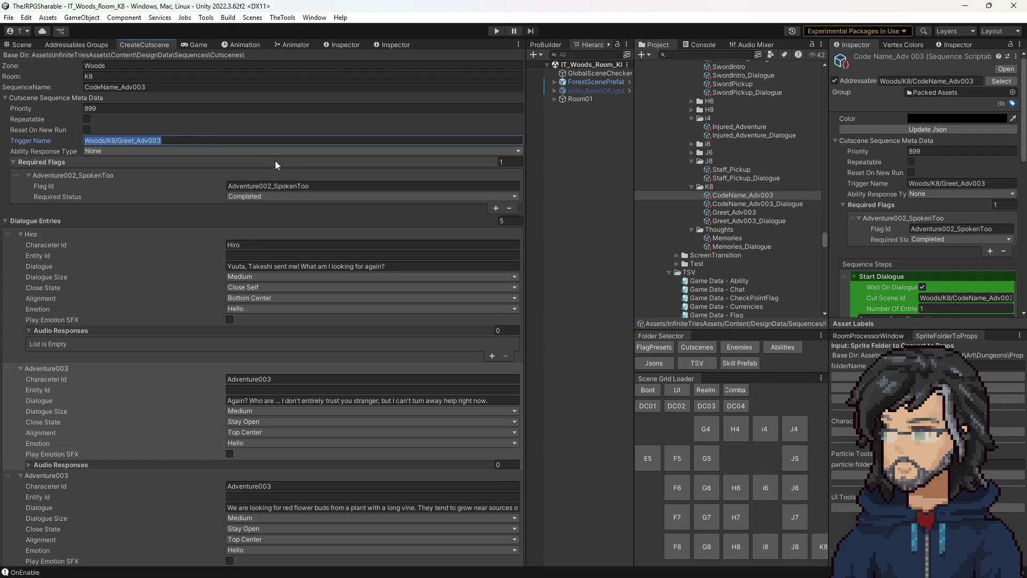
Step: Set the trigger name to Woods/K8/CodeName_Adv003
{"action": "key", "text": "ctrl+v"}
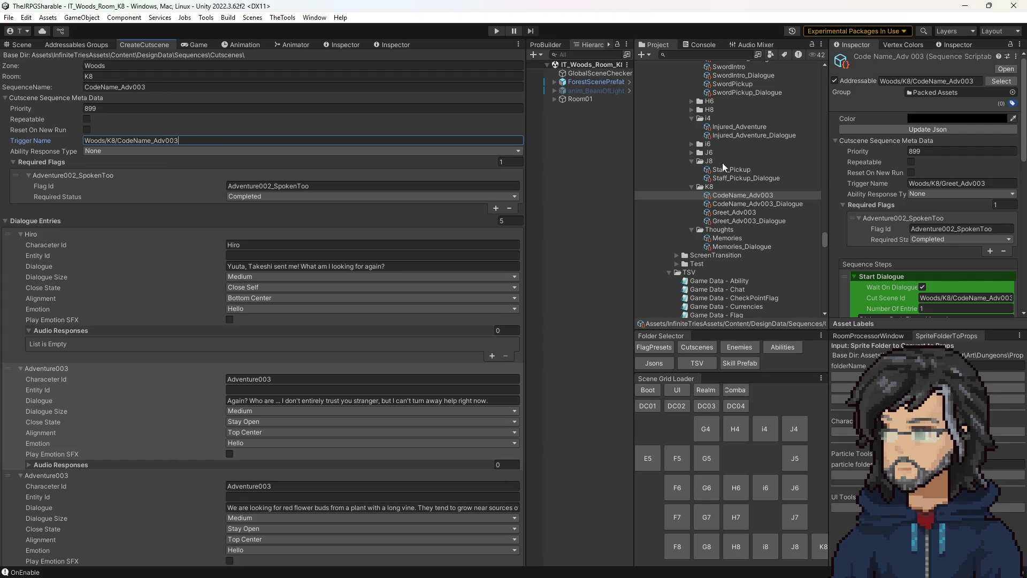
{"action": "left_click", "coordinate": [901, 129]}
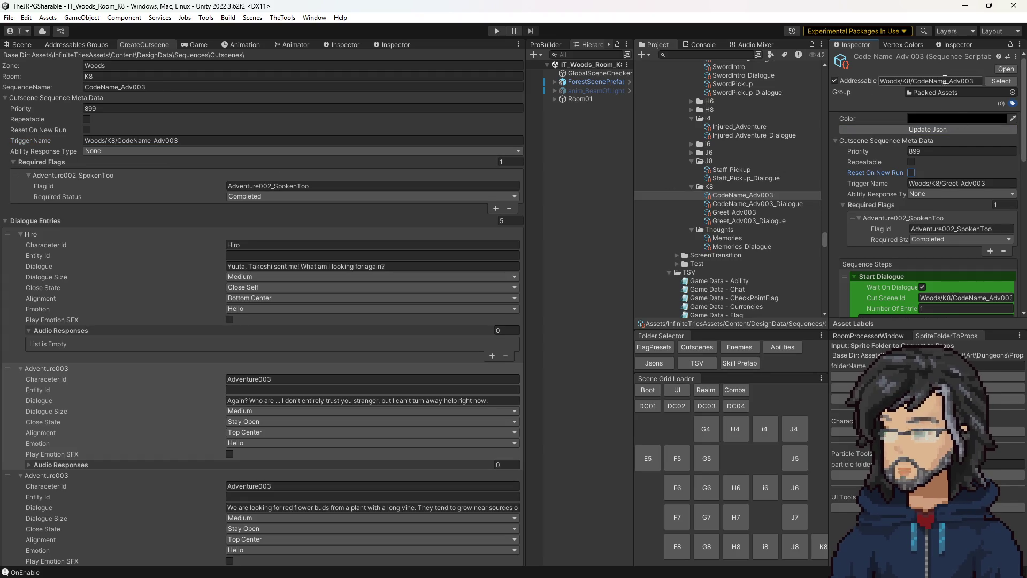
{"action": "left_click", "coordinate": [116, 108]}
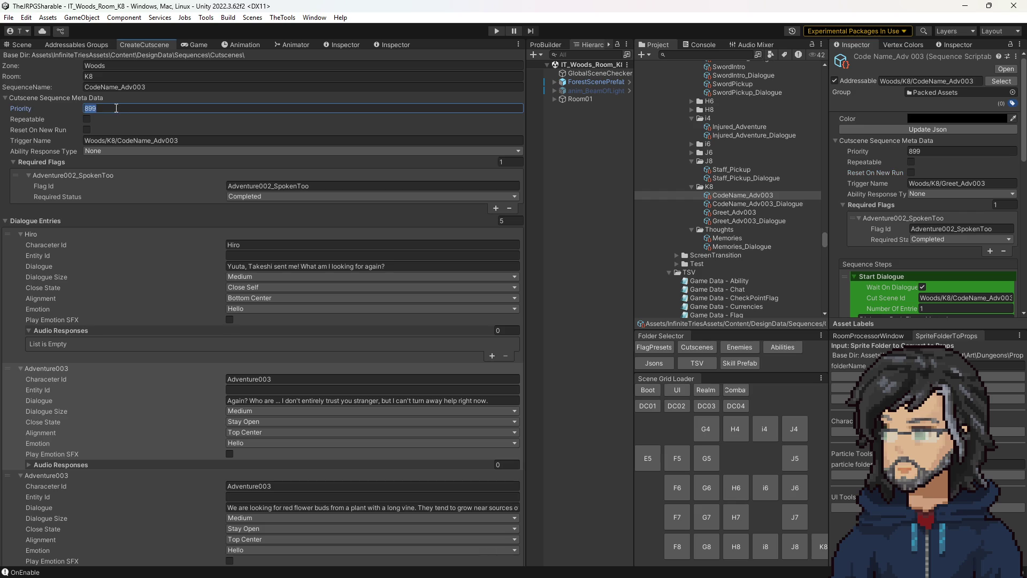
Step: Set priority 898, require flag Woods/K8/CodeName_Adv003, and enable Reset On New Run
{"action": "type", "text": "898"}
{"action": "left_click", "coordinate": [303, 185]}
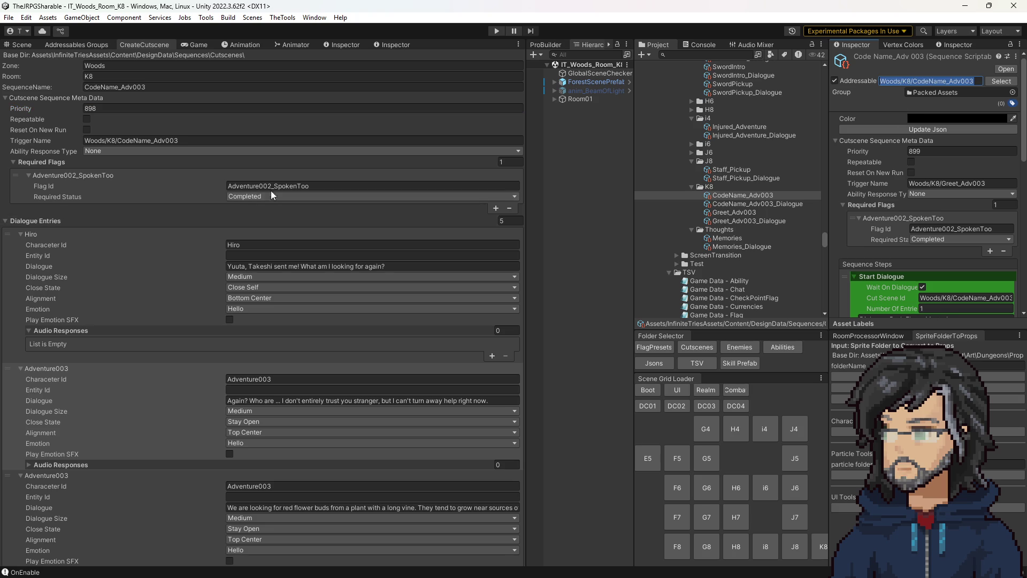
{"action": "key", "text": "ctrl+v"}
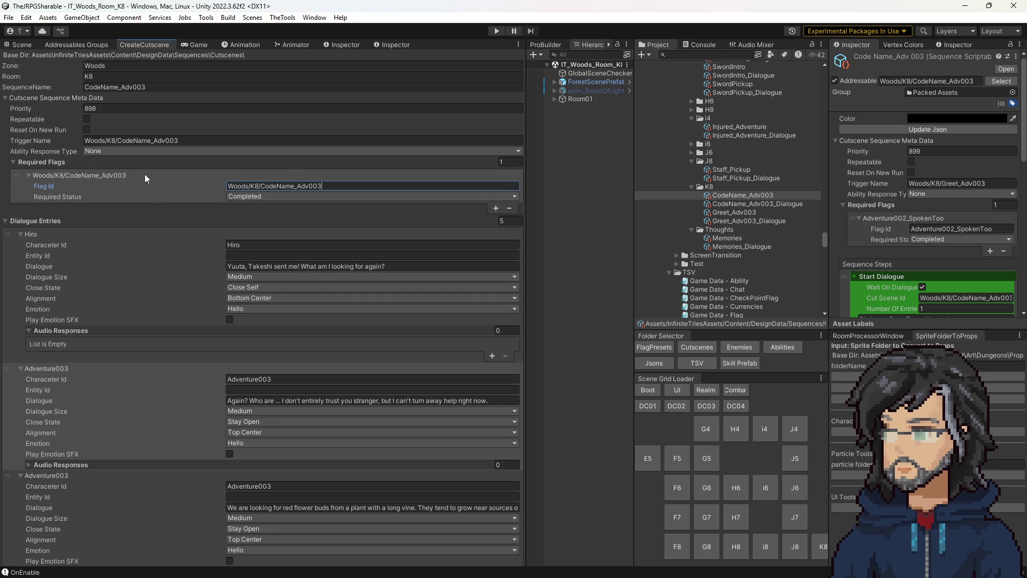
{"action": "left_click", "coordinate": [87, 129]}
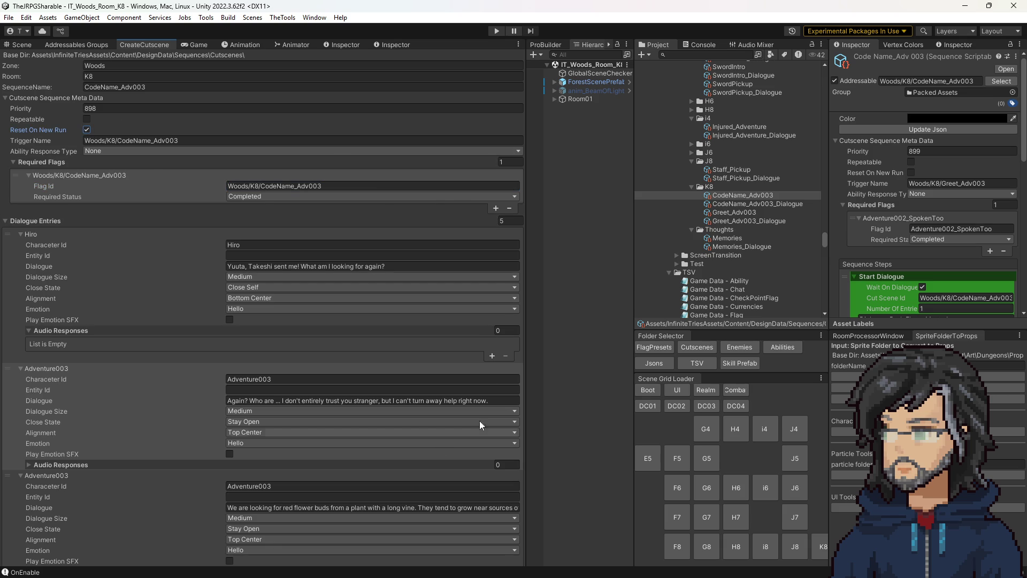
{"action": "scroll", "coordinate": [952, 241], "scroll_direction": "down", "scroll_amount": 10}
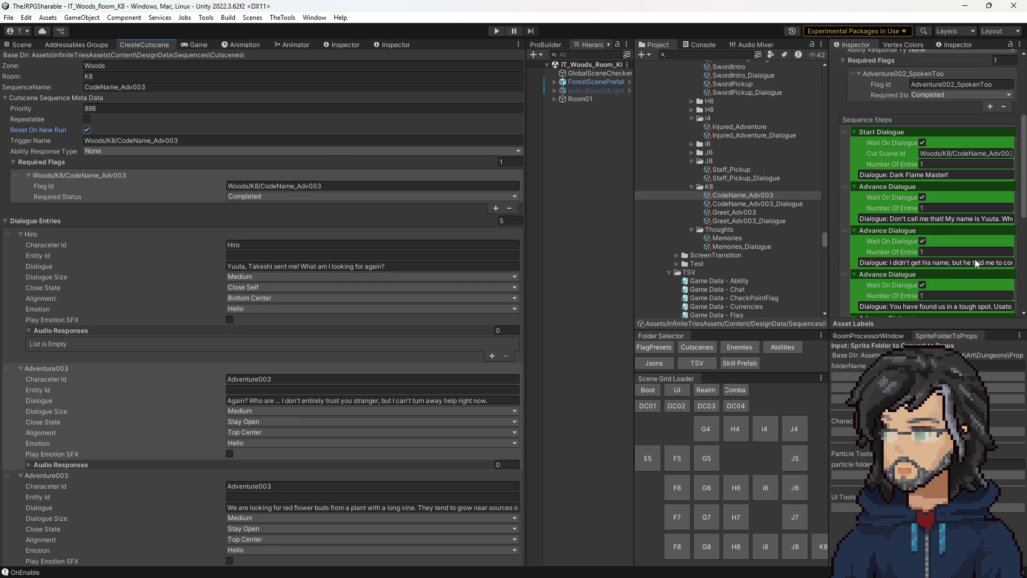
{"action": "scroll", "coordinate": [953, 240], "scroll_direction": "up", "scroll_amount": 10}
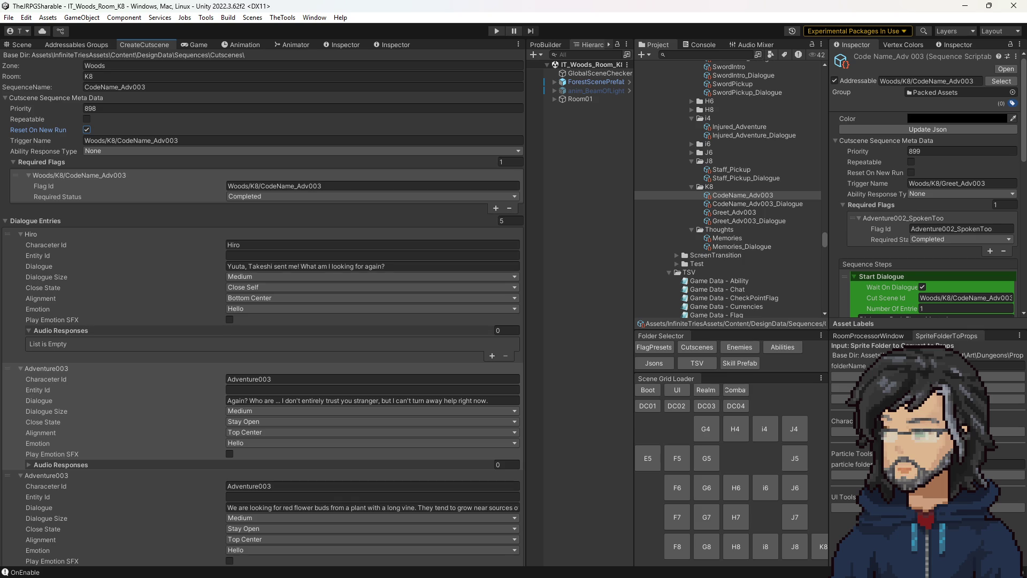
Step: Change CodeName to CheckInstructions in the sequence name, collapse Dialogue Entries, and create CheckInstructions_Adv003
{"action": "left_click", "coordinate": [115, 87]}
{"action": "left_click_drag", "start_coordinate": [115, 89], "coordinate": [76, 87]}
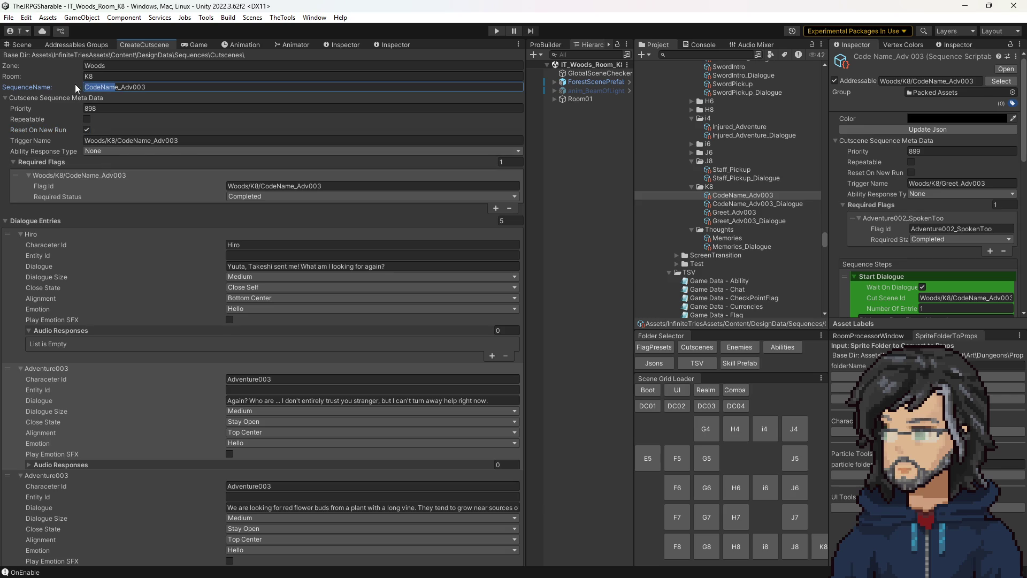
{"action": "type", "text": "Checke"}
{"action": "type", "text": "Requiremen"}
{"action": "key", "text": "BackSpace"}
{"action": "key", "text": "BackSpace"}
{"action": "key", "text": "BackSpace"}
{"action": "type", "text": "Instructions"}
{"action": "key", "text": "Delete"}
{"action": "left_click", "coordinate": [33, 221]}
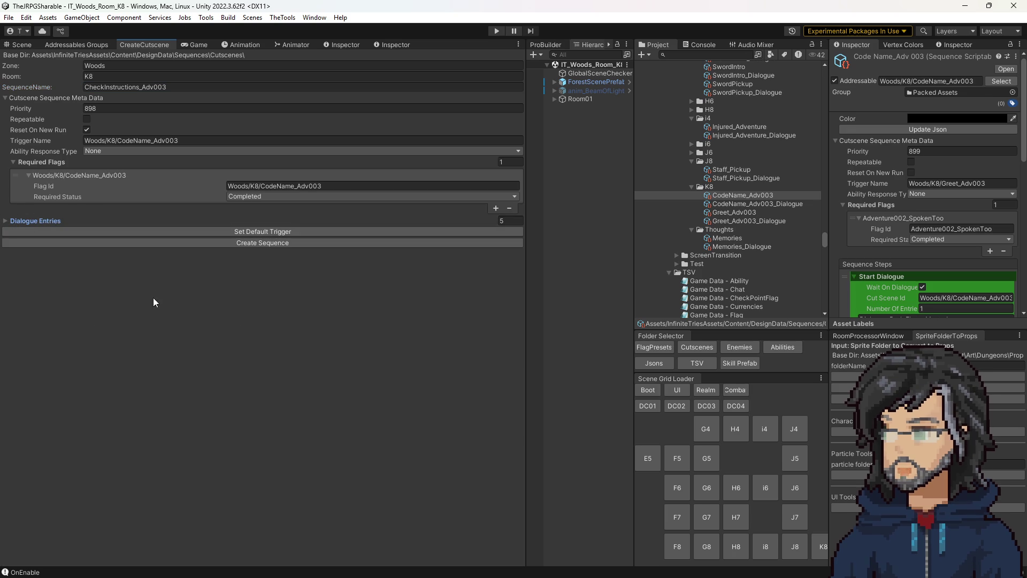
{"action": "left_click", "coordinate": [205, 249]}
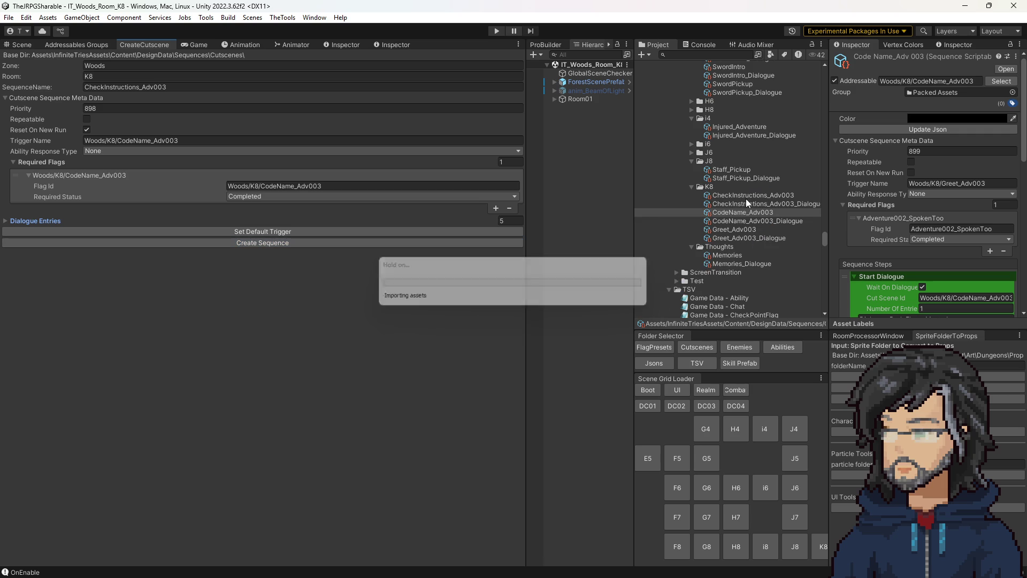
{"action": "left_click", "coordinate": [753, 194]}
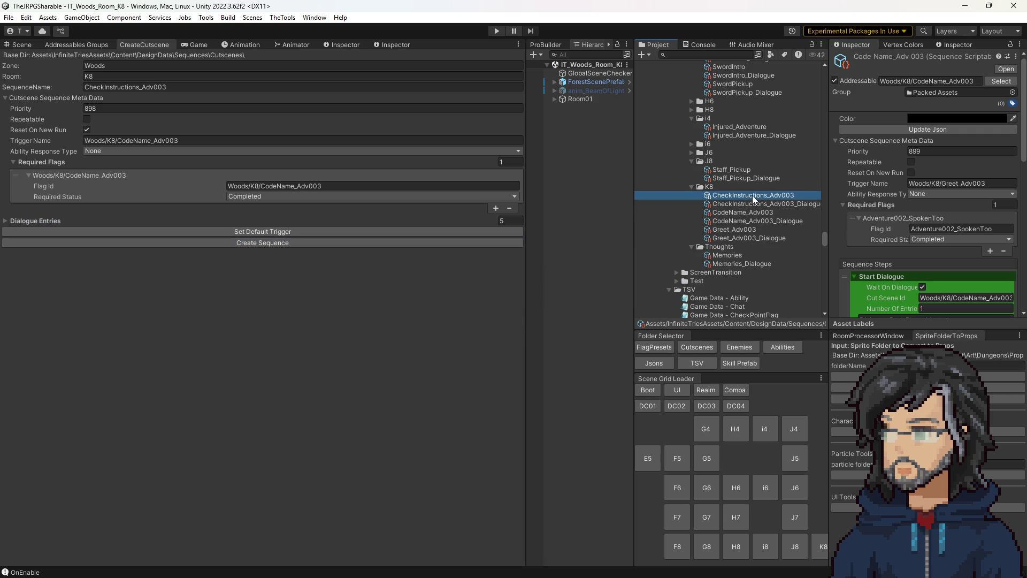
{"action": "left_click", "coordinate": [749, 217]}
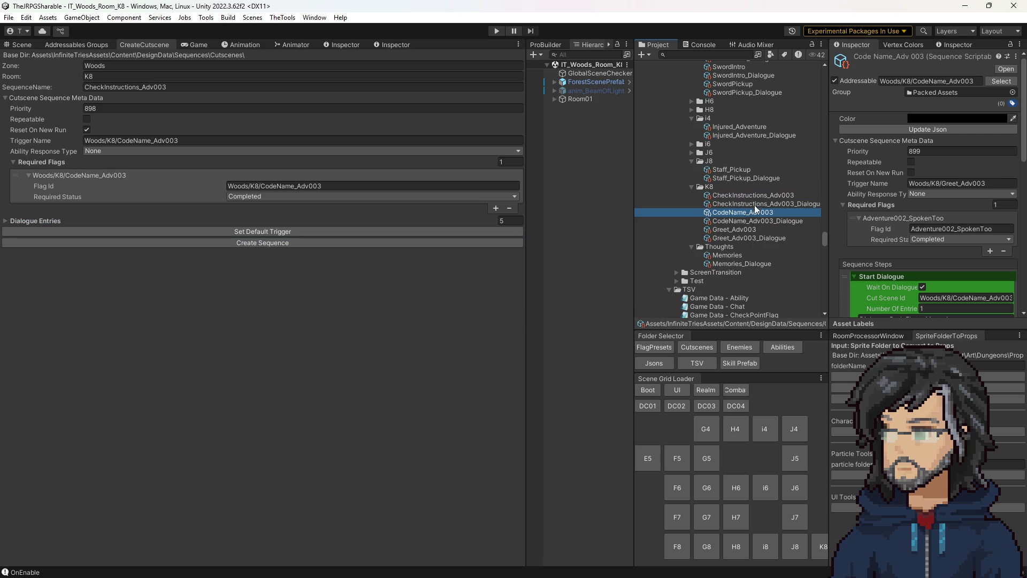
{"action": "left_click", "coordinate": [757, 195]}
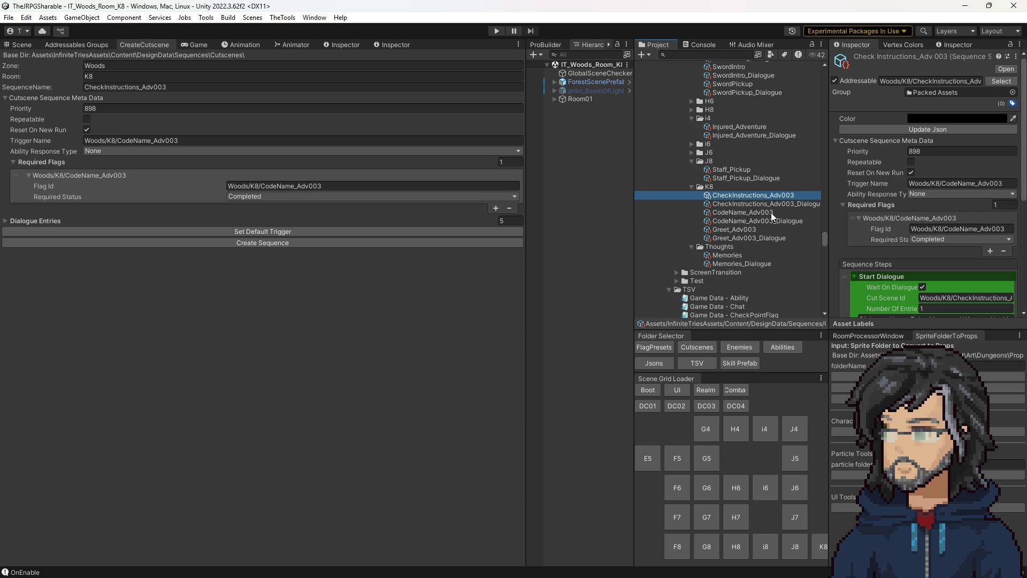
{"action": "left_click", "coordinate": [772, 213]}
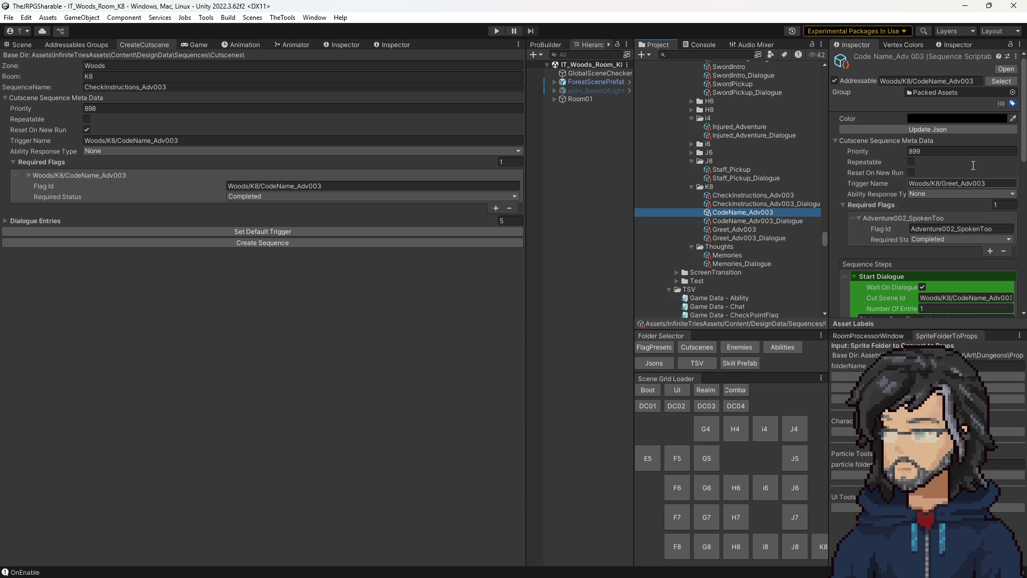
{"action": "left_click", "coordinate": [735, 197]}
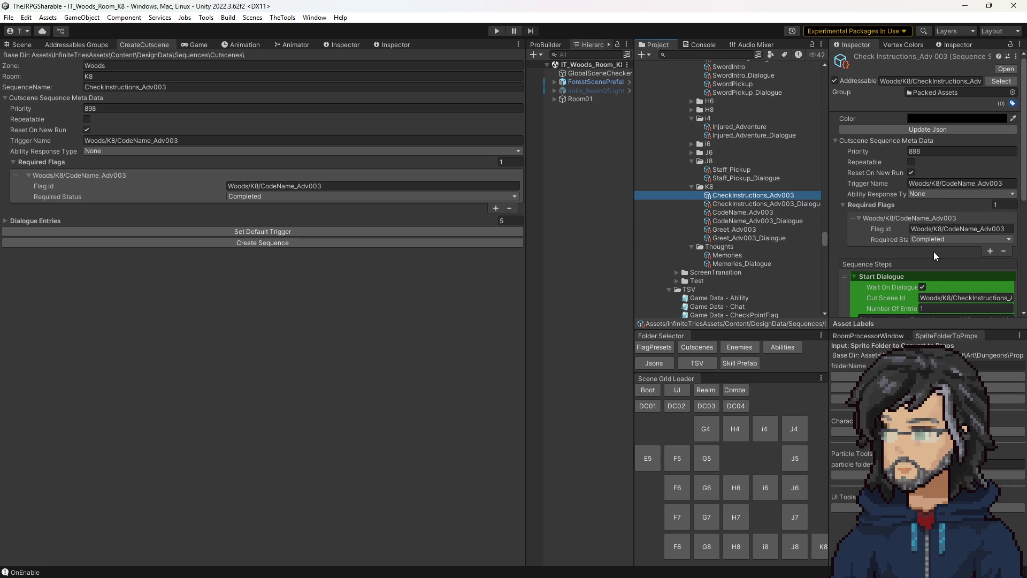
{"action": "left_click", "coordinate": [769, 210]}
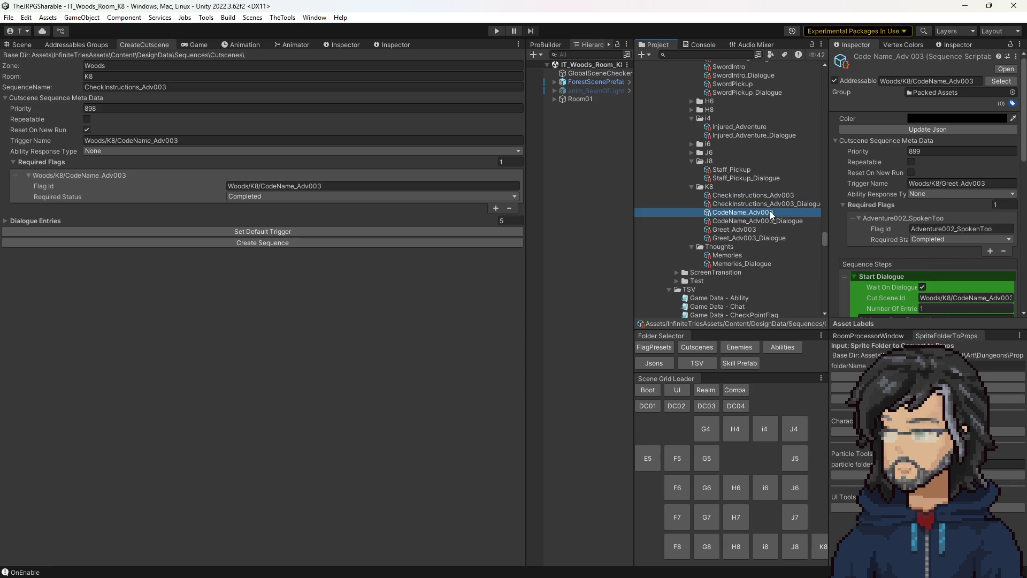
{"action": "left_click", "coordinate": [770, 194]}
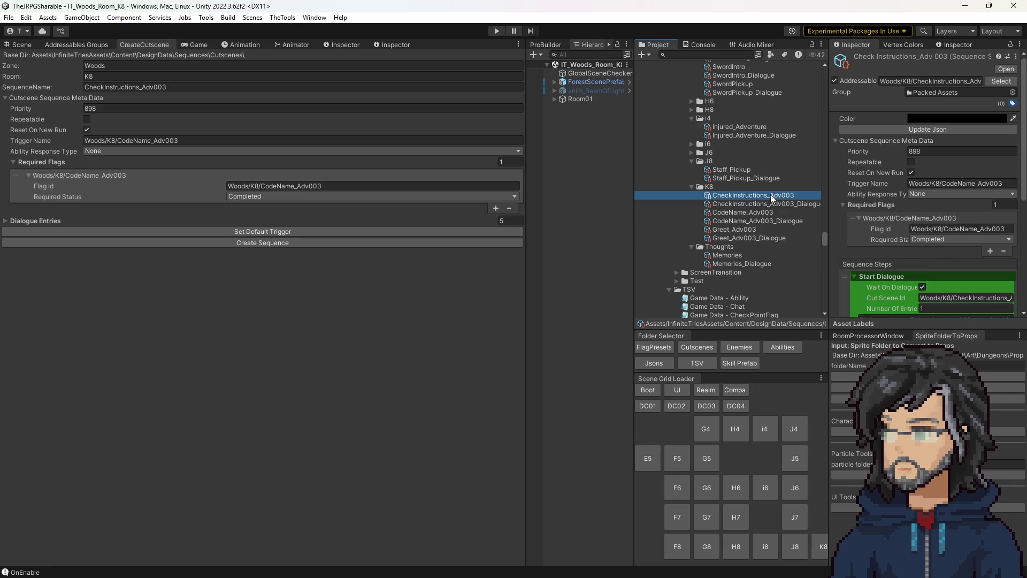
{"action": "scroll", "coordinate": [928, 233], "scroll_direction": "down", "scroll_amount": 8}
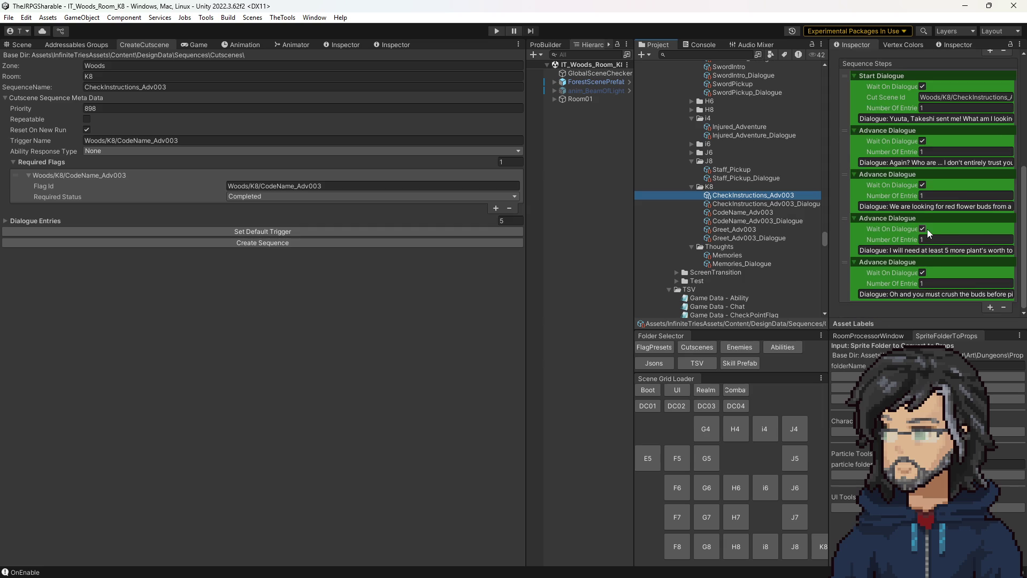
{"action": "left_click", "coordinate": [758, 213]}
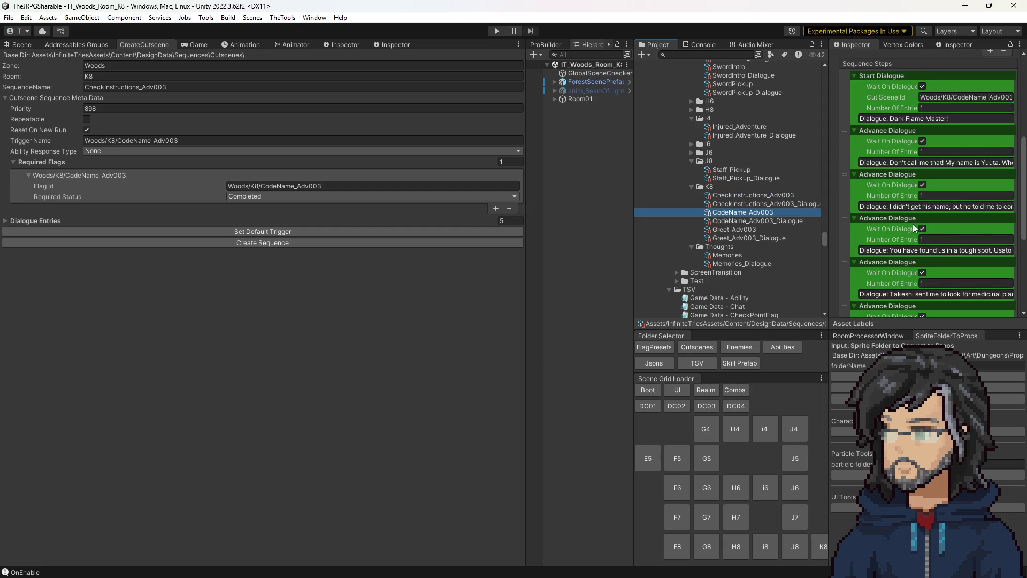
{"action": "scroll", "coordinate": [949, 228], "scroll_direction": "down", "scroll_amount": 3}
{"action": "scroll", "coordinate": [947, 228], "scroll_direction": "up", "scroll_amount": 10}
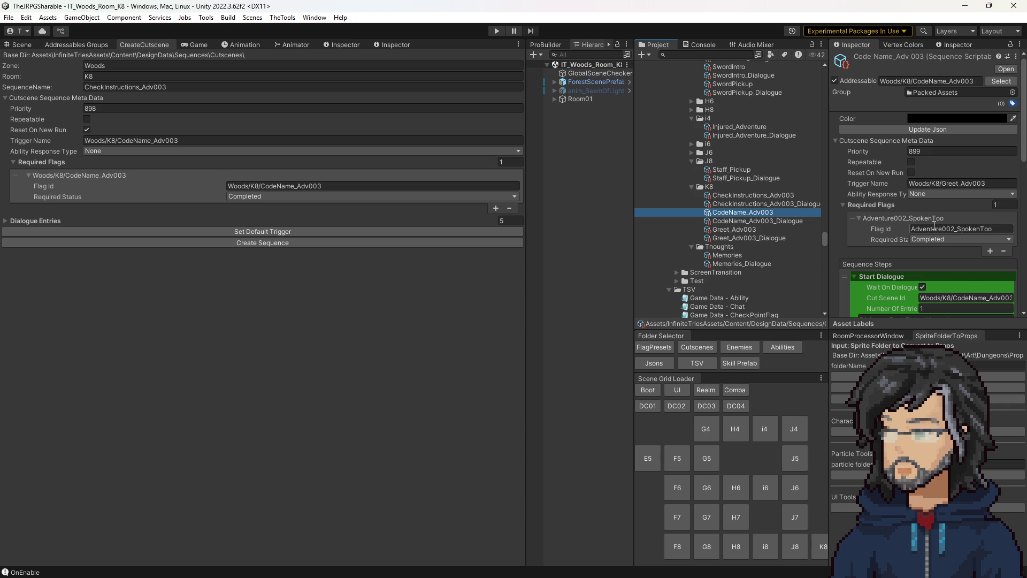
{"action": "left_click", "coordinate": [781, 195]}
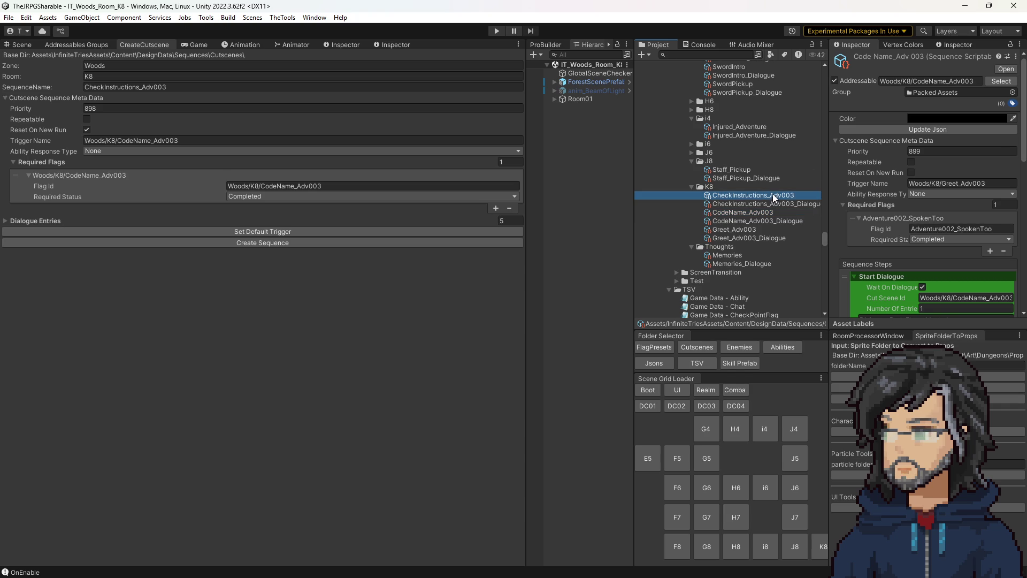
{"action": "left_click", "coordinate": [763, 215]}
{"action": "left_click", "coordinate": [744, 197]}
{"action": "left_click", "coordinate": [749, 213]}
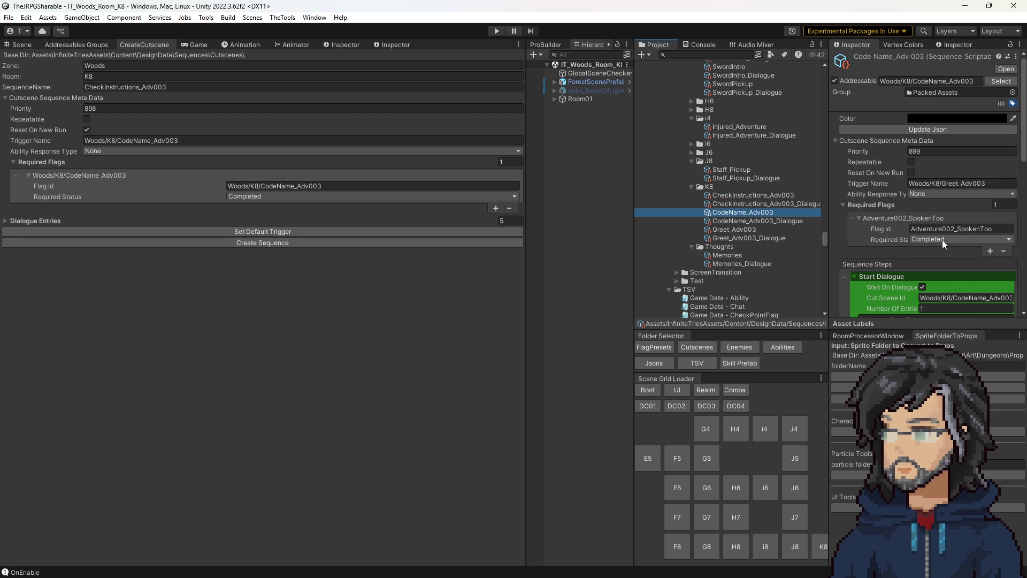
{"action": "left_click", "coordinate": [907, 82]}
{"action": "triple_click", "coordinate": [907, 81]}
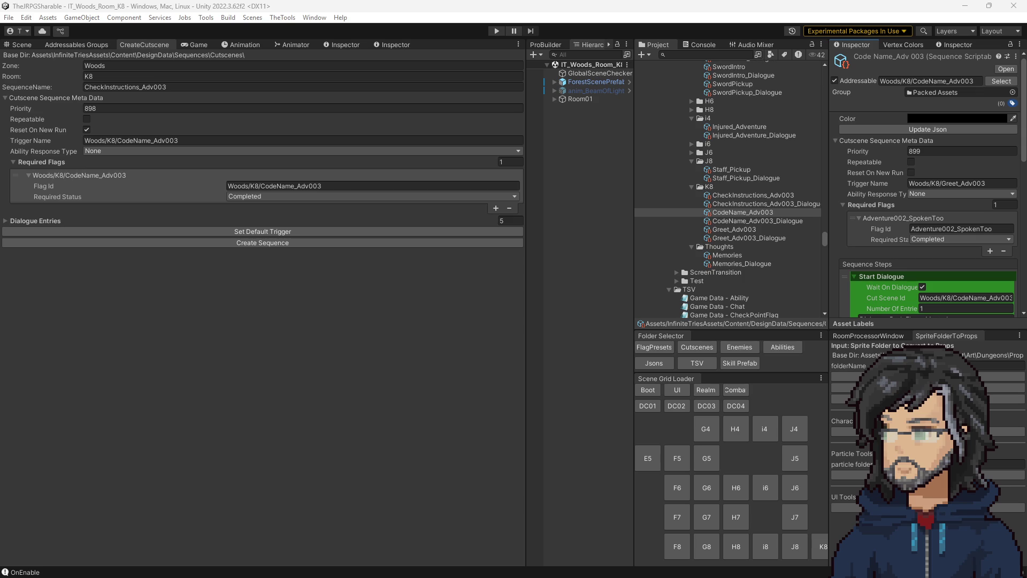
{"action": "key", "text": "alt+Tab"}
Step: Enter the new flag name Adventure003_SpokenToo in cell A23 of the Flag sheet
{"action": "scroll", "coordinate": [361, 306], "scroll_direction": "down", "scroll_amount": 5}
{"action": "left_click", "coordinate": [327, 298]}
{"action": "type", "text": "Ad"}
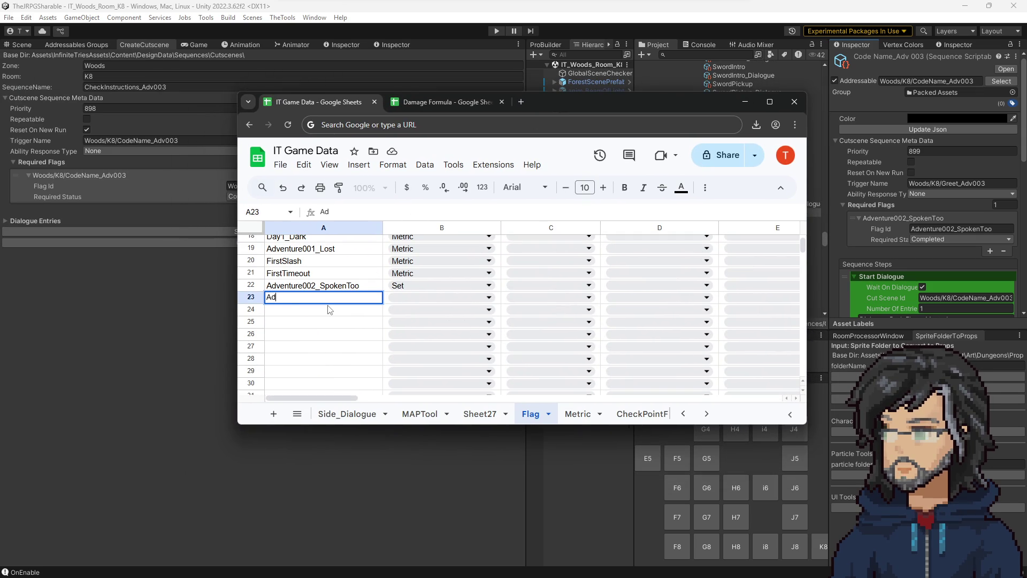
{"action": "type", "text": "enture 0"}
{"action": "key", "text": "BackSpace"}
{"action": "key", "text": "BackSpace"}
{"action": "type", "text": "003_S"}
{"action": "type", "text": "pokenToo"}
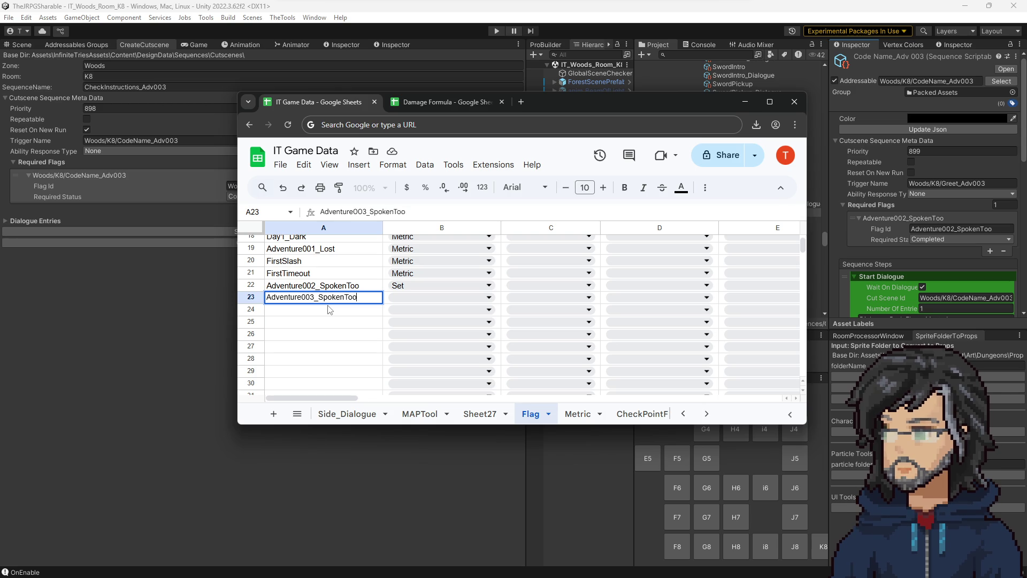
{"action": "key", "text": "Return"}
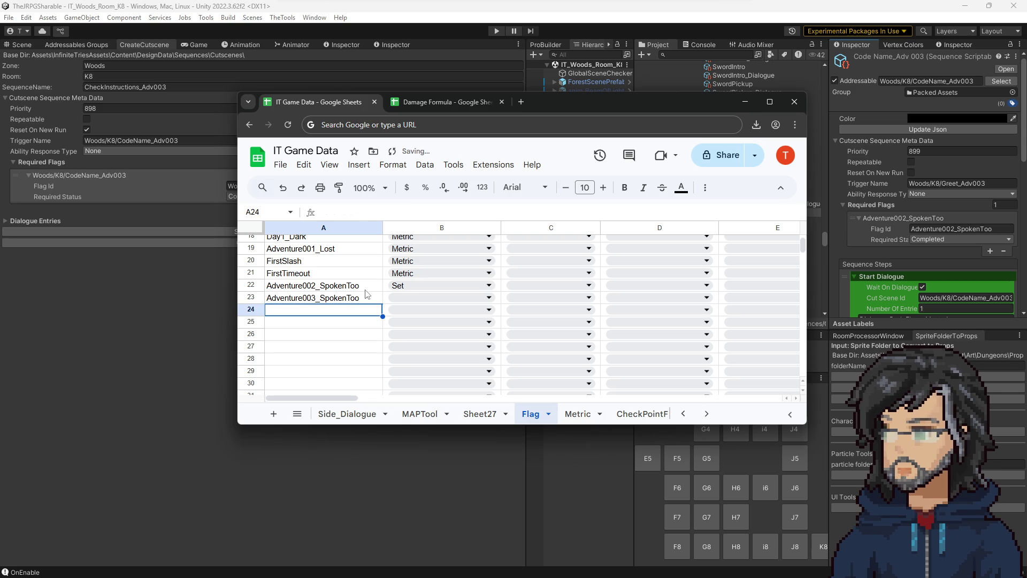
Step: Set the flag type in B23 to Set
{"action": "left_click", "coordinate": [412, 297]}
{"action": "left_click", "coordinate": [421, 319]}
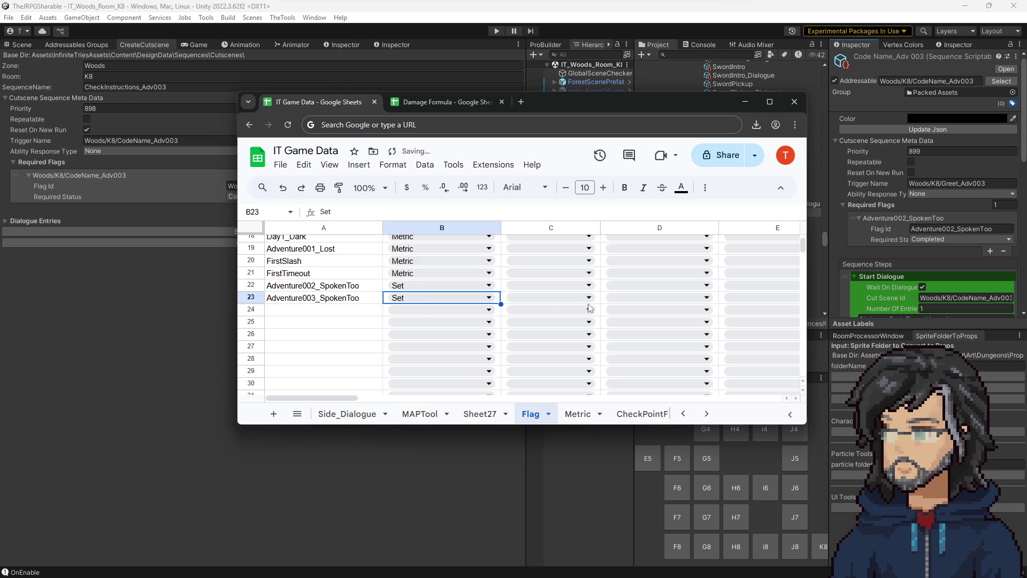
{"action": "key", "text": "Right"}
{"action": "key", "text": "Right"}
{"action": "key", "text": "Right"}
{"action": "key", "text": "Right"}
{"action": "key", "text": "Right"}
{"action": "key", "text": "Right"}
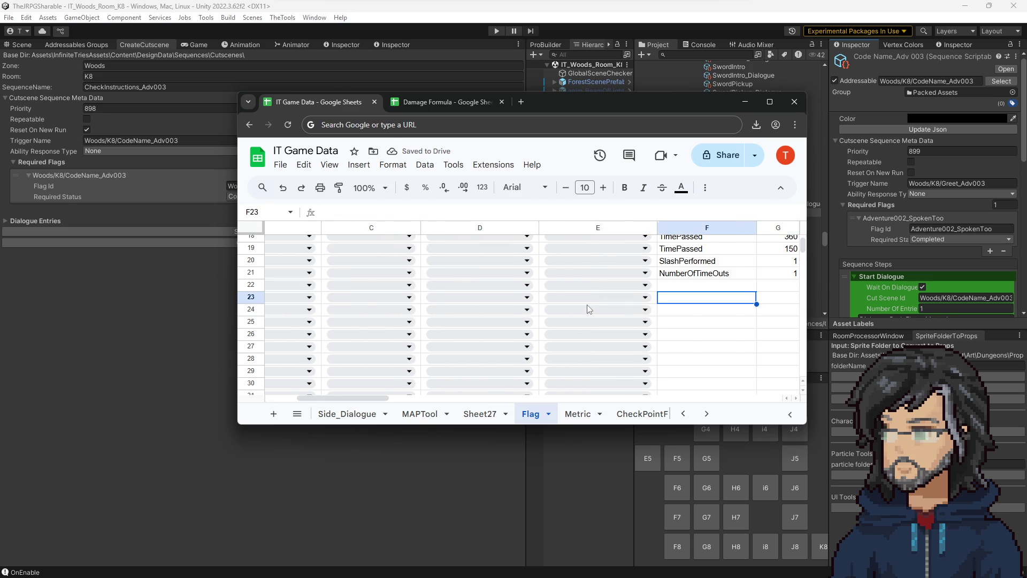
{"action": "scroll", "coordinate": [644, 309], "scroll_direction": "up", "scroll_amount": 5}
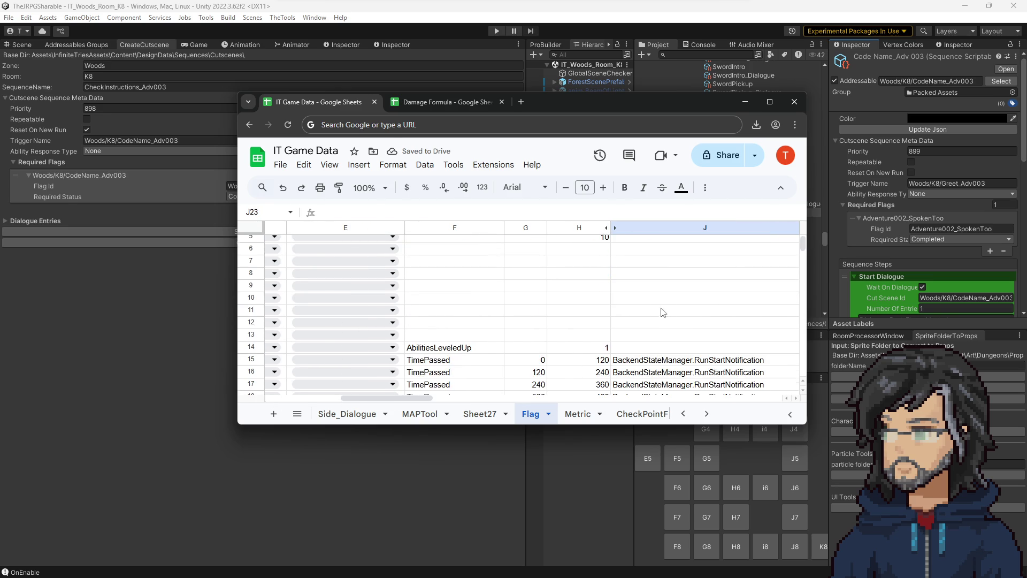
{"action": "scroll", "coordinate": [670, 315], "scroll_direction": "down", "scroll_amount": 5}
{"action": "scroll", "coordinate": [670, 315], "scroll_direction": "up", "scroll_amount": 2}
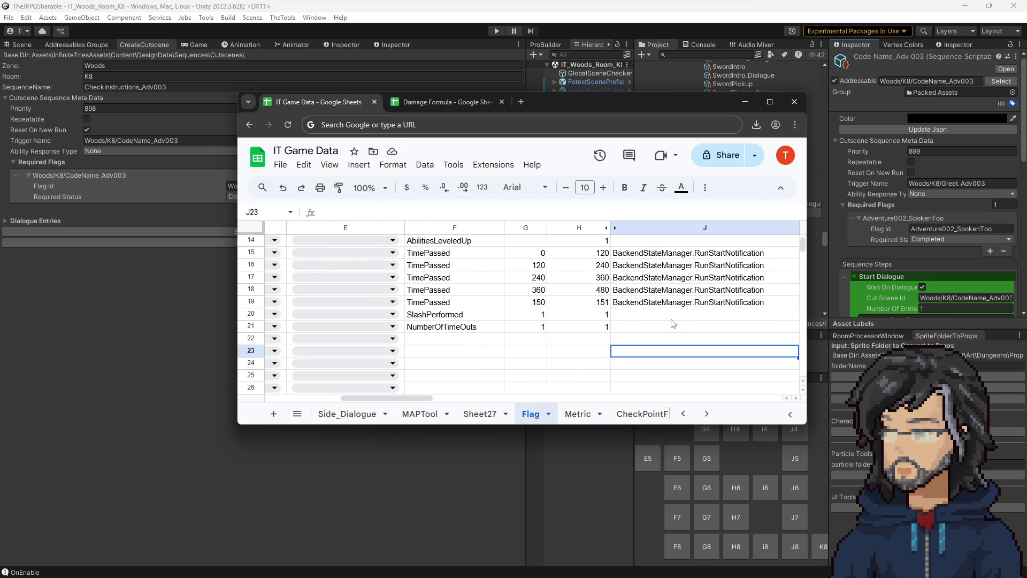
Step: Paste the BackendStateManager.RunStartNotification value into J23 and check row 23
{"action": "key", "text": "Up"}
{"action": "key", "text": "Up"}
{"action": "key", "text": "Up"}
{"action": "left_click", "coordinate": [662, 351]}
{"action": "type", "text": "BackendStateManager.RunStartNotification"}
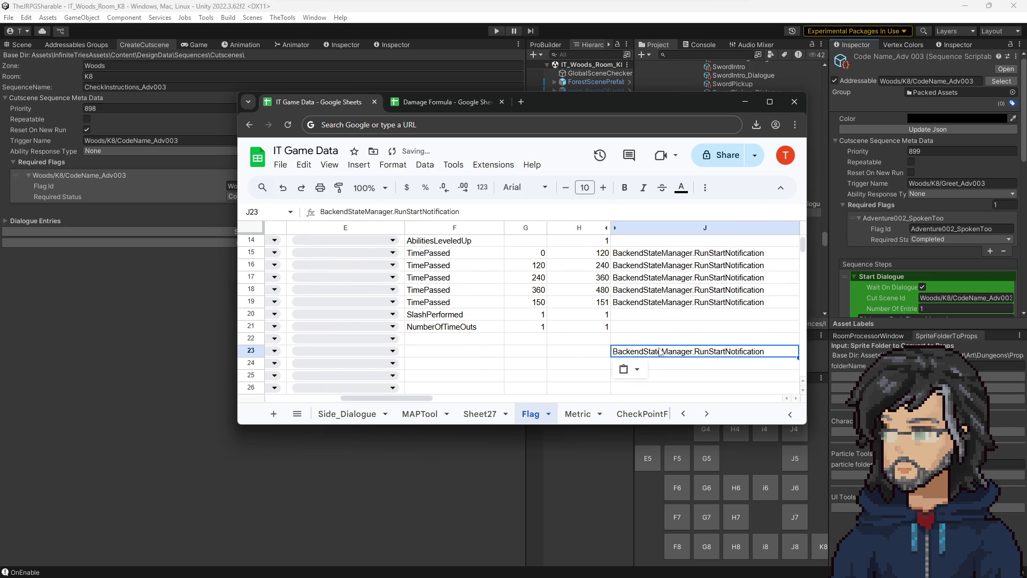
{"action": "key", "text": "Left"}
{"action": "key", "text": "Left"}
{"action": "key", "text": "Left"}
{"action": "key", "text": "Right"}
{"action": "key", "text": "Right"}
{"action": "key", "text": "Right"}
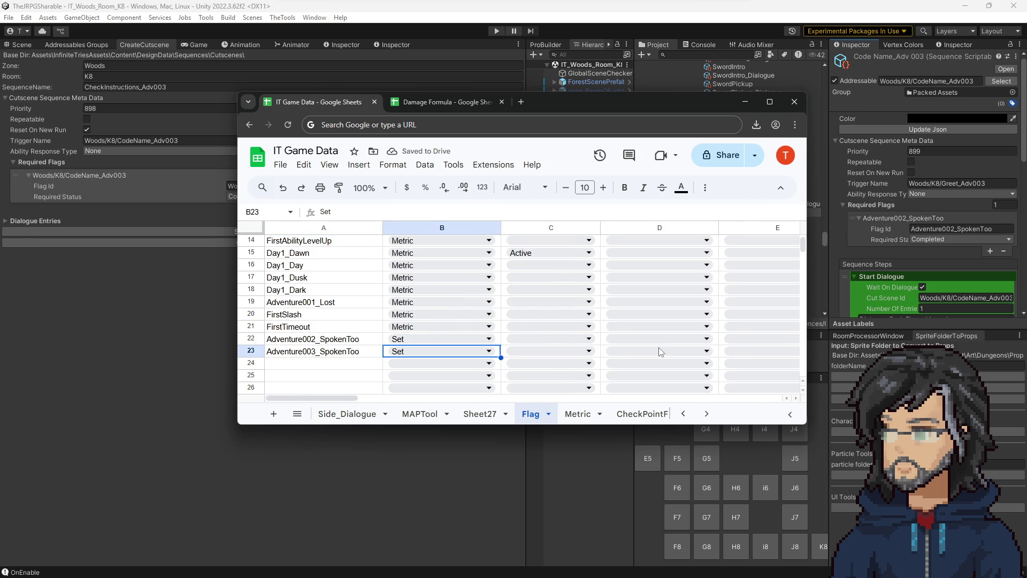
{"action": "key", "text": "Right"}
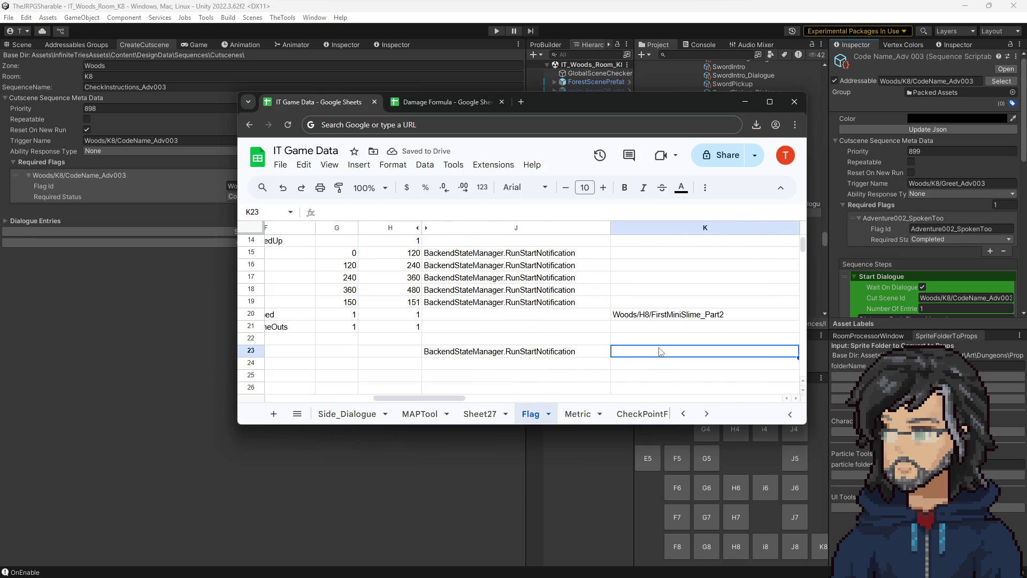
{"action": "key", "text": "Left"}
{"action": "key", "text": "Left"}
{"action": "key", "text": "Left"}
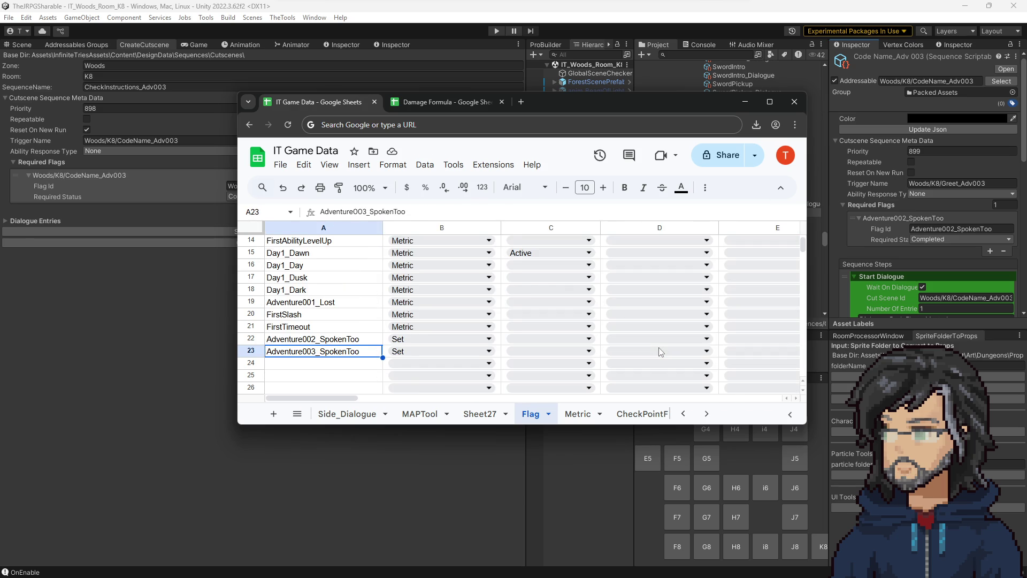
Step: Extend the A23 flag name to Adventure003_SpokenToo.ThisRun
{"action": "double_click", "coordinate": [363, 354]}
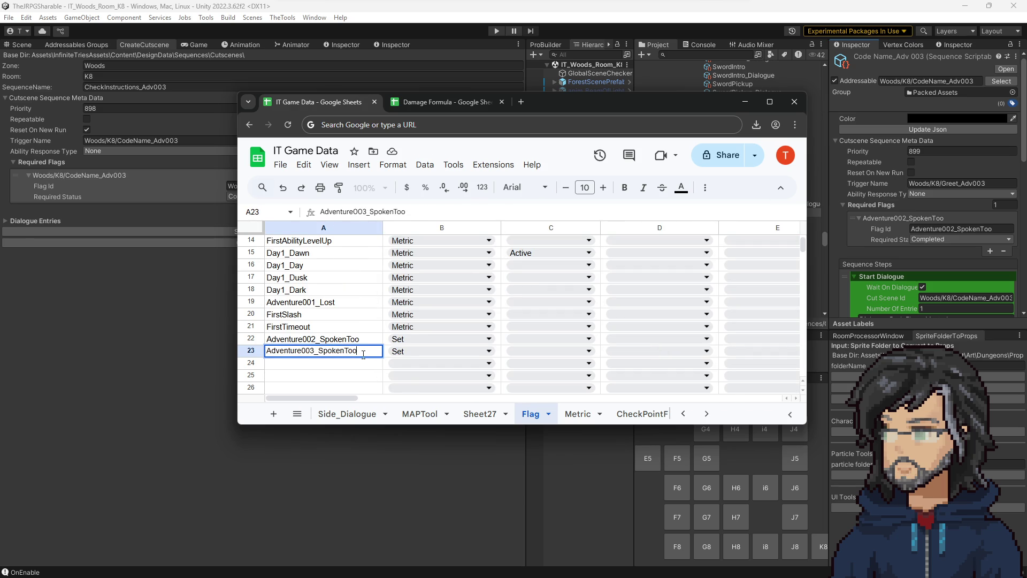
{"action": "left_click_drag", "start_coordinate": [365, 351], "coordinate": [317, 352]}
{"action": "key", "text": "Right"}
{"action": "type", "text": "This"}
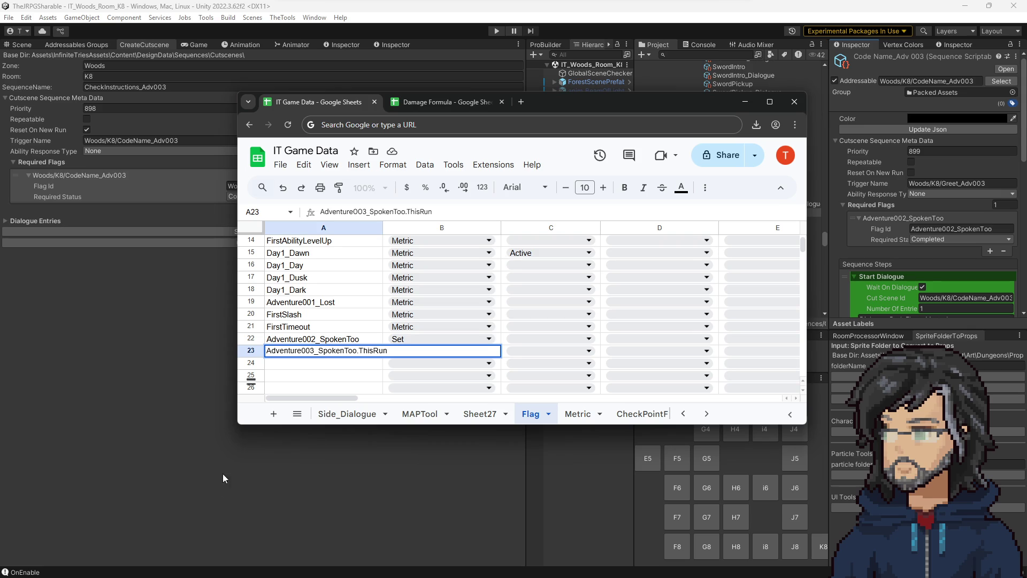
{"action": "key", "text": "Return"}
{"action": "left_click", "coordinate": [307, 353]}
Step: Minimise the Chrome spreadsheet window to return to Unity Editor
{"action": "mouse_move", "coordinate": [340, 398]}
{"action": "left_mouse_down"}
{"action": "mouse_move", "coordinate": [605, 391]}
{"action": "mouse_move", "coordinate": [469, 390]}
{"action": "left_mouse_up"}
{"action": "scroll", "coordinate": [436, 391], "scroll_direction": "left", "scroll_amount": 10}
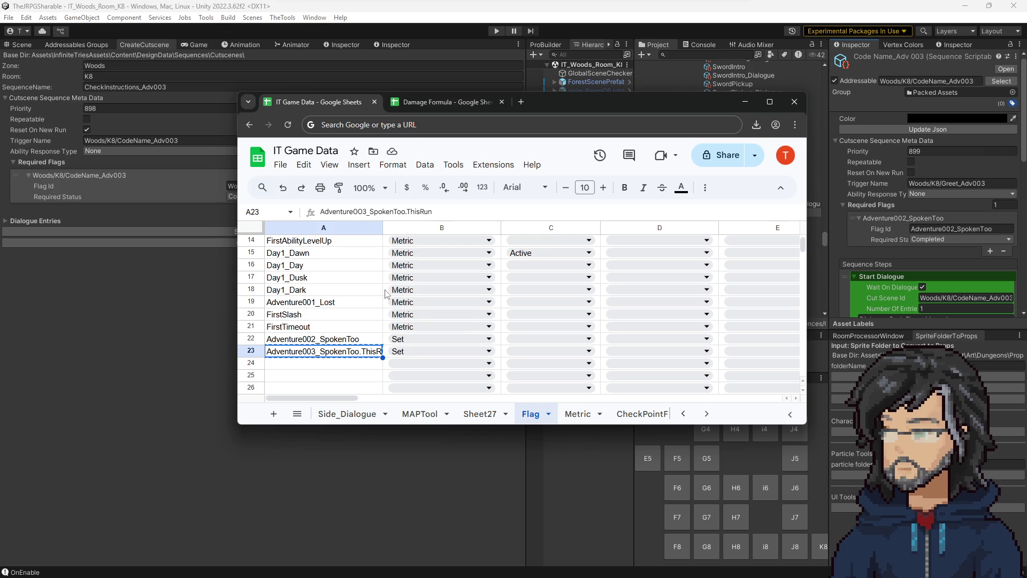
{"action": "left_click_drag", "start_coordinate": [573, 99], "coordinate": [0, 215]}
{"action": "left_click", "coordinate": [2, 218]}
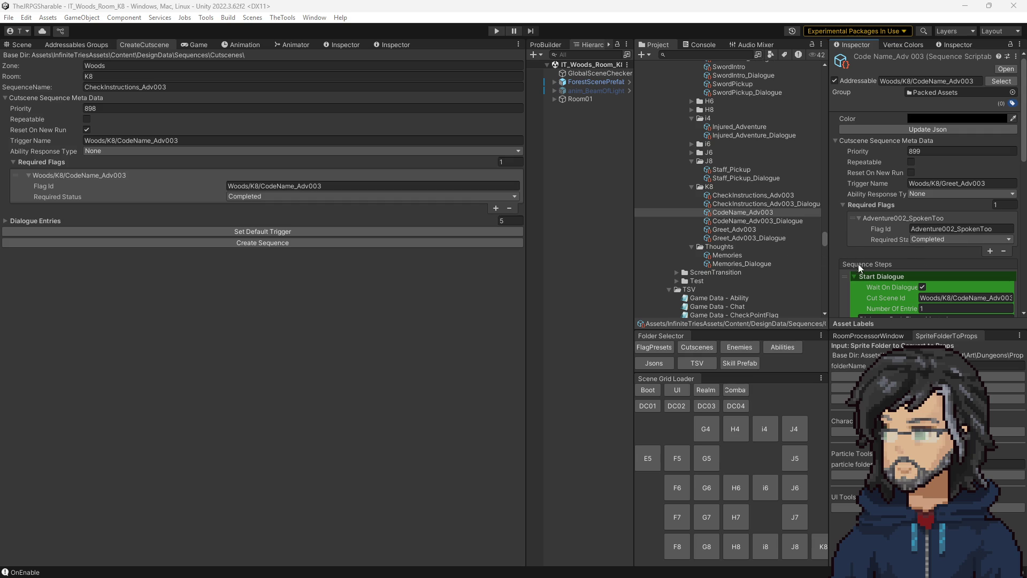
Step: Append a Set Flag step to CodeName_Adv003 marking Adventure003_SpokenToo.ThisRun Completed
{"action": "scroll", "coordinate": [909, 267], "scroll_direction": "down", "scroll_amount": 10}
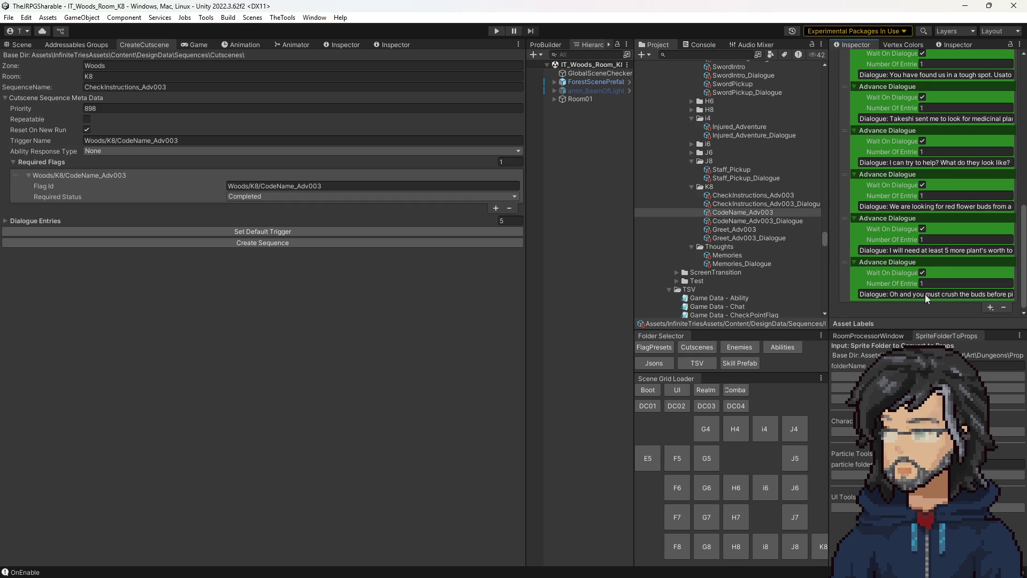
{"action": "left_click", "coordinate": [990, 308]}
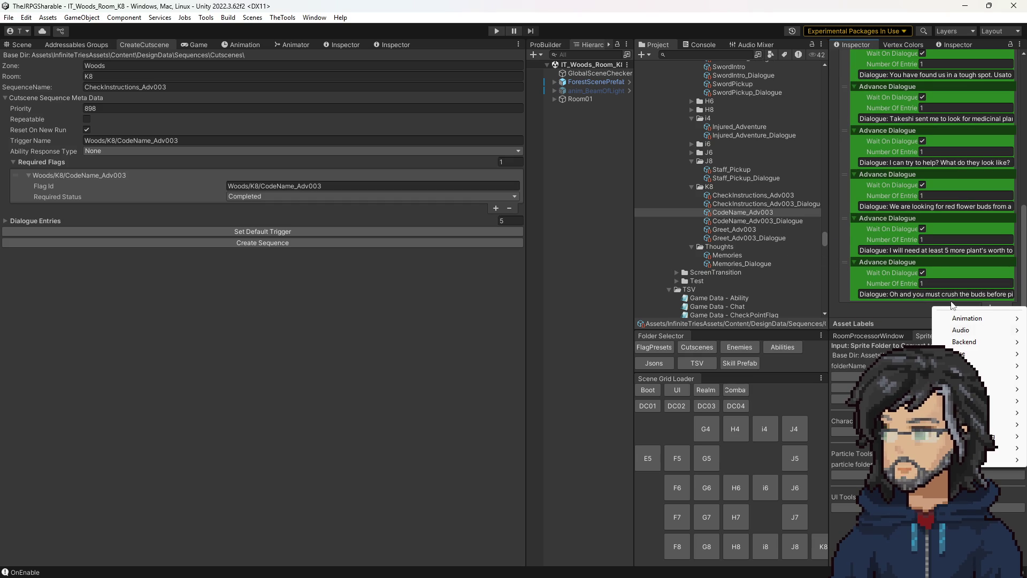
{"action": "mouse_move", "coordinate": [999, 353]}
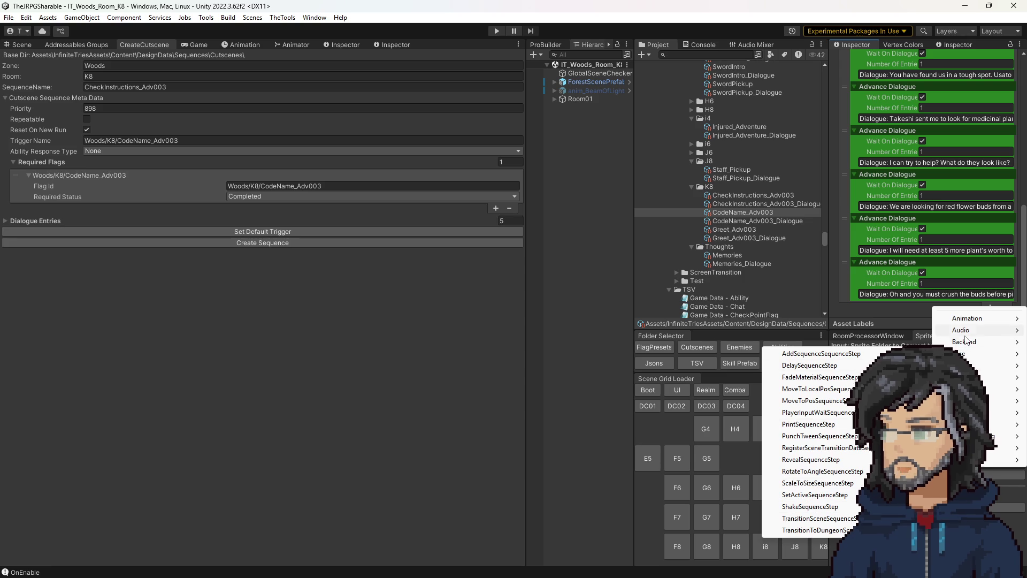
{"action": "mouse_move", "coordinate": [967, 343]}
{"action": "left_click", "coordinate": [842, 437]}
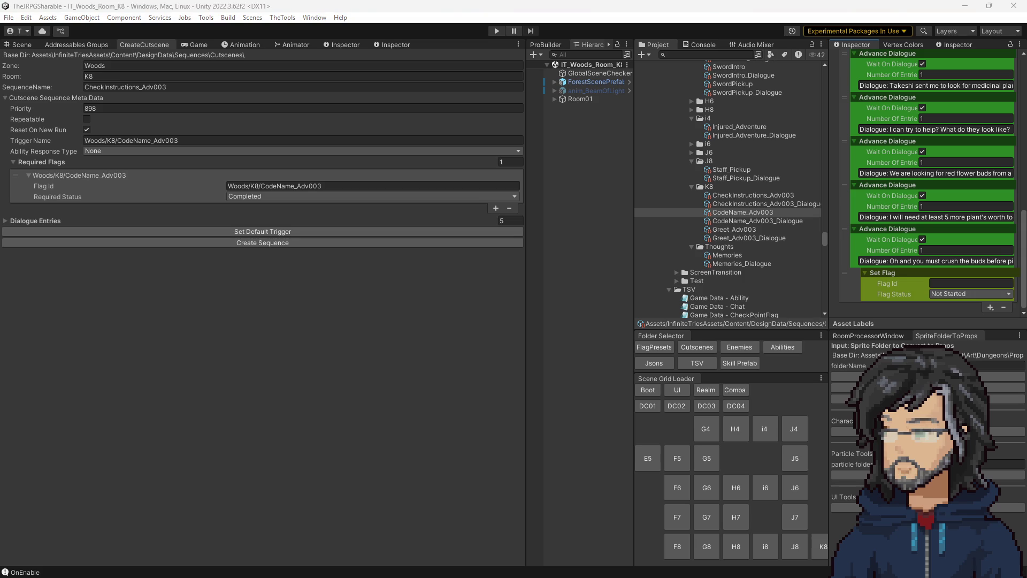
{"action": "left_click", "coordinate": [951, 283]}
{"action": "key", "text": "ctrl+v"}
{"action": "left_click", "coordinate": [970, 294]}
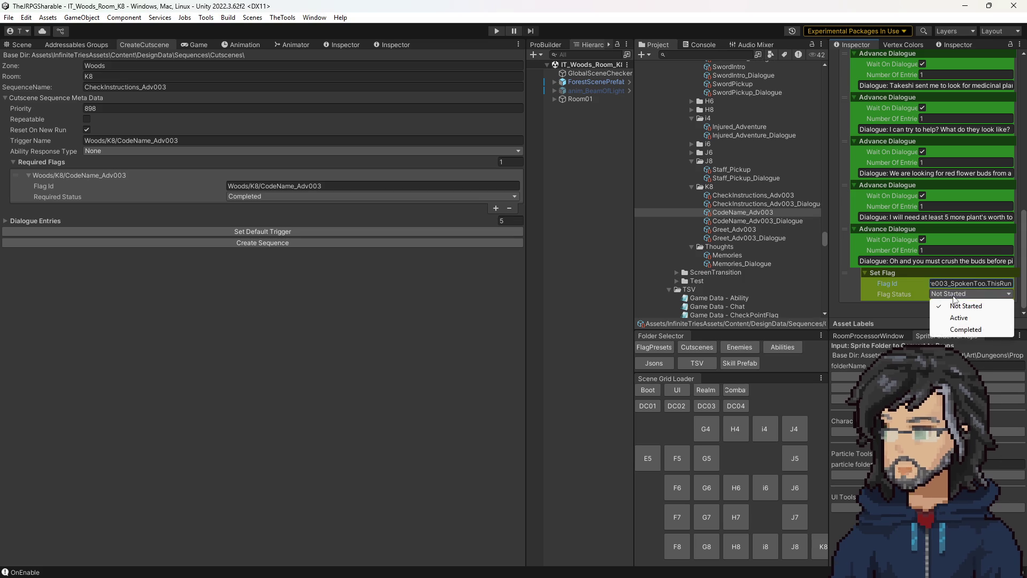
{"action": "left_click", "coordinate": [959, 328]}
{"action": "left_click", "coordinate": [958, 284]}
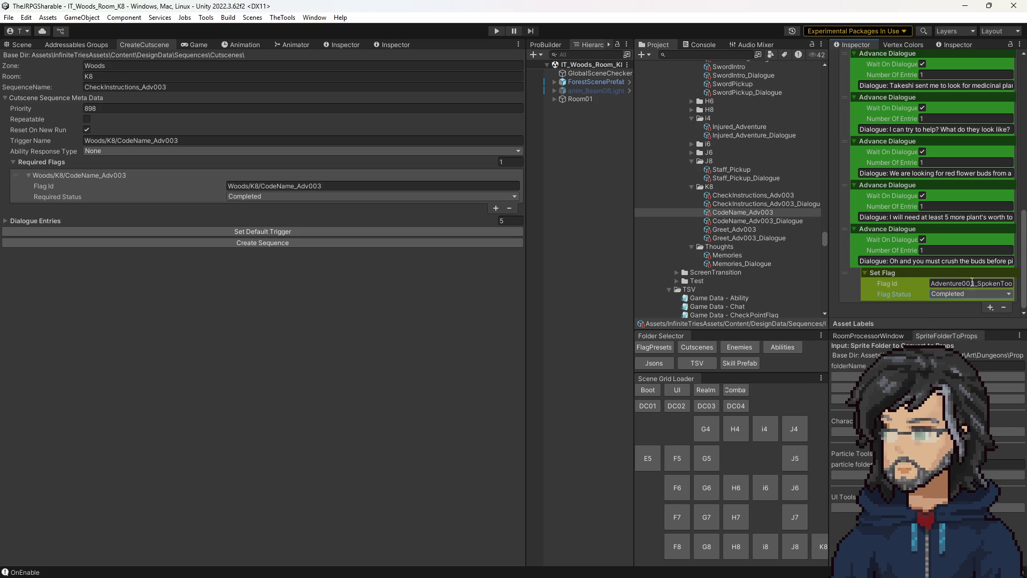
Step: In CheckInstructions_Adv003, add required flag Adventure003_SpokenToo.ThisRun with status Not Started
{"action": "left_click", "coordinate": [751, 196]}
{"action": "scroll", "coordinate": [931, 214], "scroll_direction": "up", "scroll_amount": 5}
{"action": "left_click", "coordinate": [990, 251]}
{"action": "left_click", "coordinate": [957, 260]}
{"action": "type", "text": "Adventure003_SpokenToo.ThisRun"}
{"action": "left_click", "coordinate": [937, 272]}
{"action": "left_click", "coordinate": [942, 283]}
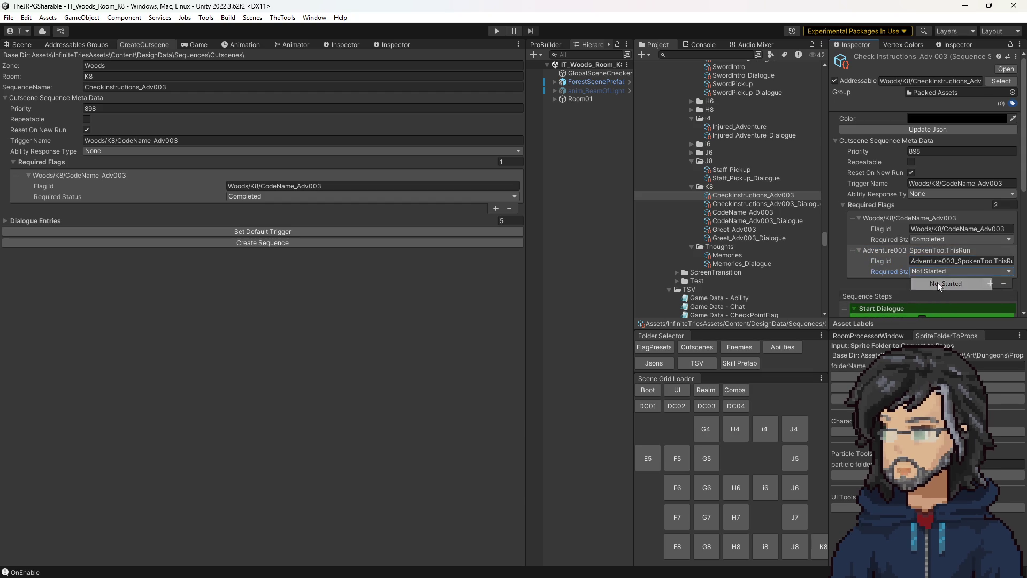
Step: Regenerate CheckInstructions_Adv003's JSON and check its second flag id
{"action": "left_click", "coordinate": [935, 131]}
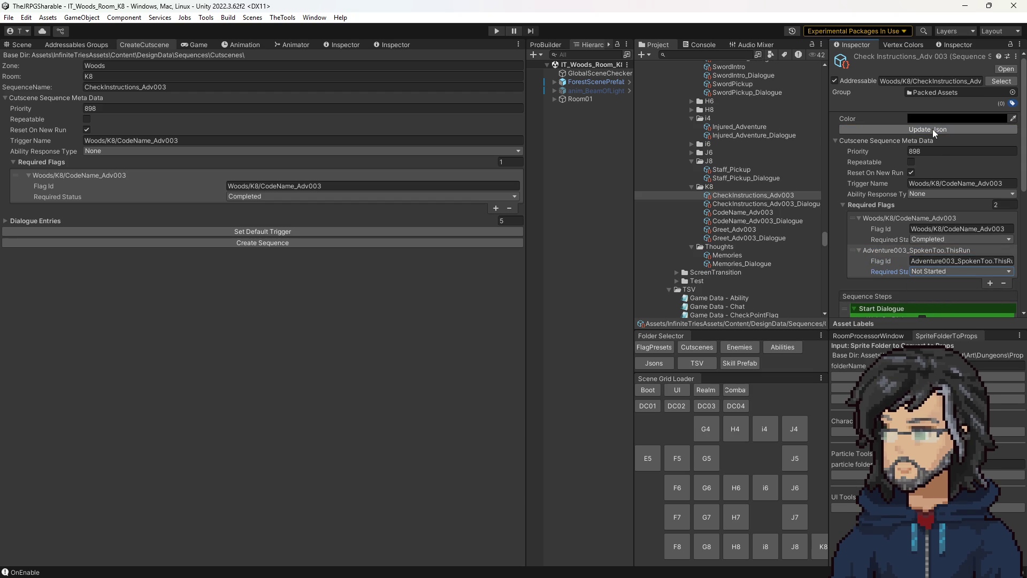
{"action": "left_click", "coordinate": [953, 261]}
{"action": "left_click_drag", "start_coordinate": [953, 261], "coordinate": [1014, 261]}
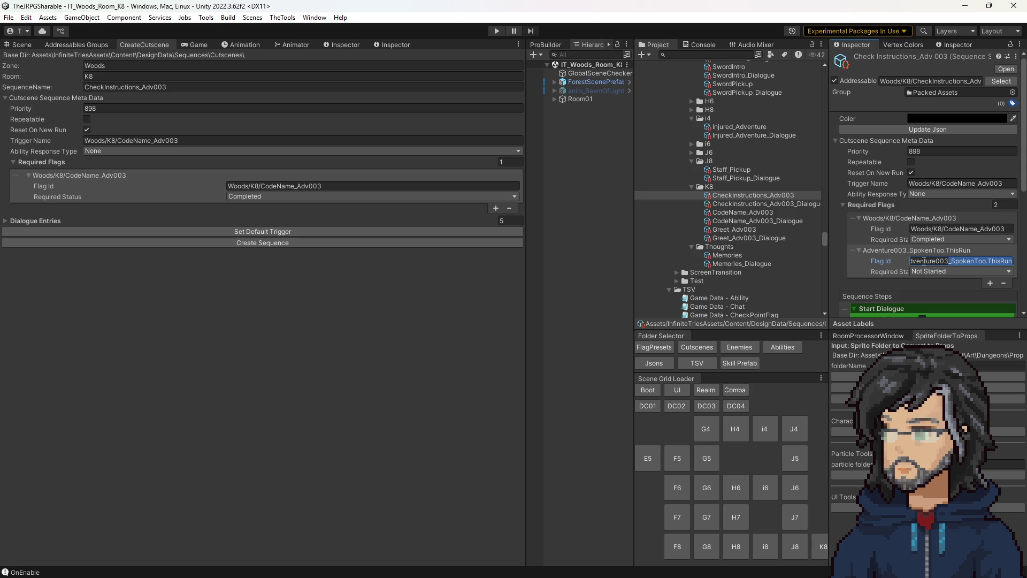
Step: Review CodeName_Adv003 and CheckInstructions_Adv003 in the Inspector, then reselect CodeName_Adv003
{"action": "left_click", "coordinate": [749, 213]}
{"action": "scroll", "coordinate": [929, 247], "scroll_direction": "down", "scroll_amount": 10}
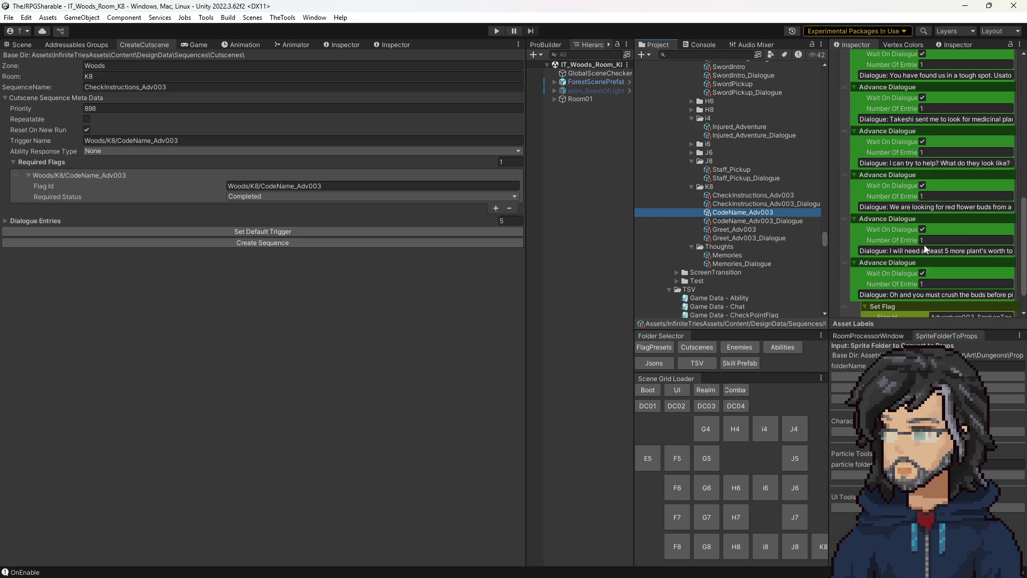
{"action": "scroll", "coordinate": [939, 236], "scroll_direction": "up", "scroll_amount": 10}
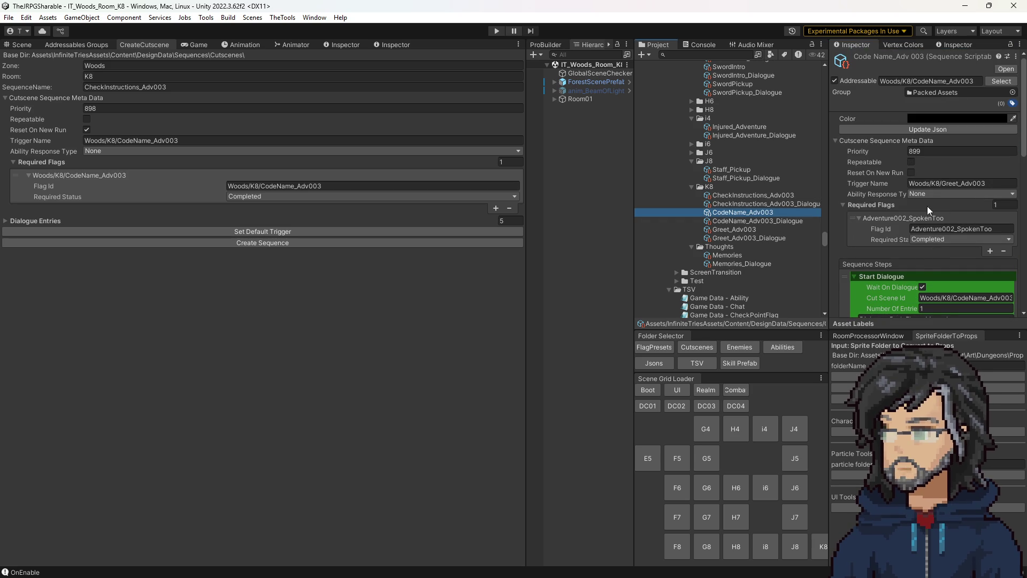
{"action": "left_click", "coordinate": [787, 196]}
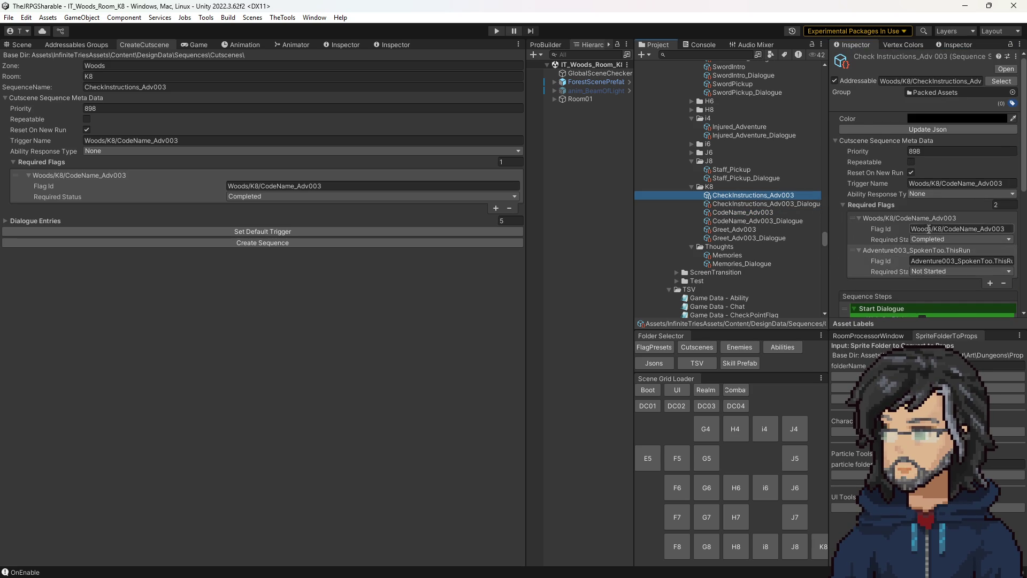
{"action": "scroll", "coordinate": [952, 230], "scroll_direction": "down", "scroll_amount": 1}
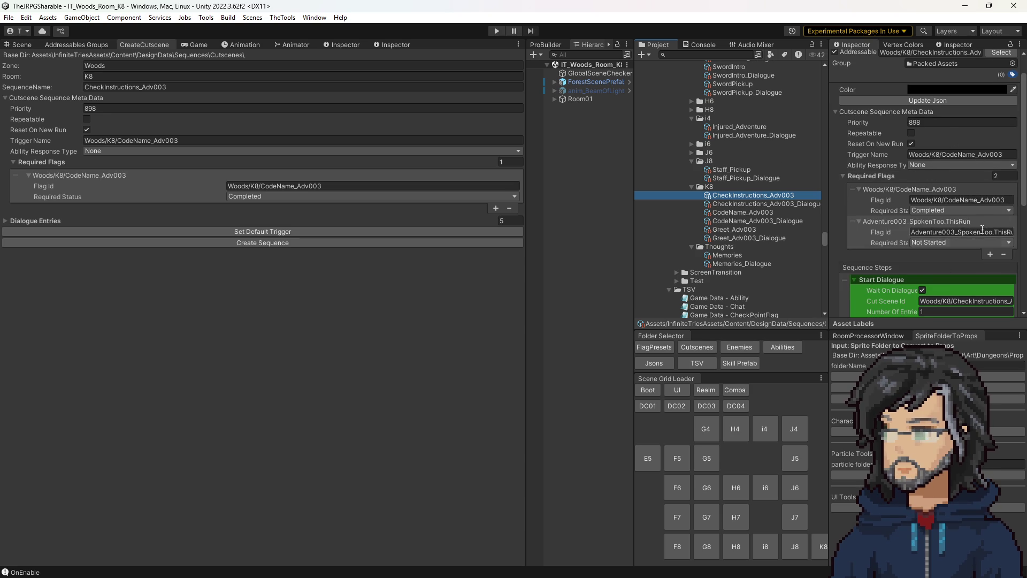
{"action": "scroll", "coordinate": [986, 223], "scroll_direction": "down", "scroll_amount": 4}
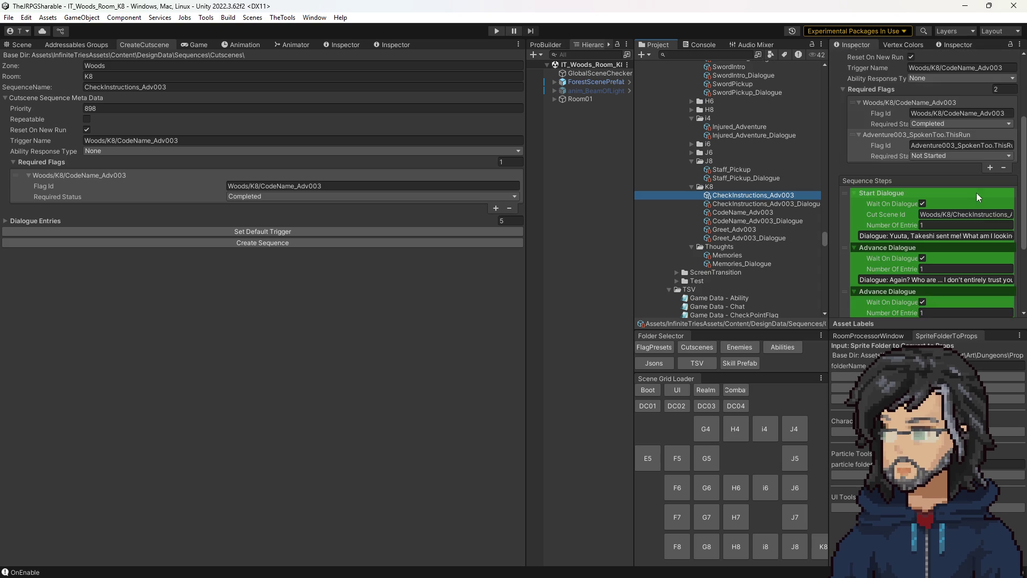
{"action": "scroll", "coordinate": [966, 155], "scroll_direction": "down", "scroll_amount": 3}
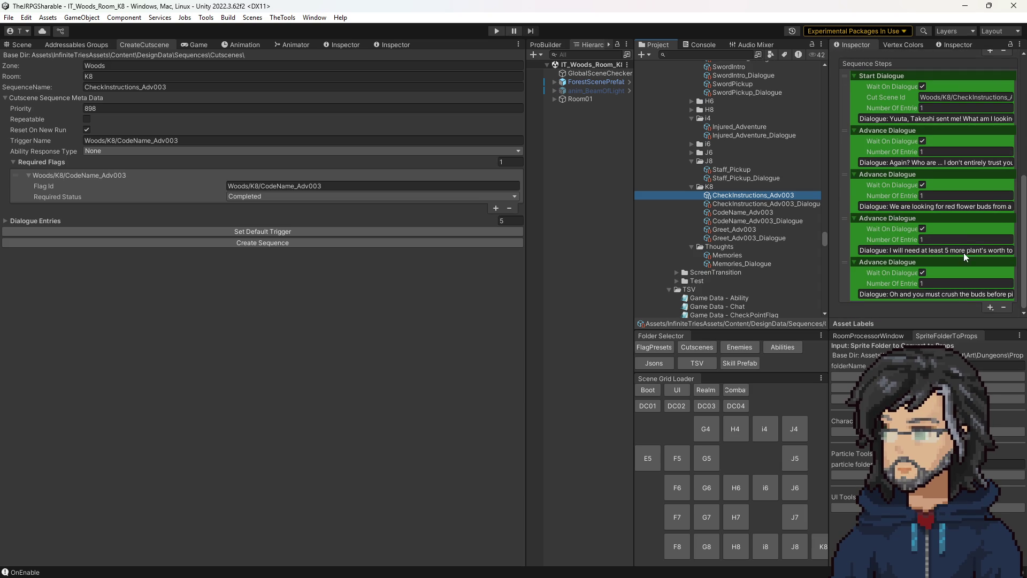
{"action": "scroll", "coordinate": [971, 257], "scroll_direction": "up", "scroll_amount": 8}
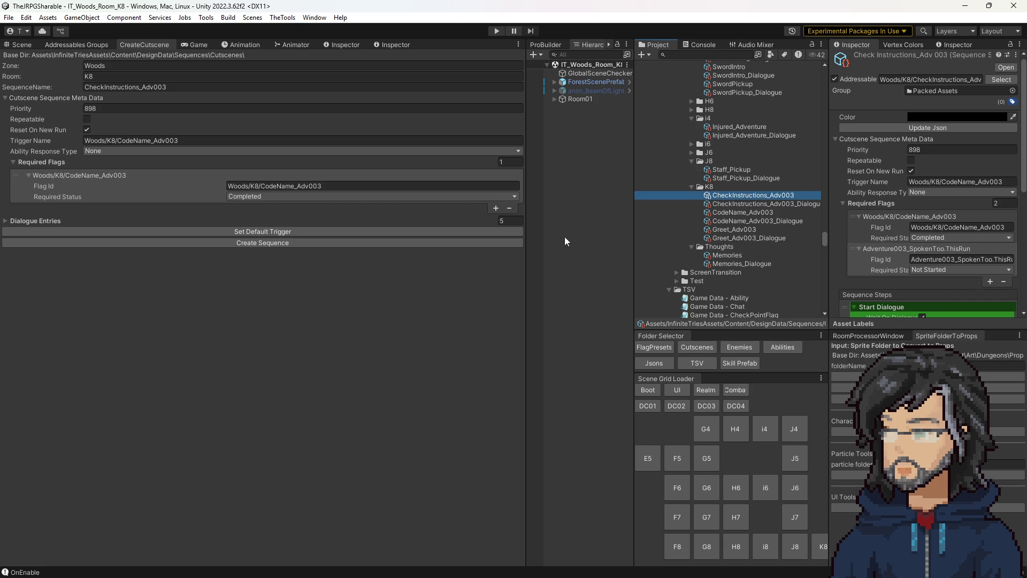
{"action": "left_click", "coordinate": [545, 257]}
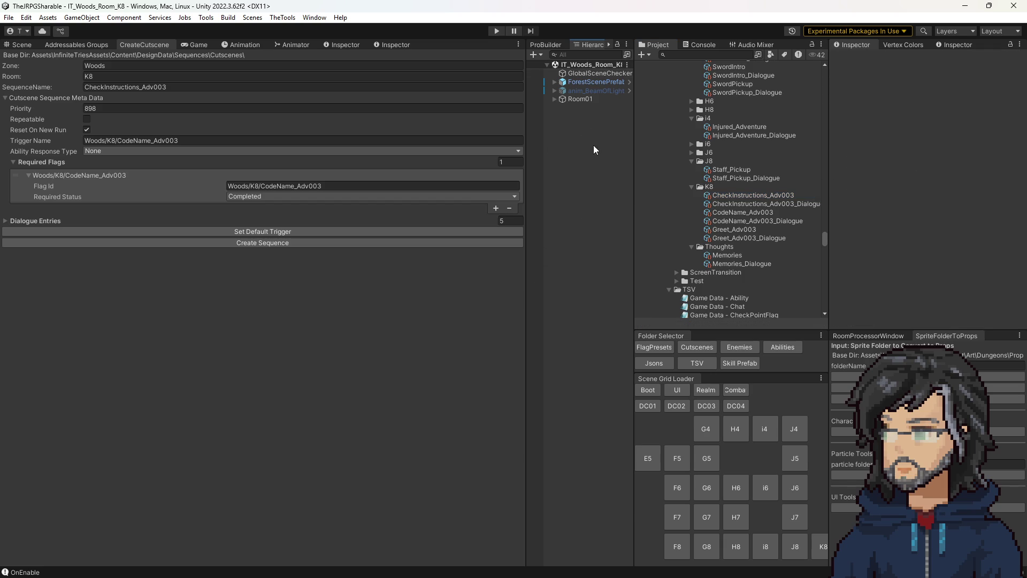
{"action": "left_click", "coordinate": [764, 214]}
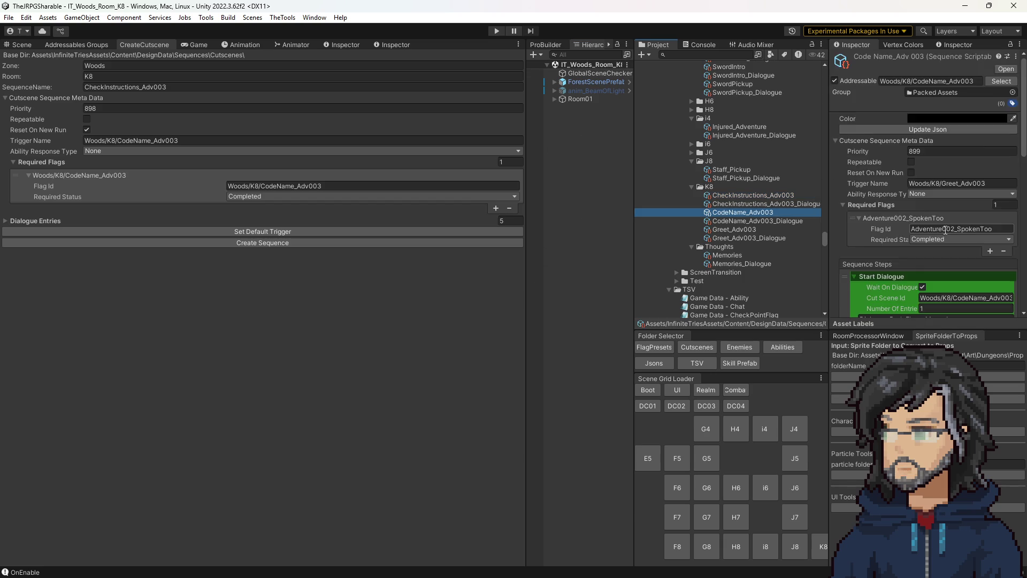
Step: Inspect CodeName_Adv003's trigger name Woods/K8/Greet_Adv003, leaving it unchanged, then view the Scene
{"action": "scroll", "coordinate": [890, 230], "scroll_direction": "down", "scroll_amount": 10}
{"action": "scroll", "coordinate": [888, 233], "scroll_direction": "up", "scroll_amount": 10}
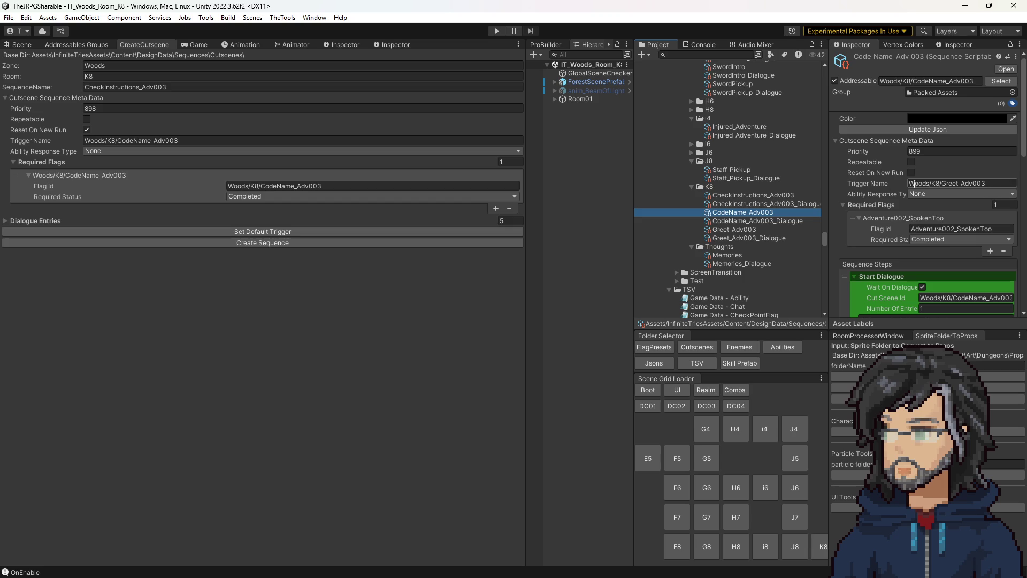
{"action": "left_click", "coordinate": [962, 183]}
{"action": "left_click", "coordinate": [962, 183]}
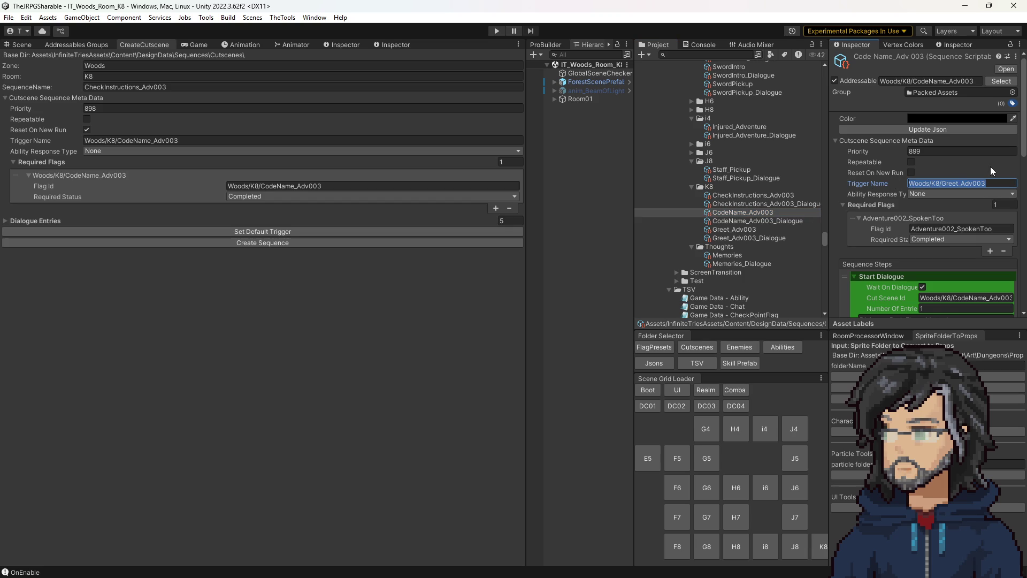
{"action": "left_click", "coordinate": [937, 184]}
{"action": "double_click", "coordinate": [1001, 184]}
{"action": "left_click", "coordinate": [994, 184]}
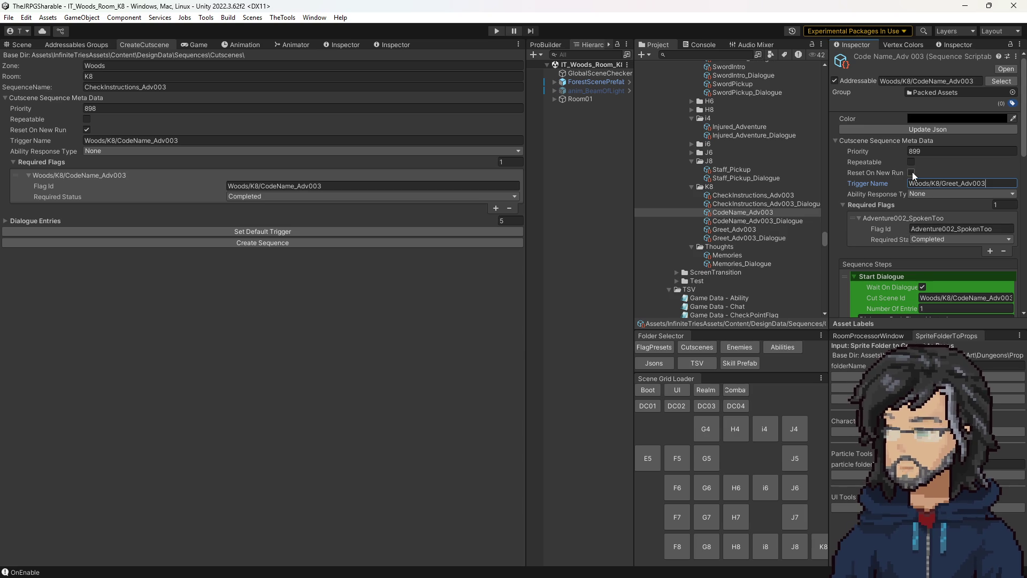
{"action": "left_click", "coordinate": [968, 228]}
{"action": "left_click", "coordinate": [948, 183]}
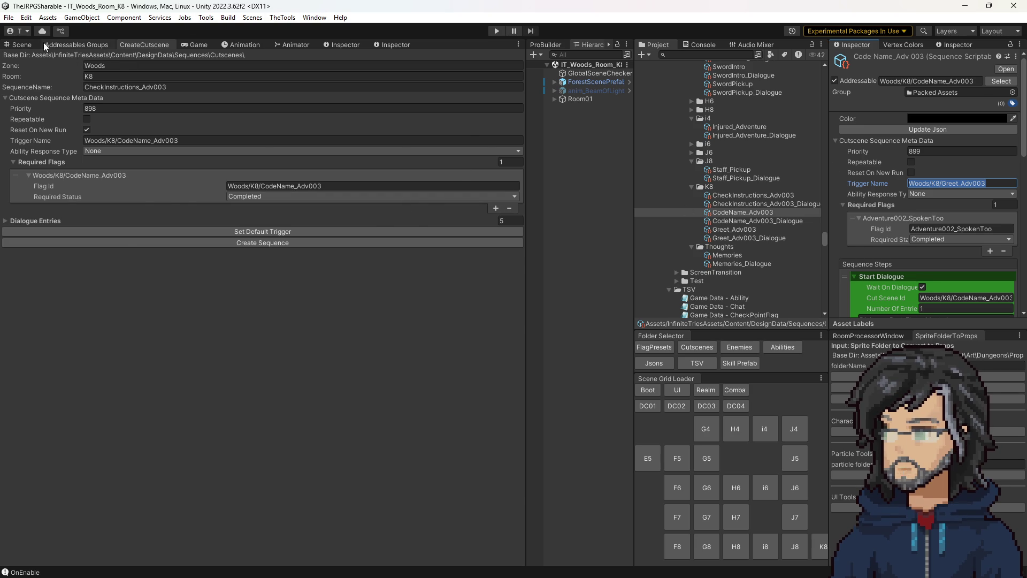
{"action": "left_click", "coordinate": [21, 45]}
Step: Zoom around the Woods room in the Scene view, then return to the CreateCutscene form
{"action": "scroll", "coordinate": [322, 249], "scroll_direction": "up", "scroll_amount": 5}
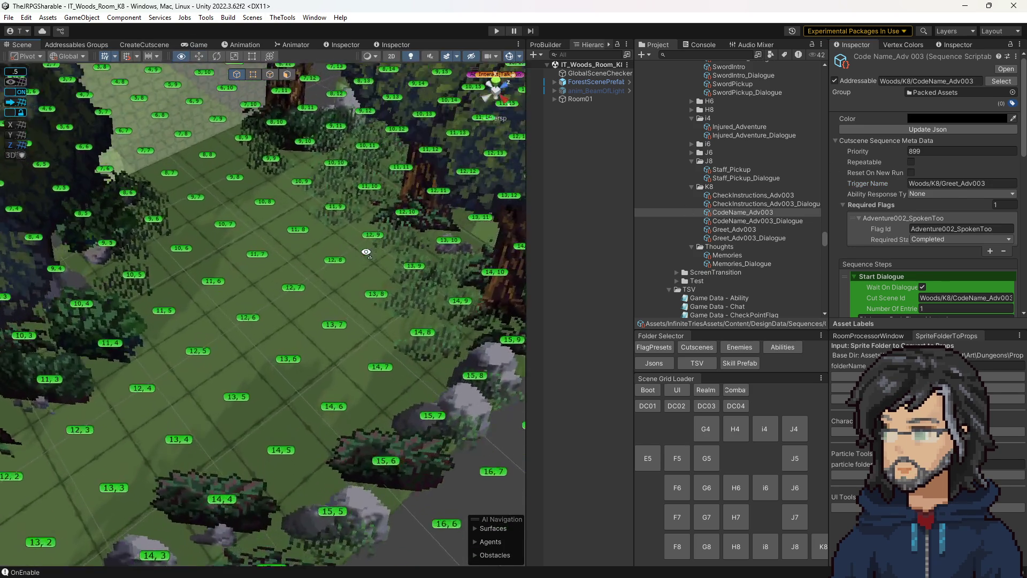
{"action": "scroll", "coordinate": [322, 249], "scroll_direction": "down", "scroll_amount": 5}
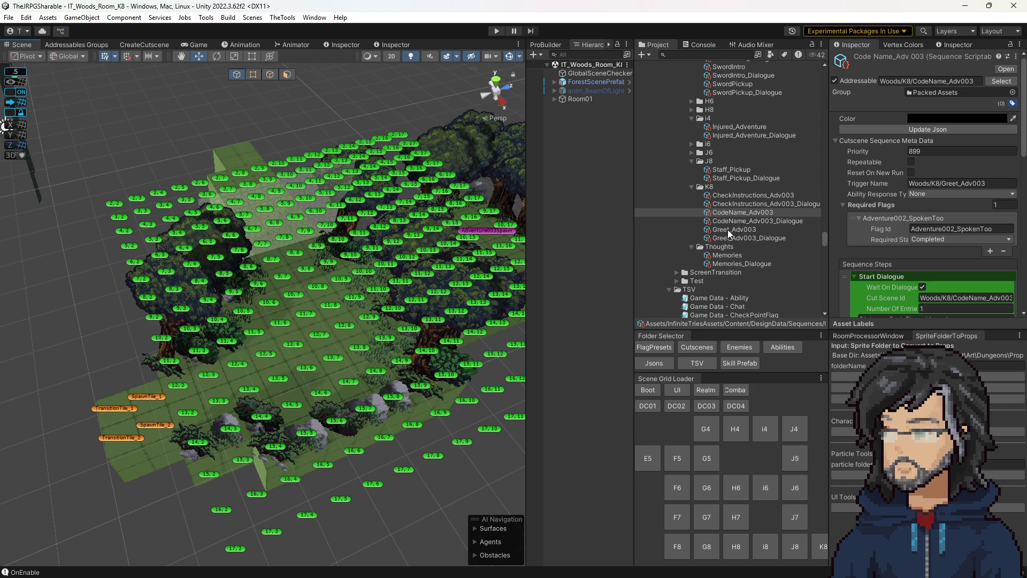
{"action": "scroll", "coordinate": [309, 316], "scroll_direction": "up", "scroll_amount": 2}
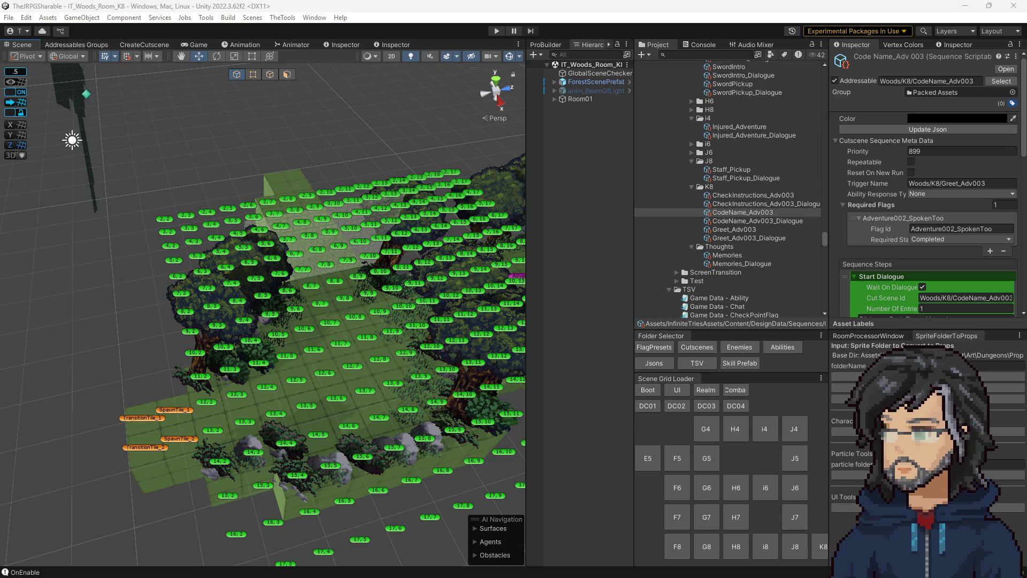
{"action": "left_click", "coordinate": [144, 44]}
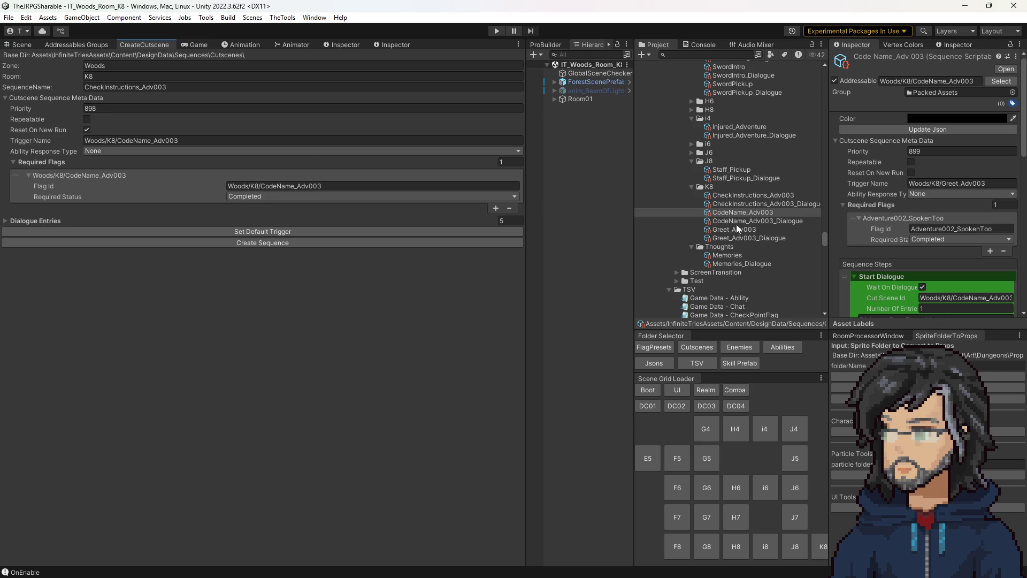
Step: Change the new cutscene's Room from K8 to _Generic
{"action": "scroll", "coordinate": [717, 162], "scroll_direction": "up", "scroll_amount": 3}
{"action": "scroll", "coordinate": [717, 162], "scroll_direction": "up", "scroll_amount": 6}
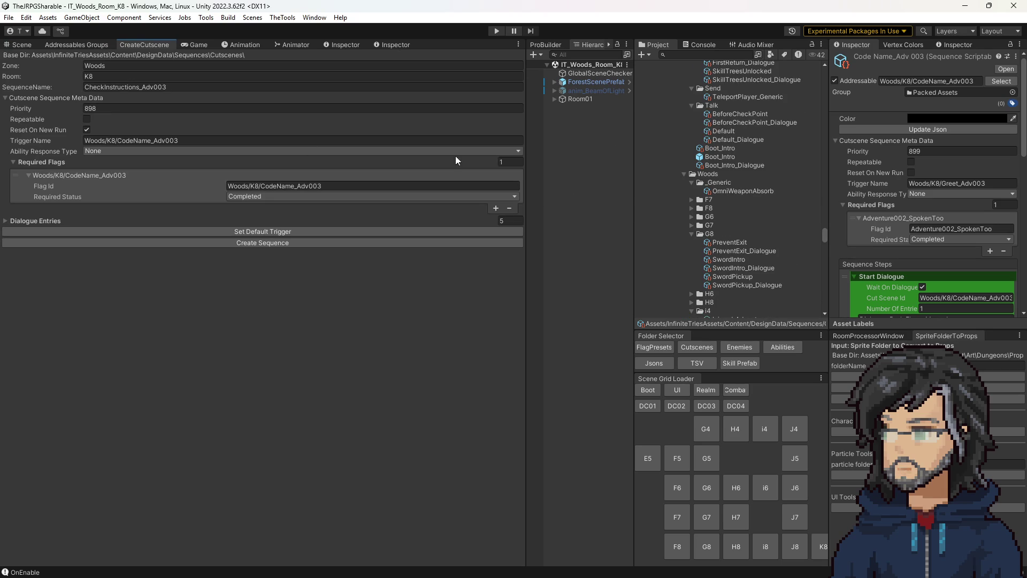
{"action": "left_click", "coordinate": [117, 66]}
{"action": "key", "text": "Tab"}
{"action": "key", "text": "BackSpace"}
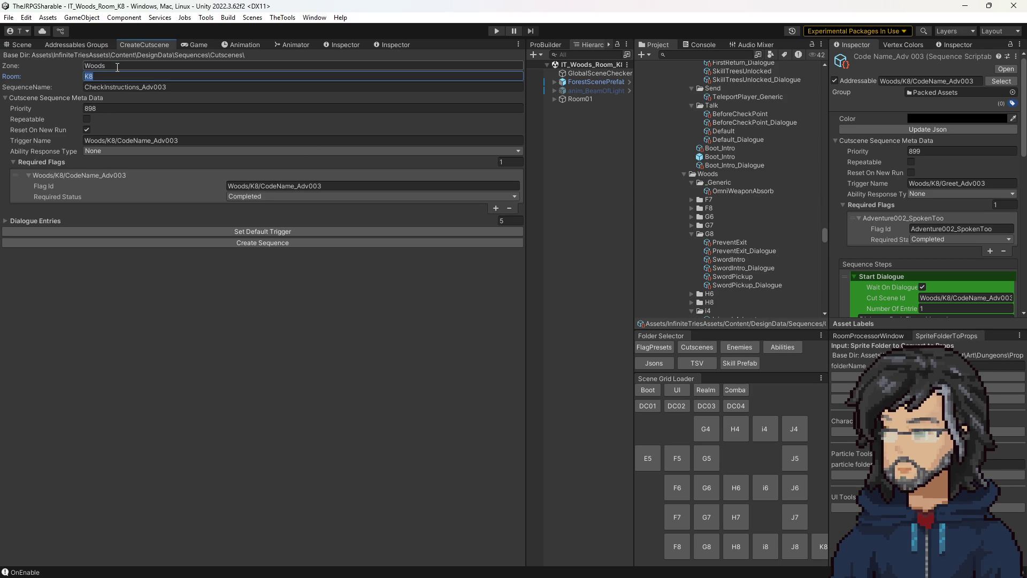
{"action": "type", "text": "_G"}
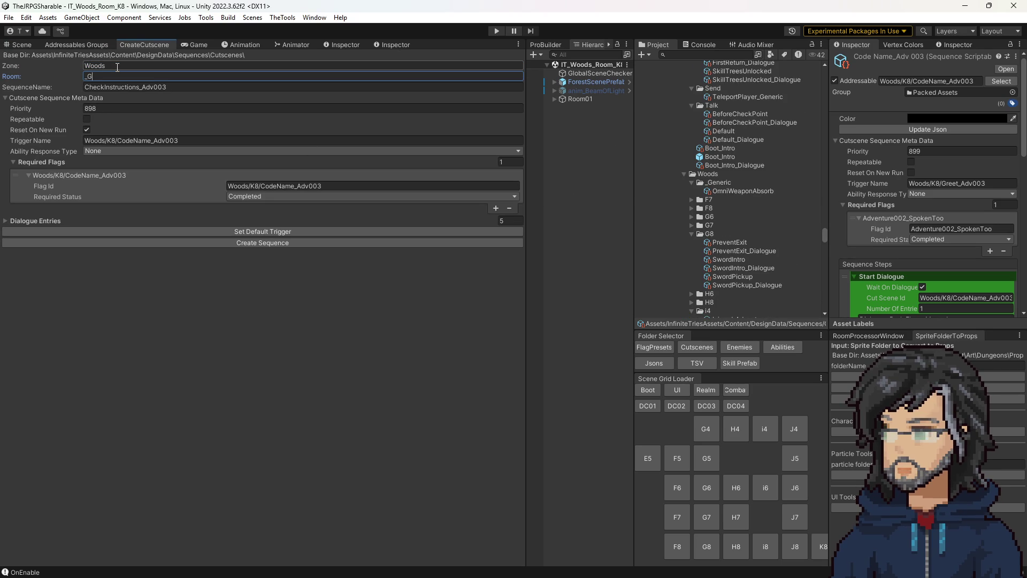
{"action": "type", "text": "eneric"}
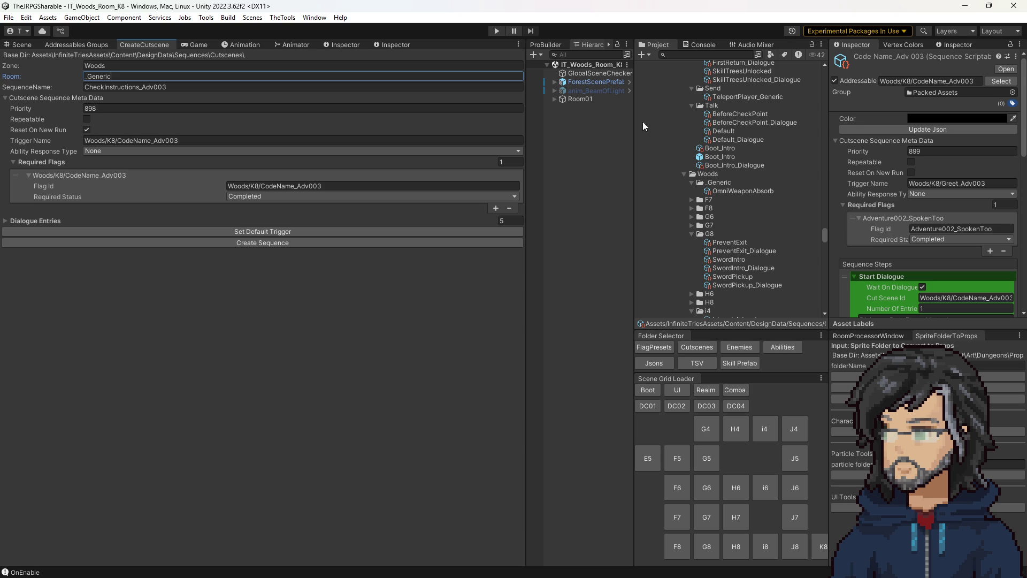
Step: Delete the OmniWeaponAbsorb cutscene asset from the _Generic folder
{"action": "left_click", "coordinate": [728, 192]}
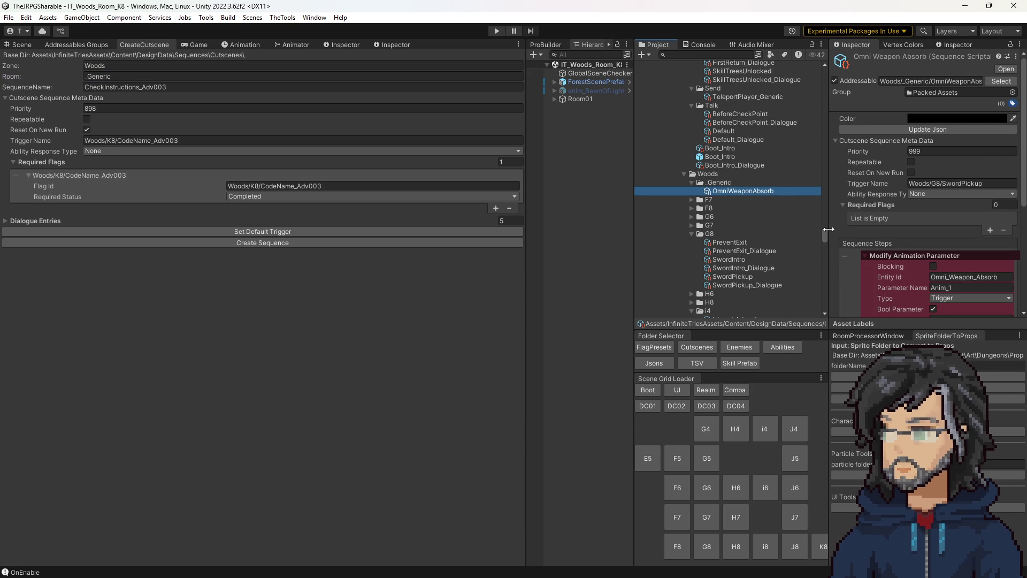
{"action": "left_click", "coordinate": [726, 184]}
{"action": "left_click", "coordinate": [728, 191]}
{"action": "key", "text": "Delete"}
{"action": "key", "text": "Return"}
Step: Name the sequence RedPlant and set its priority to 899
{"action": "left_click", "coordinate": [124, 88]}
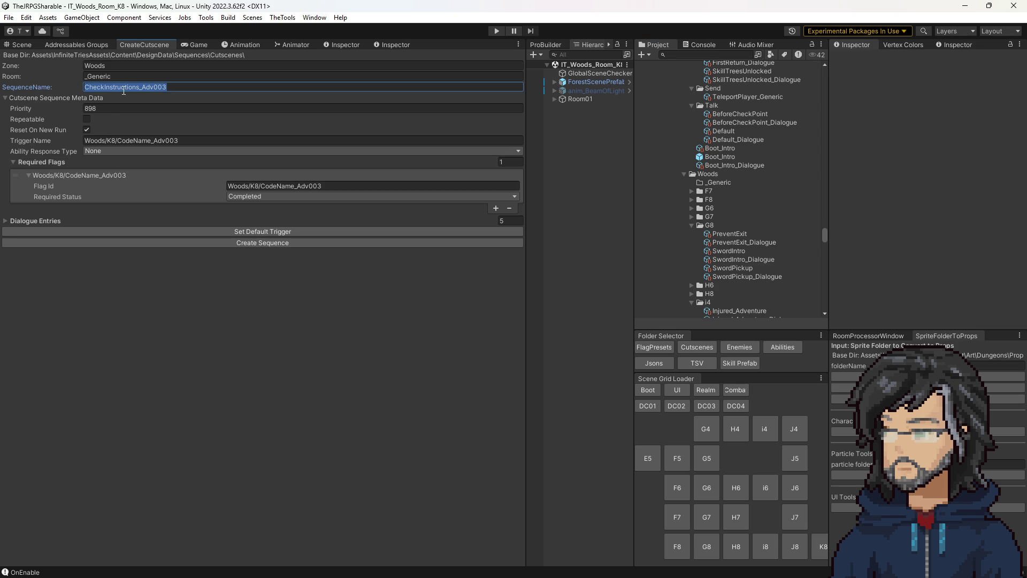
{"action": "type", "text": "RedPlant"}
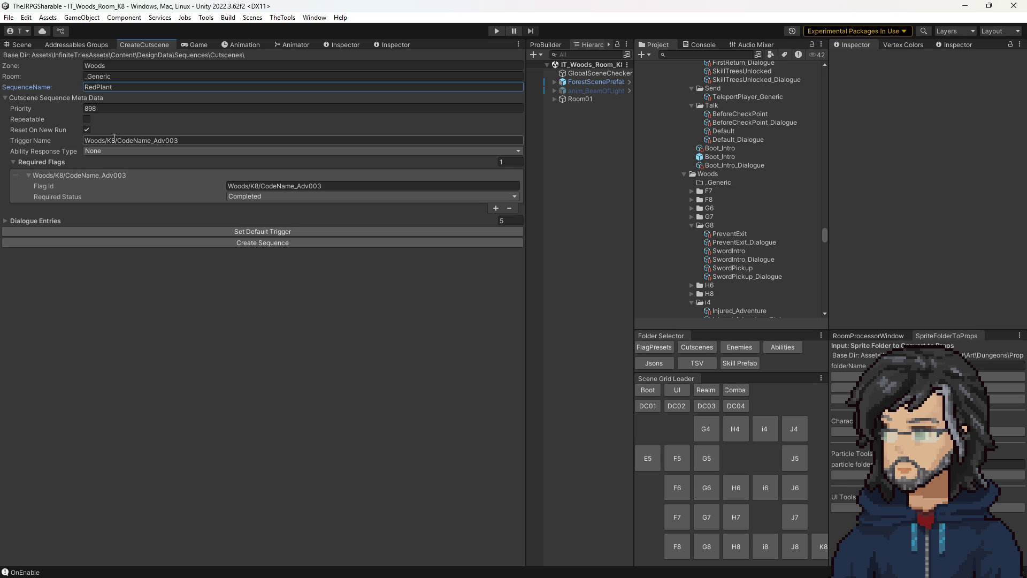
{"action": "left_click", "coordinate": [116, 107]}
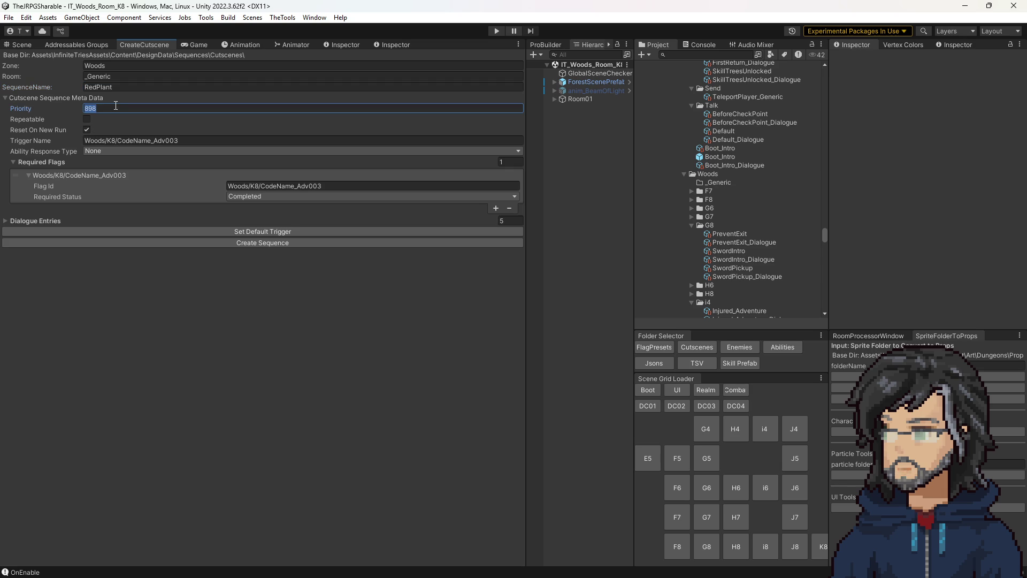
{"action": "type", "text": "8"}
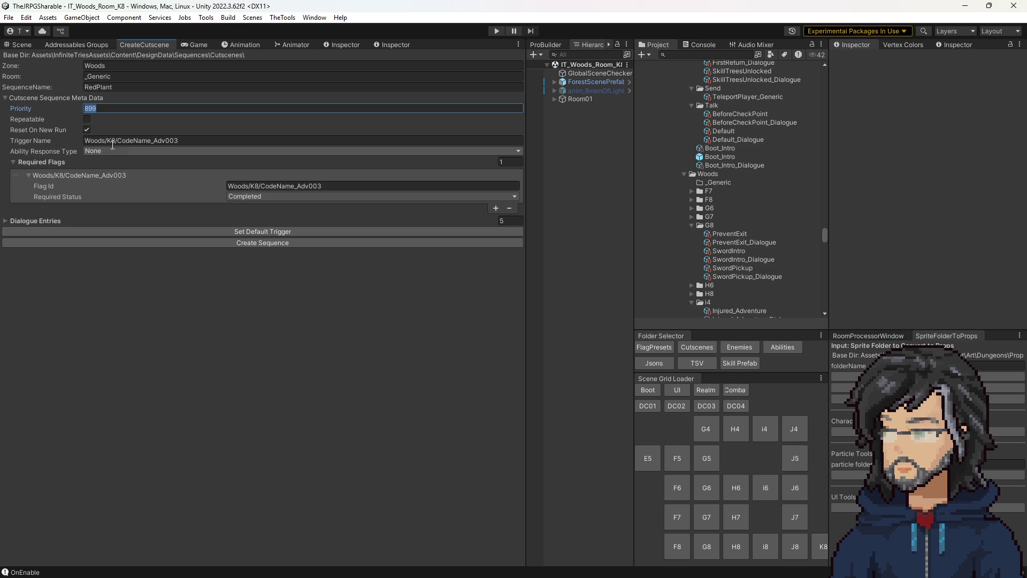
Step: Turn off Reset On New Run, make it Repeatable, and apply trigger Woods/_Generic/RedPlant
{"action": "left_click", "coordinate": [119, 140]}
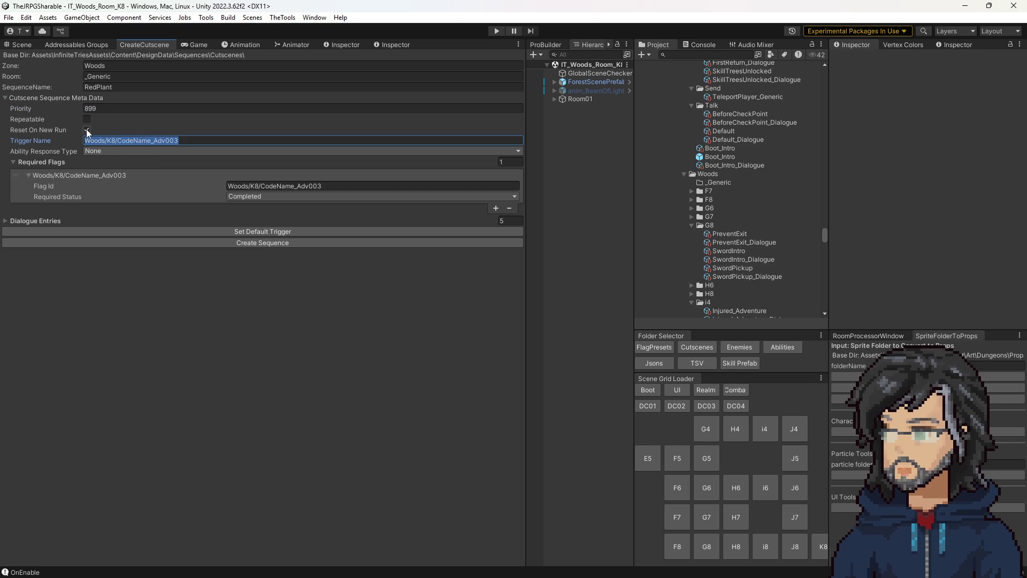
{"action": "left_click", "coordinate": [87, 130]}
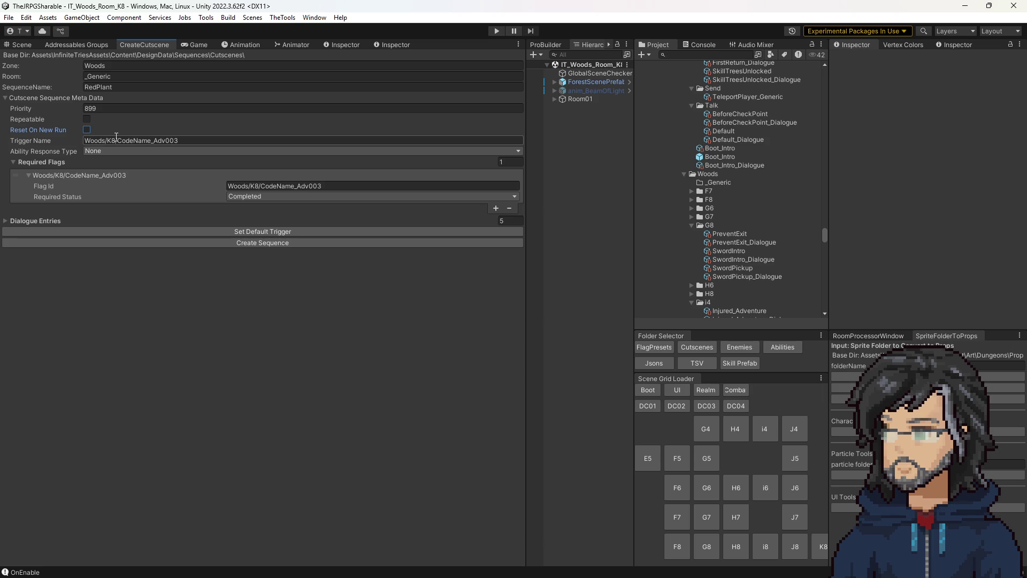
{"action": "left_click", "coordinate": [87, 119]}
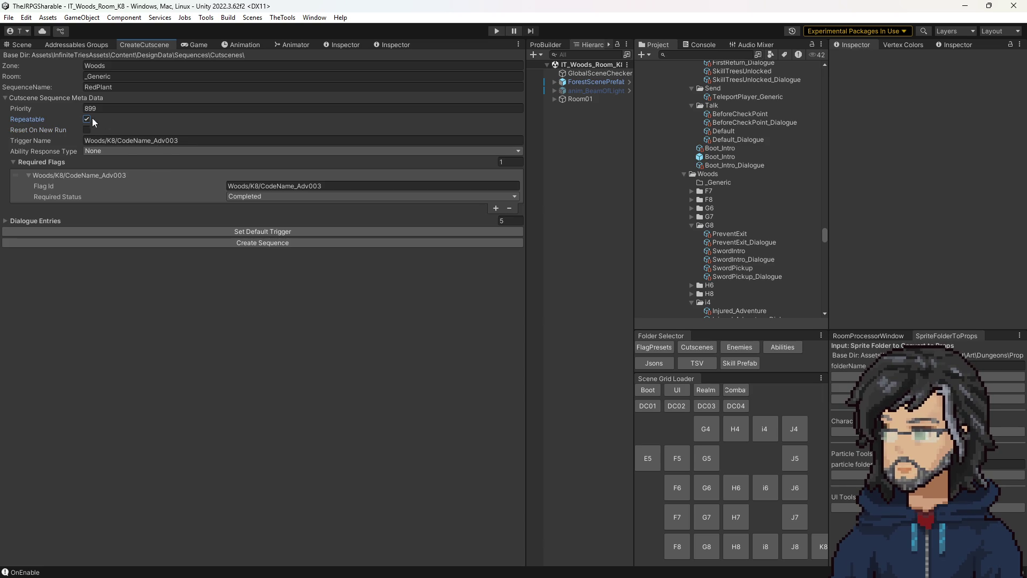
{"action": "left_click", "coordinate": [242, 234]}
{"action": "left_click", "coordinate": [117, 141]}
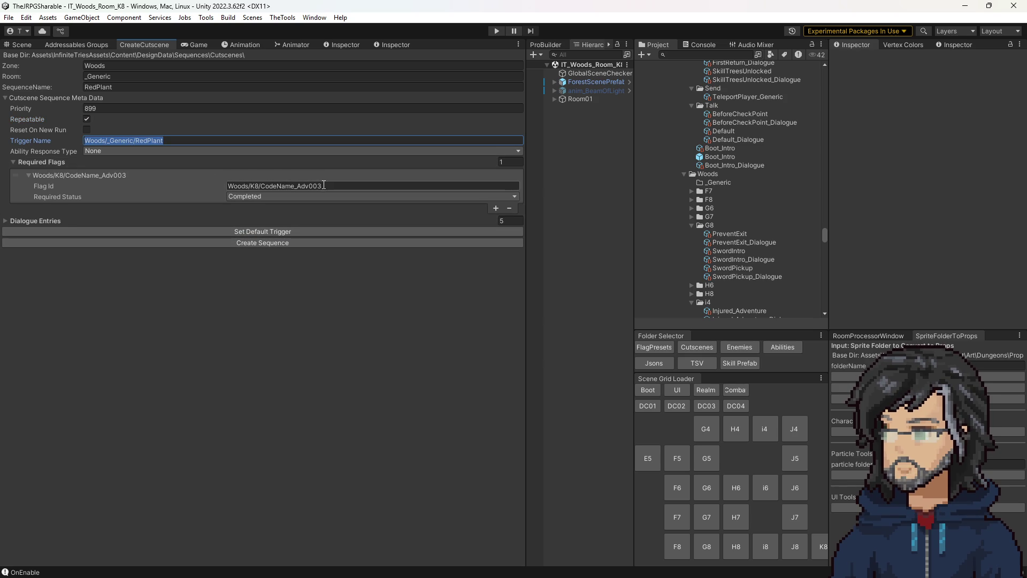
{"action": "key", "text": "Tab"}
{"action": "key", "text": "Tab"}
{"action": "key", "text": "Tab"}
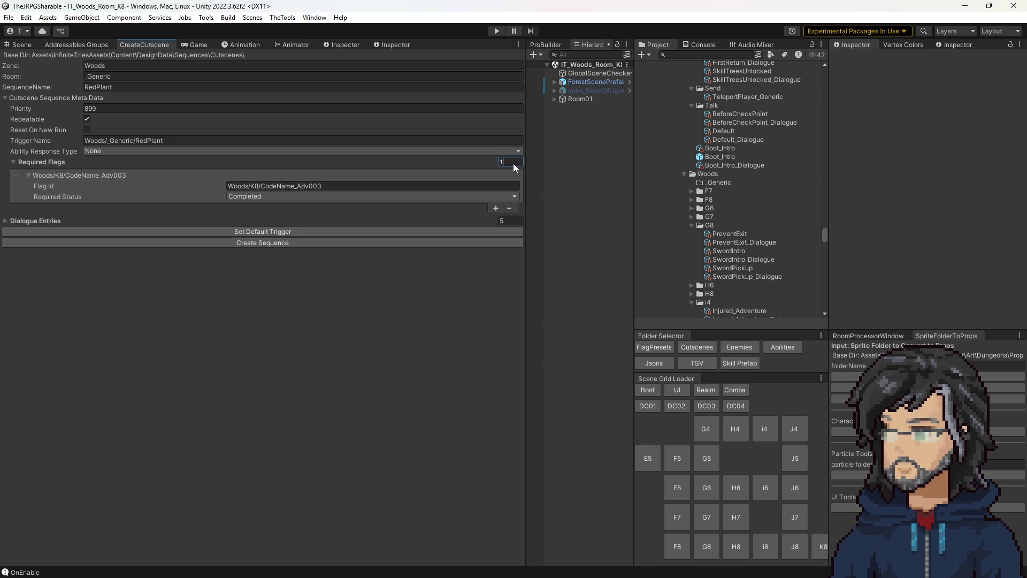
Step: Fill the required Flag Id with Woods/K8/CodeName_Adv003, referencing the CodeName_Adv003 asset
{"action": "scroll", "coordinate": [749, 220], "scroll_direction": "down", "scroll_amount": 8}
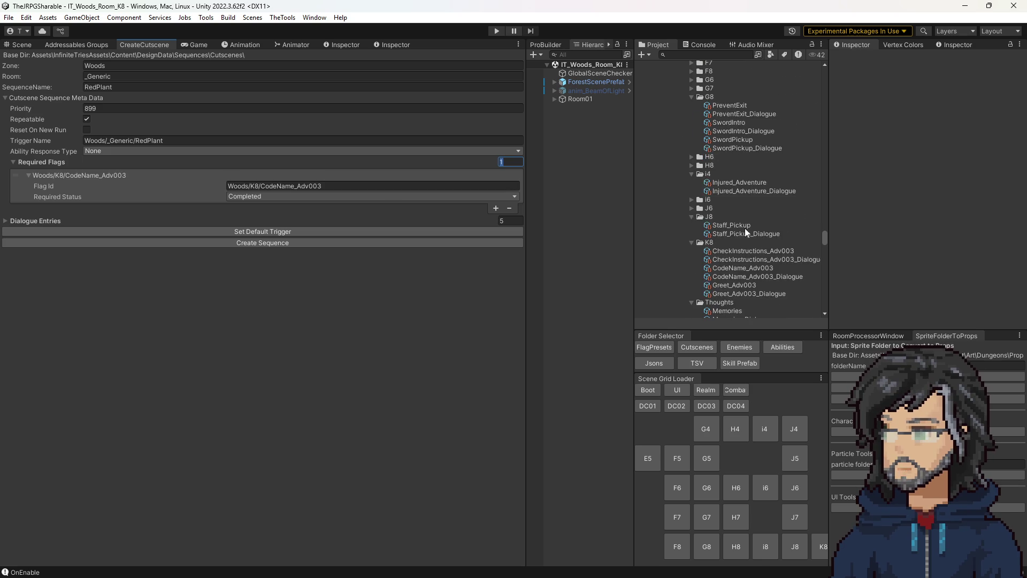
{"action": "scroll", "coordinate": [757, 207], "scroll_direction": "up", "scroll_amount": 3}
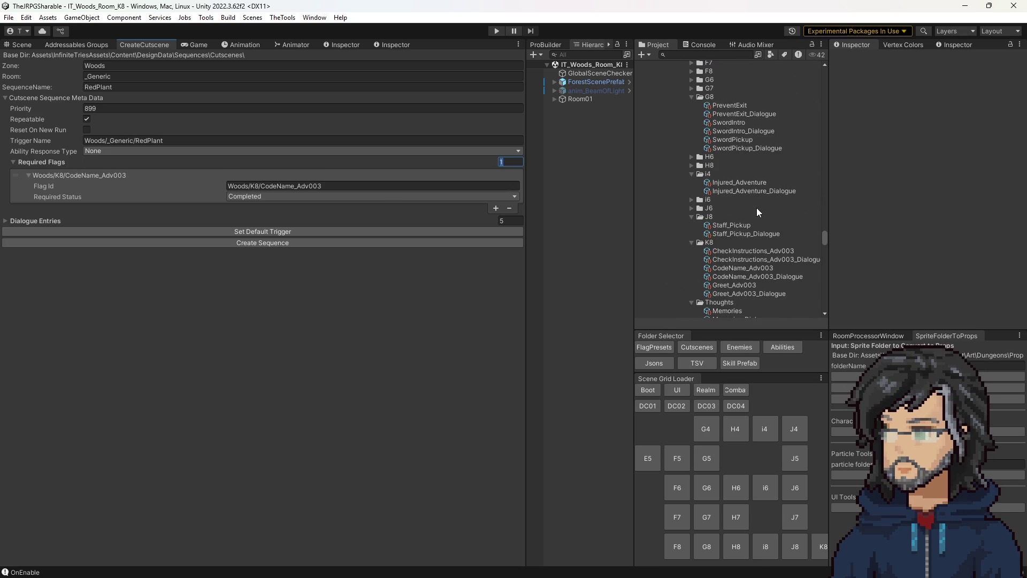
{"action": "left_click", "coordinate": [754, 268]}
{"action": "left_click", "coordinate": [931, 80]}
{"action": "left_click", "coordinate": [369, 185]}
{"action": "key", "text": "ctrl+v"}
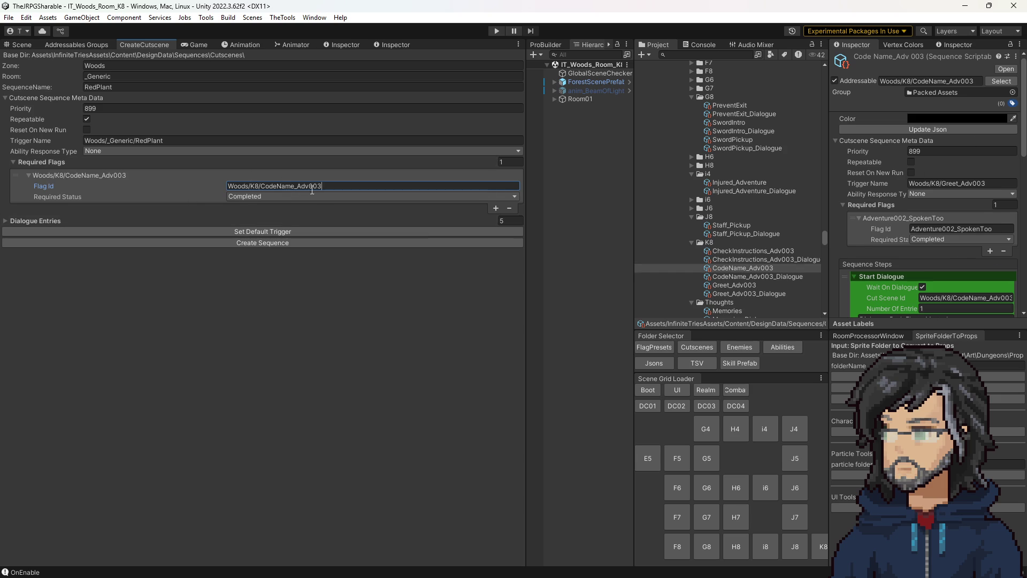
Step: Set one dialogue entry whose Hiro line reads 'Still need more.'
{"action": "left_click", "coordinate": [512, 221]}
{"action": "type", "text": "1"}
{"action": "key", "text": "Return"}
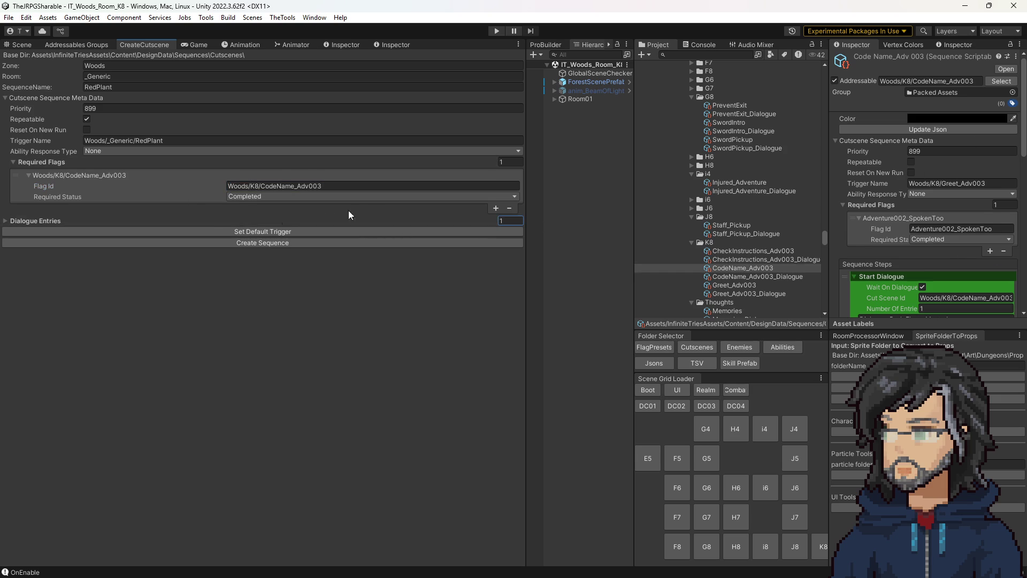
{"action": "left_click", "coordinate": [110, 223]}
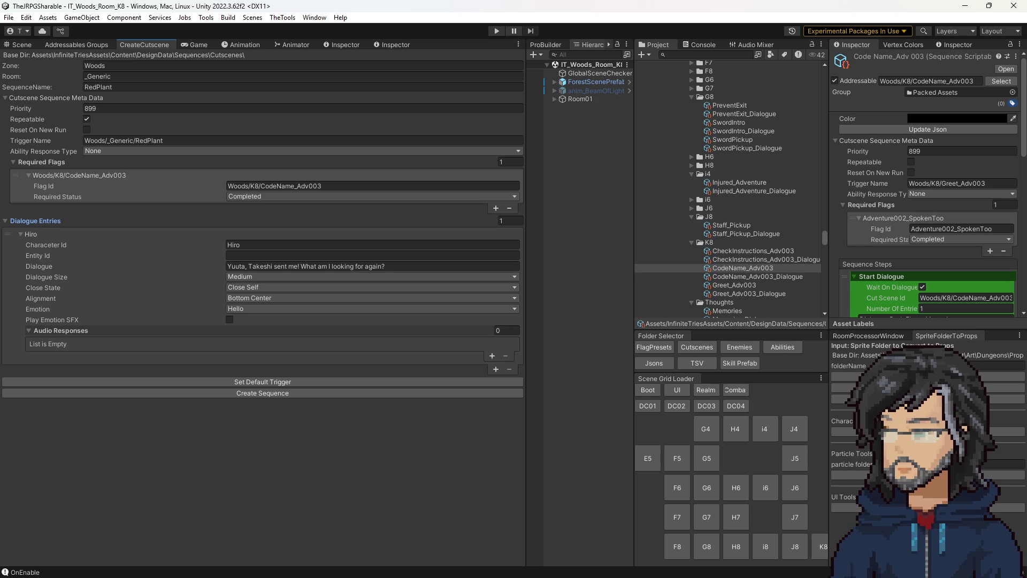
{"action": "left_click", "coordinate": [261, 266]}
{"action": "type", "text": "Still need more."}
Step: Set the dialogue size to Small, keep Bottom Center alignment, then view the Scene
{"action": "left_click", "coordinate": [261, 275]}
{"action": "left_click", "coordinate": [262, 289]}
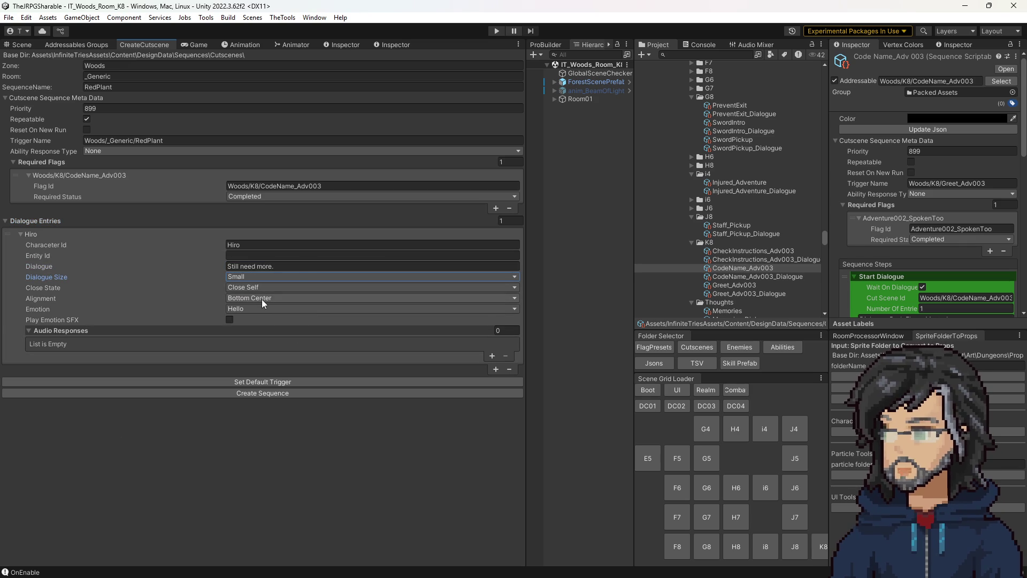
{"action": "left_click", "coordinate": [262, 302]}
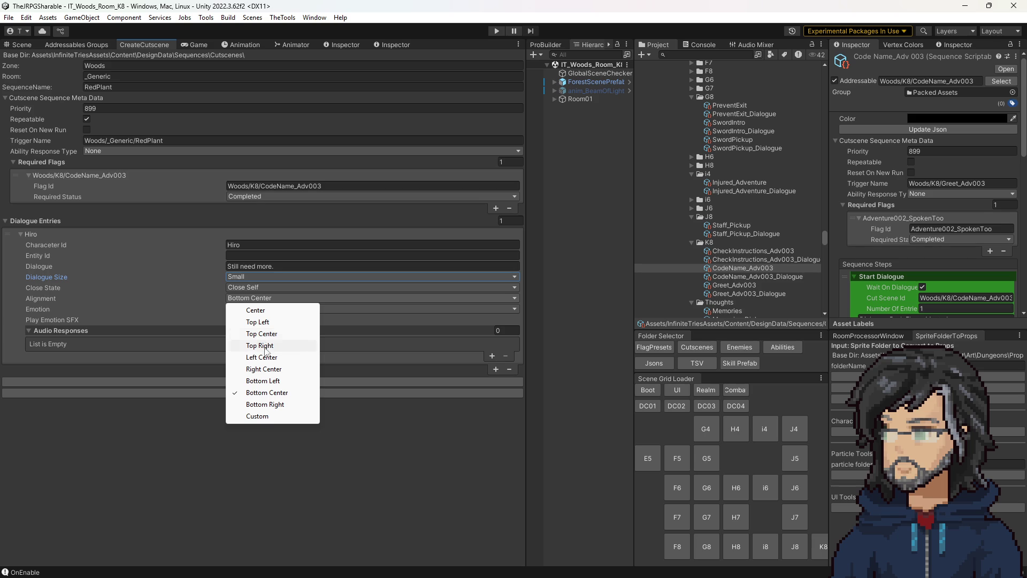
{"action": "left_click", "coordinate": [262, 392]}
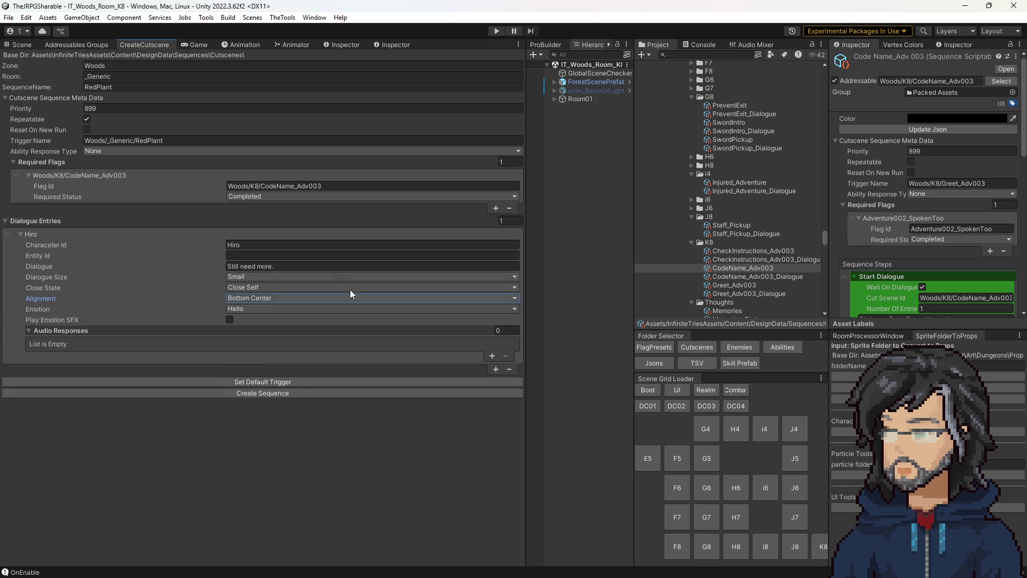
{"action": "left_click", "coordinate": [127, 87]}
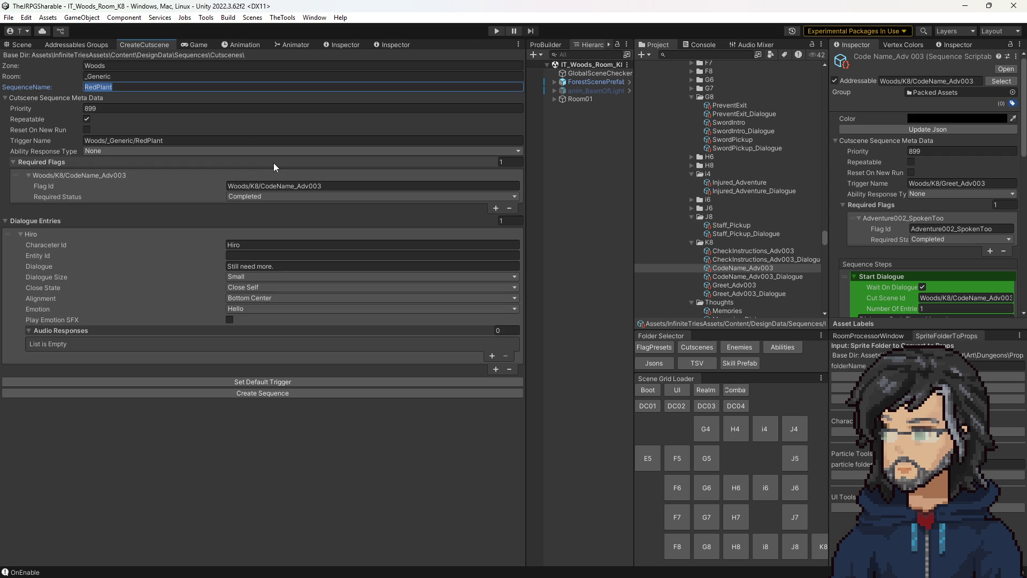
{"action": "left_click", "coordinate": [27, 45]}
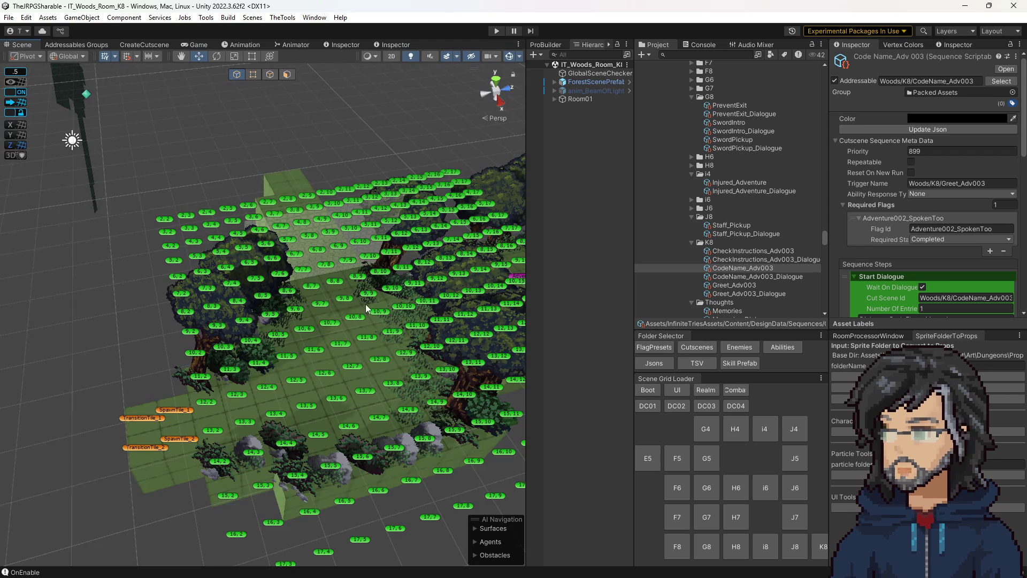
Step: Copy J8's Interact[Pickup] tile into the Woods i8 room
{"action": "mouse_move", "coordinate": [323, 344]}
{"action": "left_mouse_down"}
{"action": "mouse_move", "coordinate": [427, 387]}
{"action": "mouse_move", "coordinate": [474, 290]}
{"action": "left_mouse_up"}
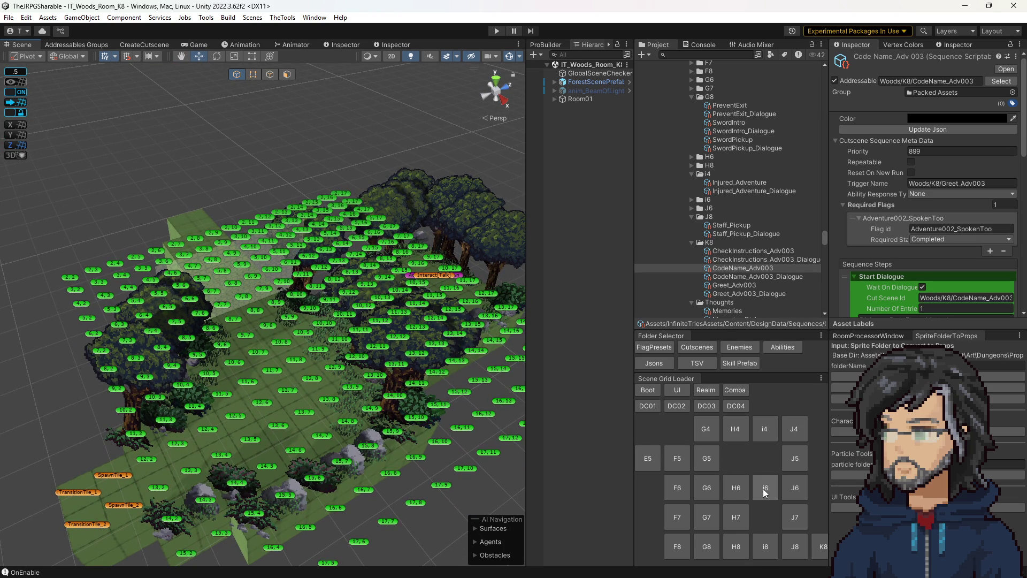
{"action": "left_click", "coordinate": [766, 540]}
{"action": "left_click", "coordinate": [795, 542]}
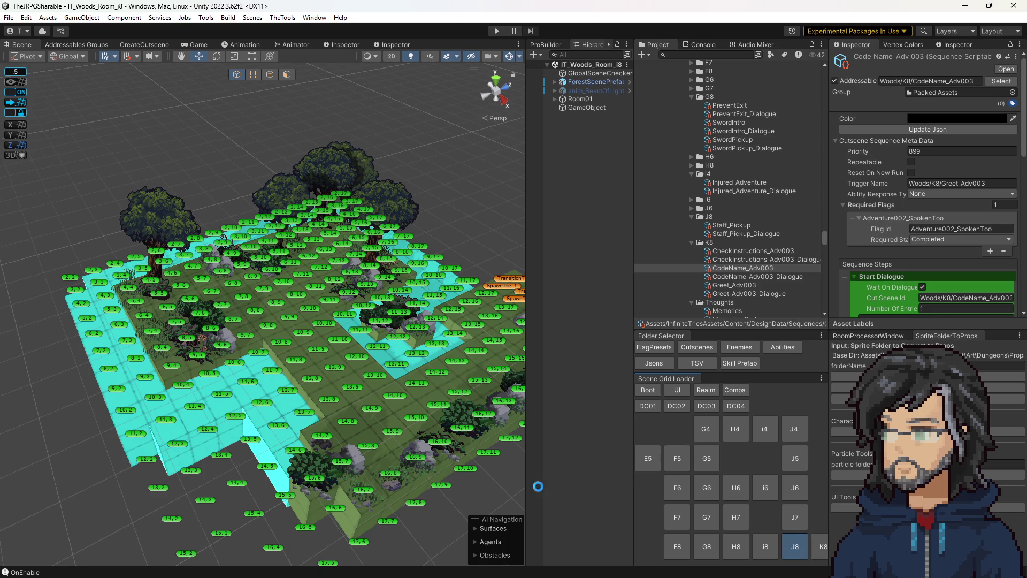
{"action": "left_click", "coordinate": [298, 332]}
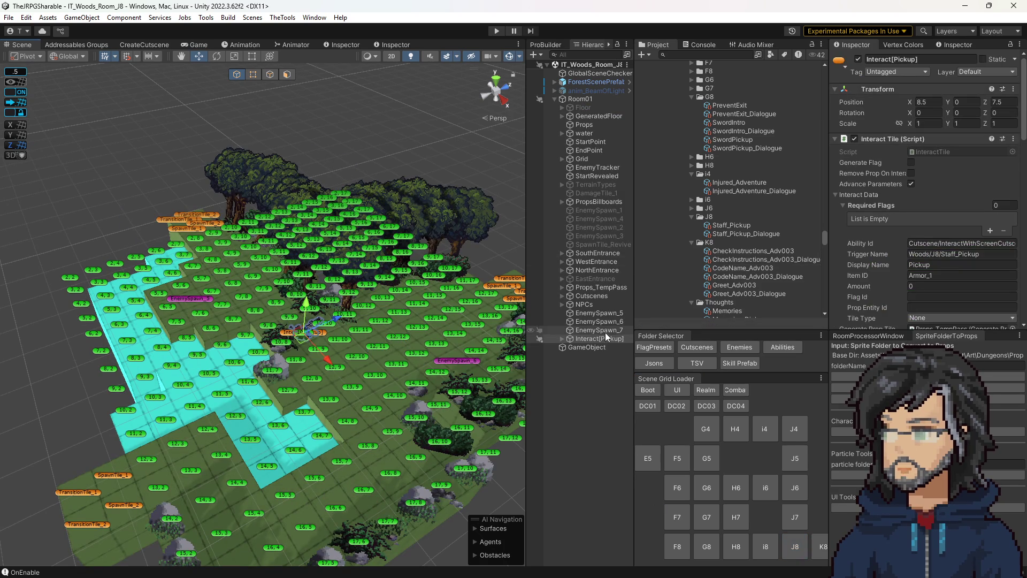
{"action": "left_click", "coordinate": [598, 338]}
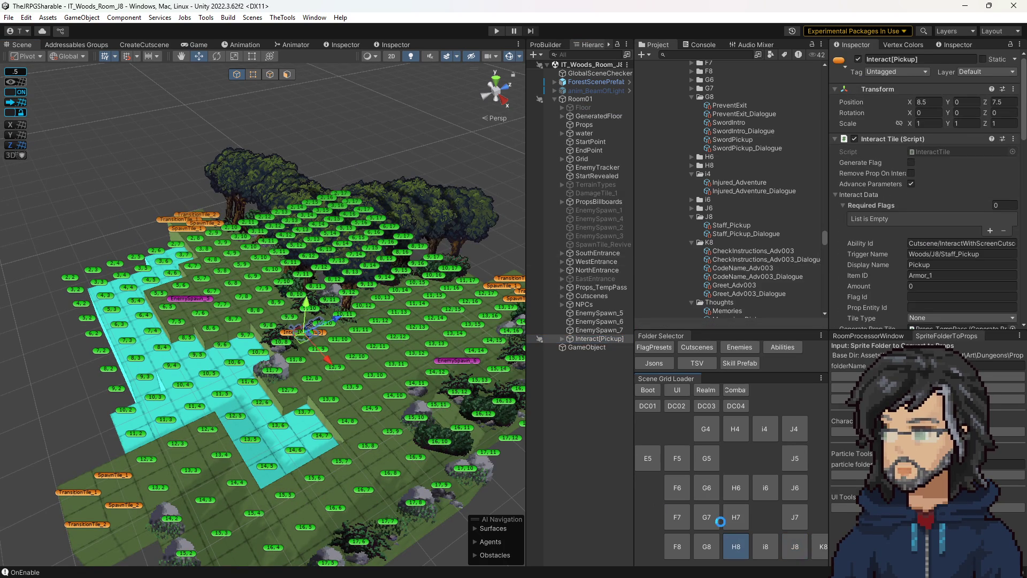
{"action": "left_click", "coordinate": [737, 546]}
{"action": "left_click", "coordinate": [765, 545]}
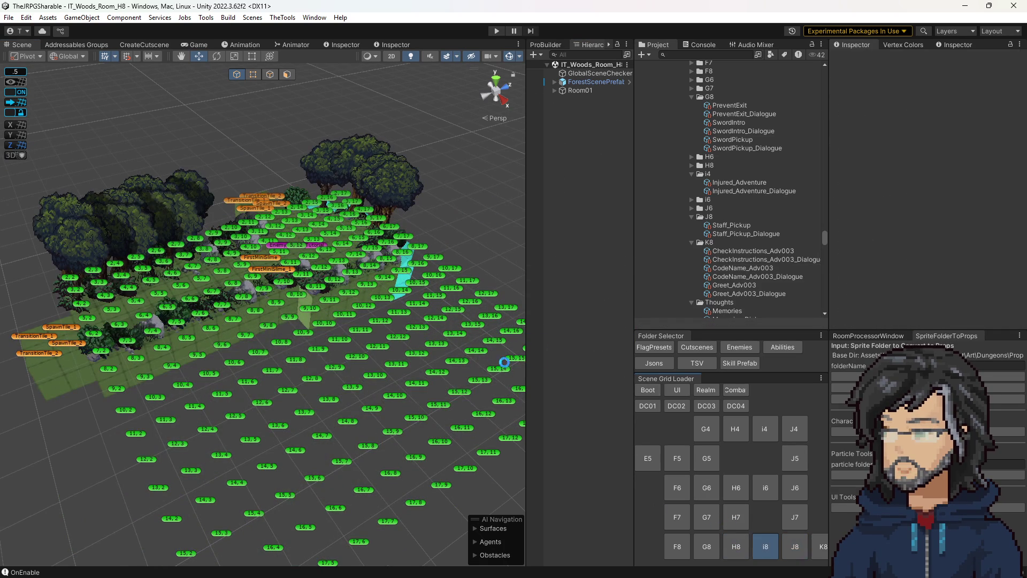
{"action": "left_click", "coordinate": [581, 108]}
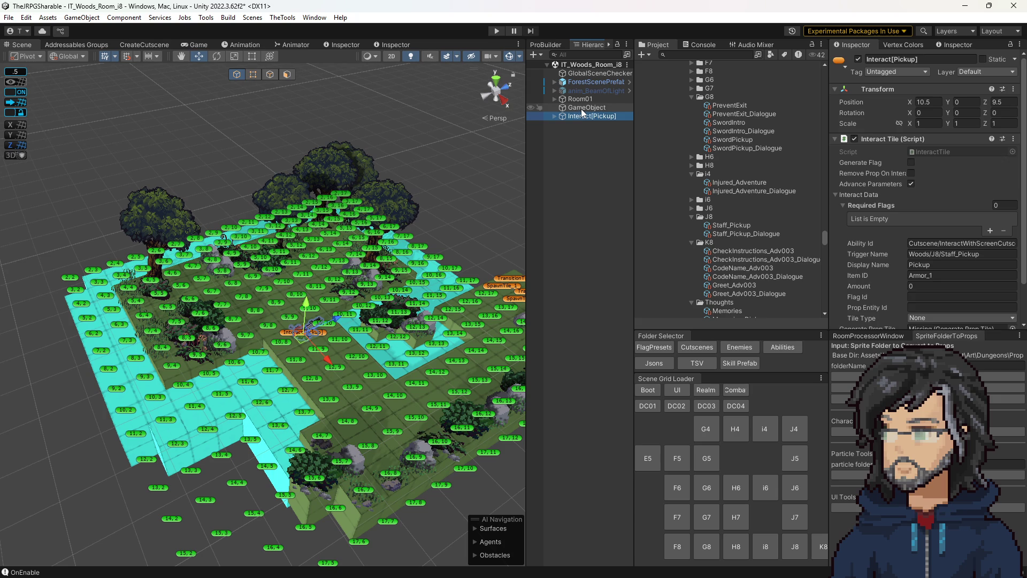
Step: Expand Room01 in i8 and delete EnemySpawn_1 through EnemySpawn_4
{"action": "left_click", "coordinate": [579, 98]}
{"action": "left_click", "coordinate": [556, 99]}
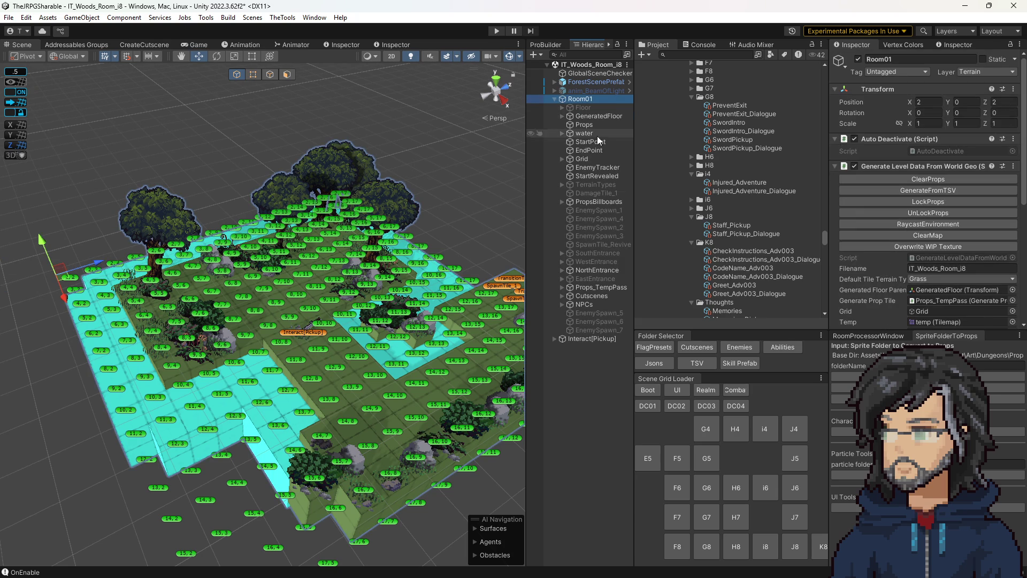
{"action": "left_click", "coordinate": [615, 331]}
{"action": "left_click", "coordinate": [611, 313], "text": "shift"}
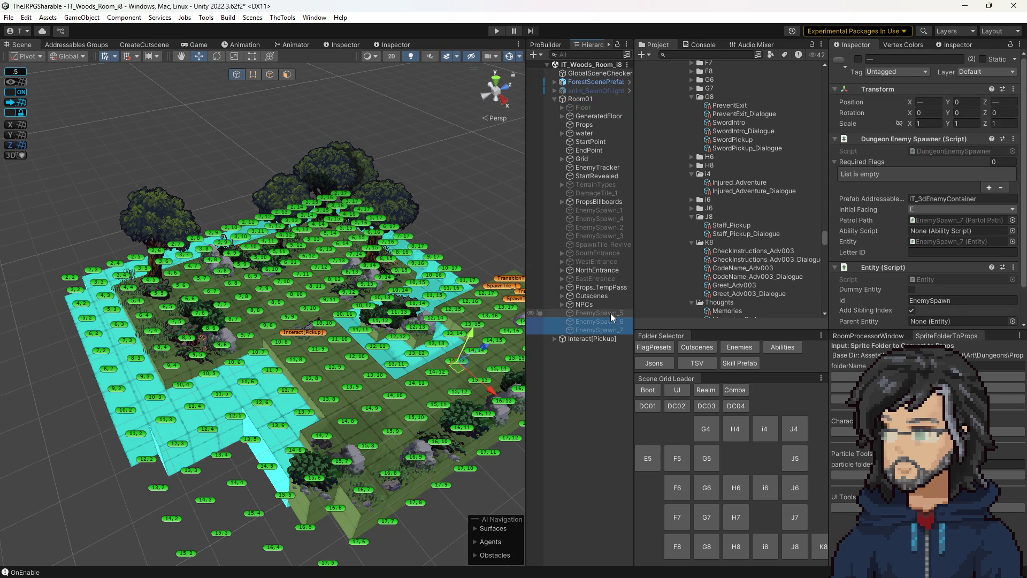
{"action": "left_click", "coordinate": [608, 235], "text": "ctrl"}
{"action": "left_click", "coordinate": [608, 227], "text": "ctrl"}
{"action": "left_click", "coordinate": [604, 207]}
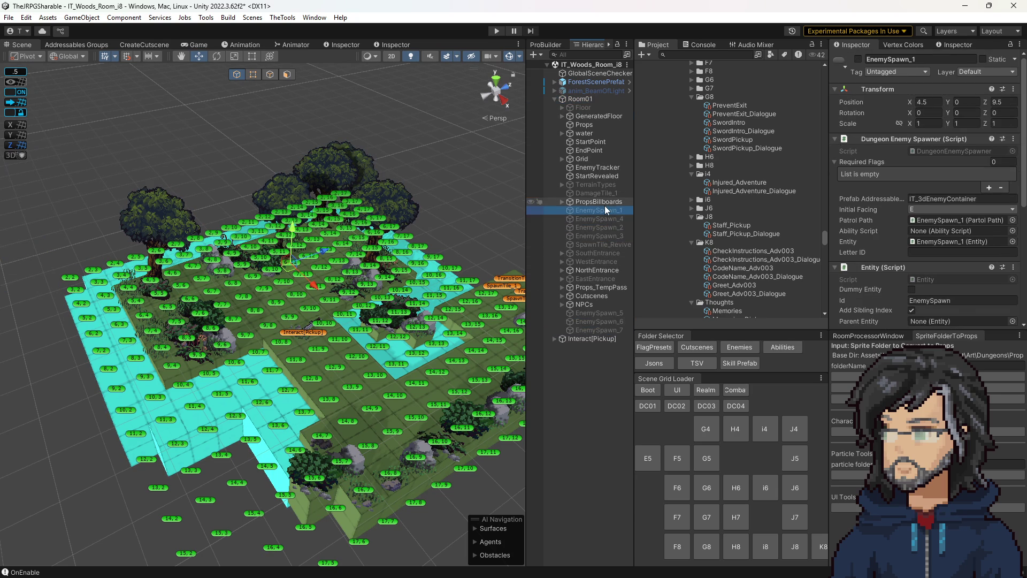
{"action": "left_click", "coordinate": [609, 233], "text": "shift"}
{"action": "key", "text": "Delete"}
Step: Delete EnemySpawn_5, 6 and 7, then move Interact[Pickup] to 7.5, 0, 3.5
{"action": "left_click", "coordinate": [600, 277]}
{"action": "key", "text": "Delete"}
{"action": "left_click", "coordinate": [599, 278]}
{"action": "key", "text": "Delete"}
{"action": "left_click", "coordinate": [599, 279]}
{"action": "key", "text": "Delete"}
{"action": "left_click", "coordinate": [590, 279]}
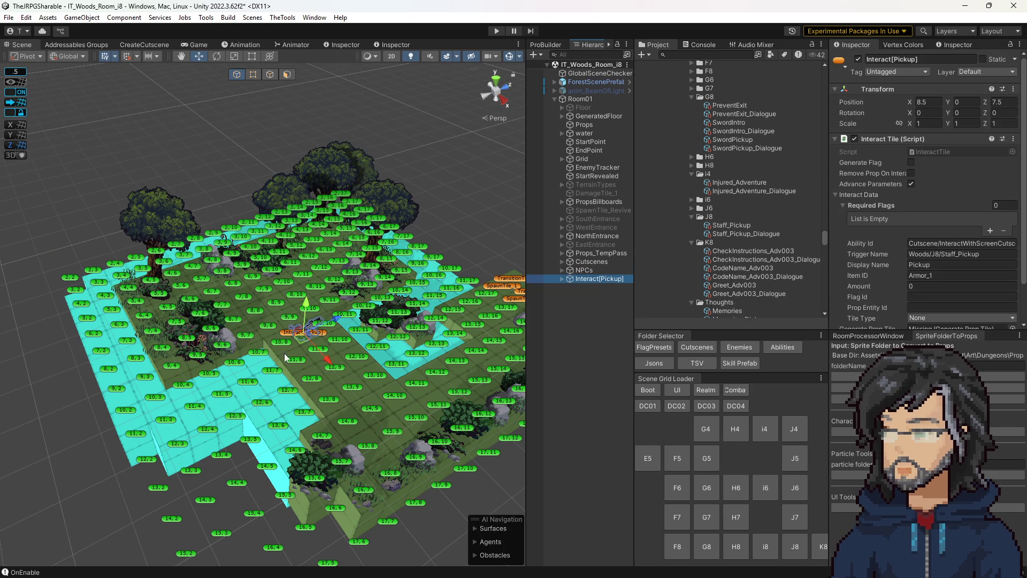
{"action": "left_click_drag", "start_coordinate": [305, 343], "coordinate": [197, 366]}
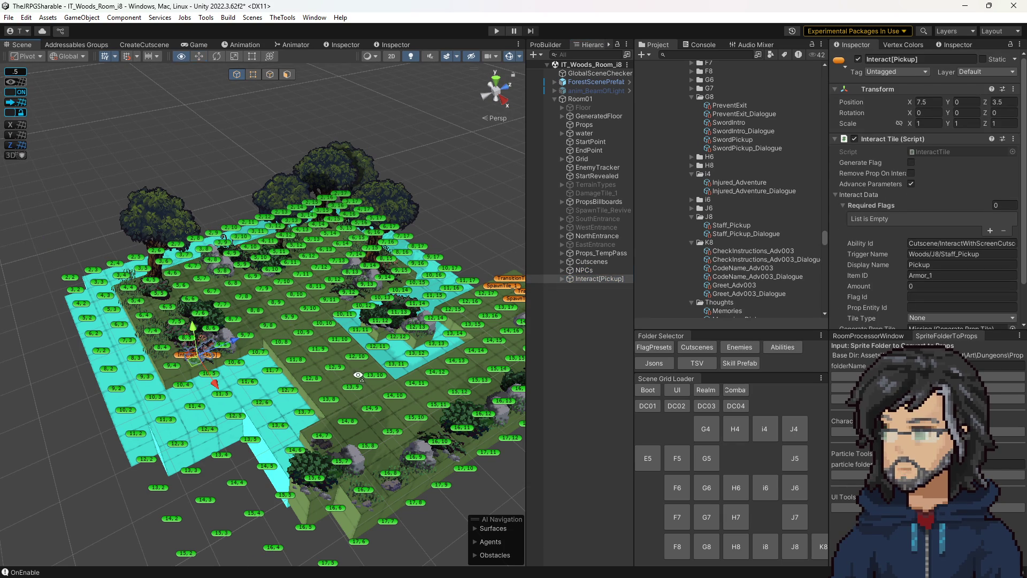
Step: Run PopulateProps on Interact[Pickup]'s Props_TempPass, adding 27 props, then reselect Interact[Pickup]
{"action": "key", "text": "f"}
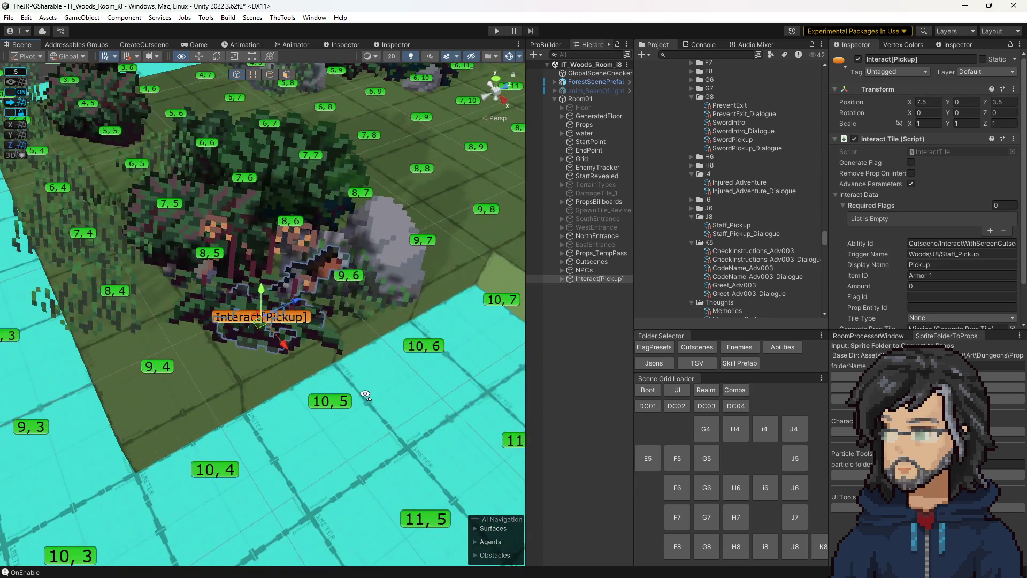
{"action": "scroll", "coordinate": [365, 394], "scroll_direction": "up", "scroll_amount": 2}
{"action": "left_click", "coordinate": [559, 279]}
{"action": "left_click", "coordinate": [561, 279]}
{"action": "scroll", "coordinate": [972, 279], "scroll_direction": "down", "scroll_amount": 1}
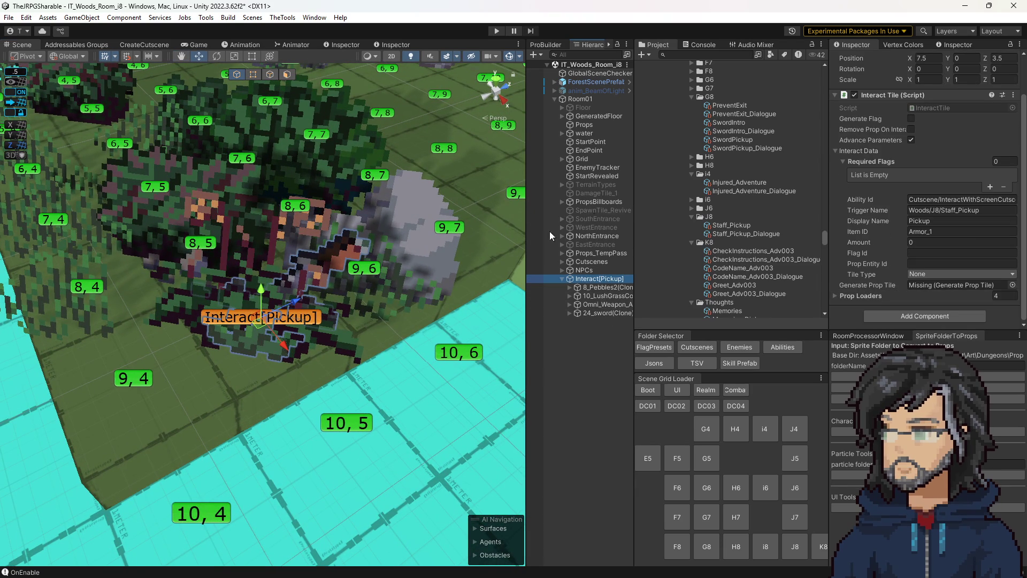
{"action": "left_click", "coordinate": [589, 202]}
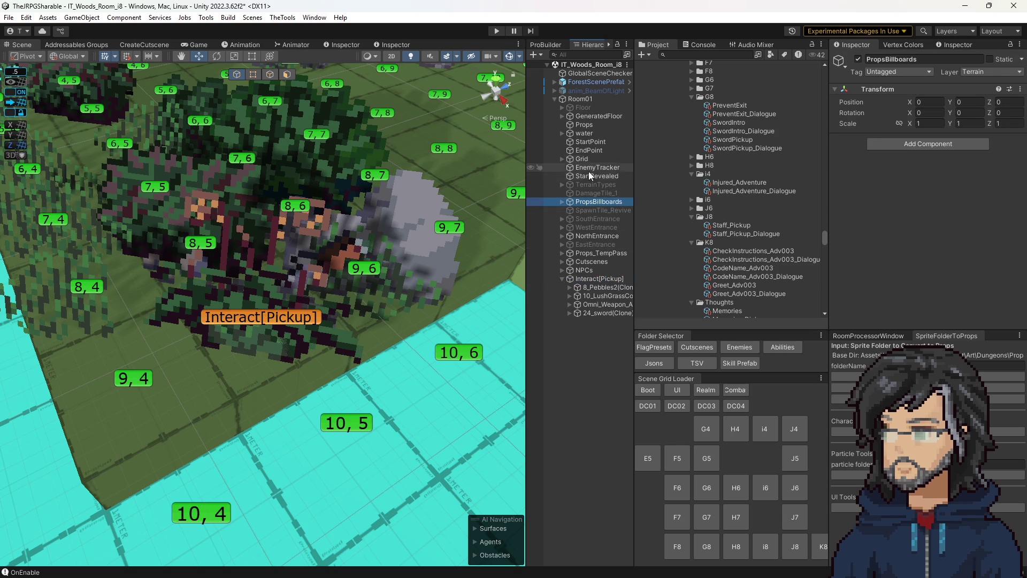
{"action": "left_click", "coordinate": [591, 252]}
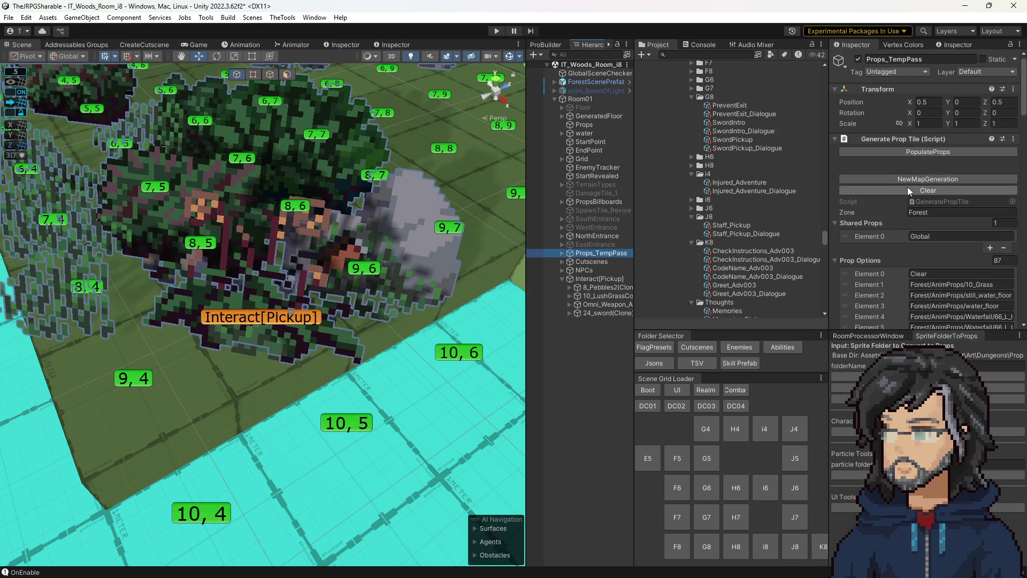
{"action": "left_click", "coordinate": [917, 154]}
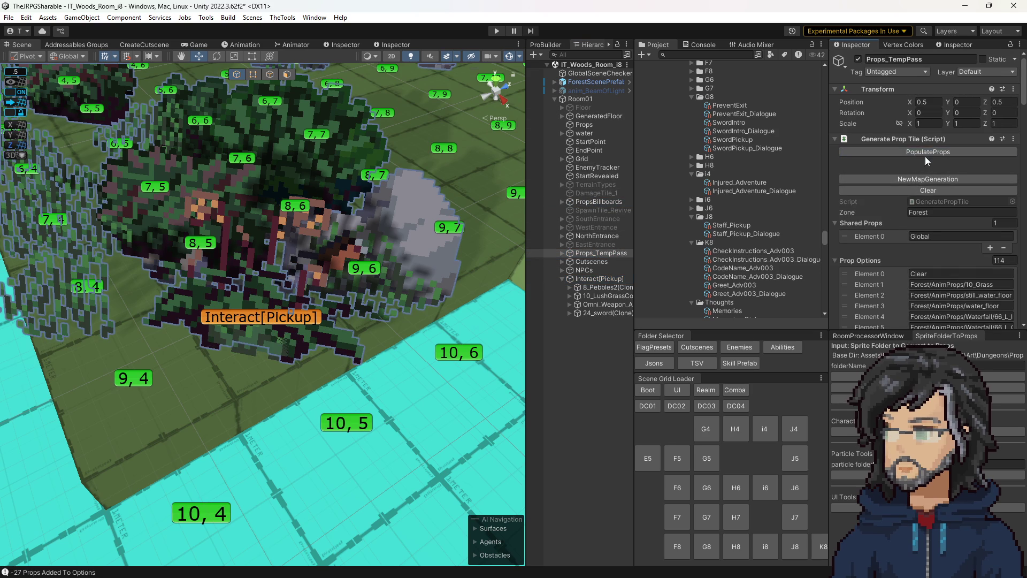
{"action": "mouse_move", "coordinate": [596, 278]}
{"action": "left_mouse_down"}
{"action": "mouse_move", "coordinate": [594, 256]}
{"action": "mouse_move", "coordinate": [818, 251]}
{"action": "mouse_move", "coordinate": [923, 321]}
{"action": "mouse_move", "coordinate": [922, 300]}
{"action": "left_mouse_up"}
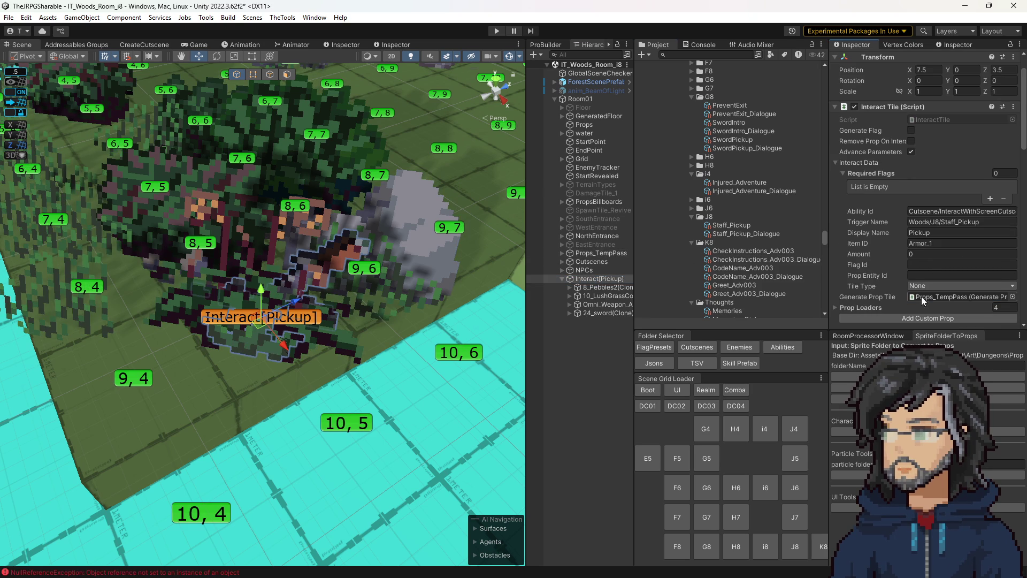
{"action": "scroll", "coordinate": [342, 335], "scroll_direction": "down", "scroll_amount": 5}
Step: Move Interact[Pickup] one tile over to Position X 8.5
{"action": "left_click_drag", "start_coordinate": [256, 329], "coordinate": [313, 352]}
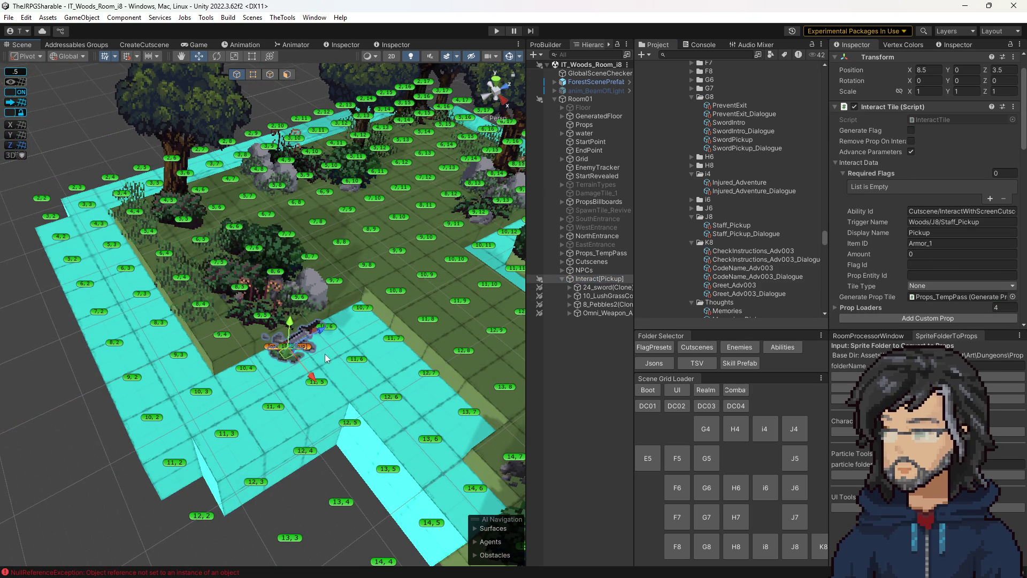
{"action": "scroll", "coordinate": [920, 239], "scroll_direction": "down", "scroll_amount": 5}
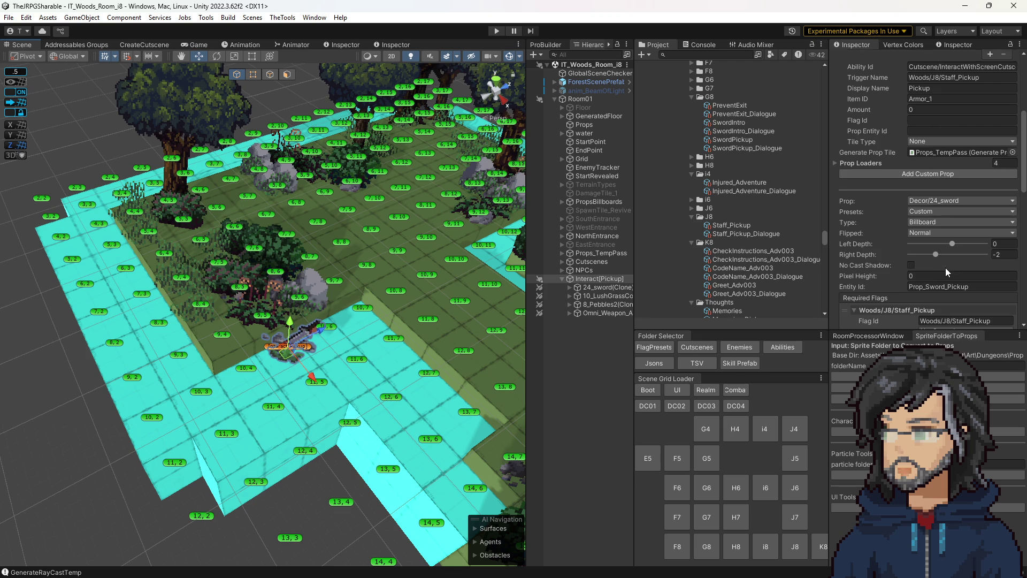
{"action": "scroll", "coordinate": [946, 268], "scroll_direction": "down", "scroll_amount": 8}
{"action": "scroll", "coordinate": [901, 257], "scroll_direction": "up", "scroll_amount": 5}
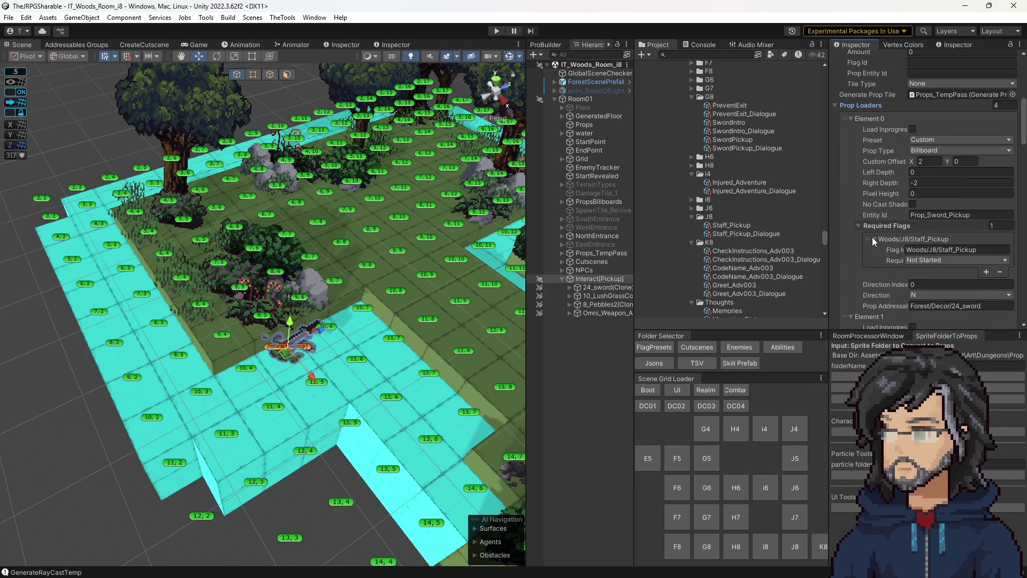
{"action": "scroll", "coordinate": [872, 237], "scroll_direction": "up", "scroll_amount": 4}
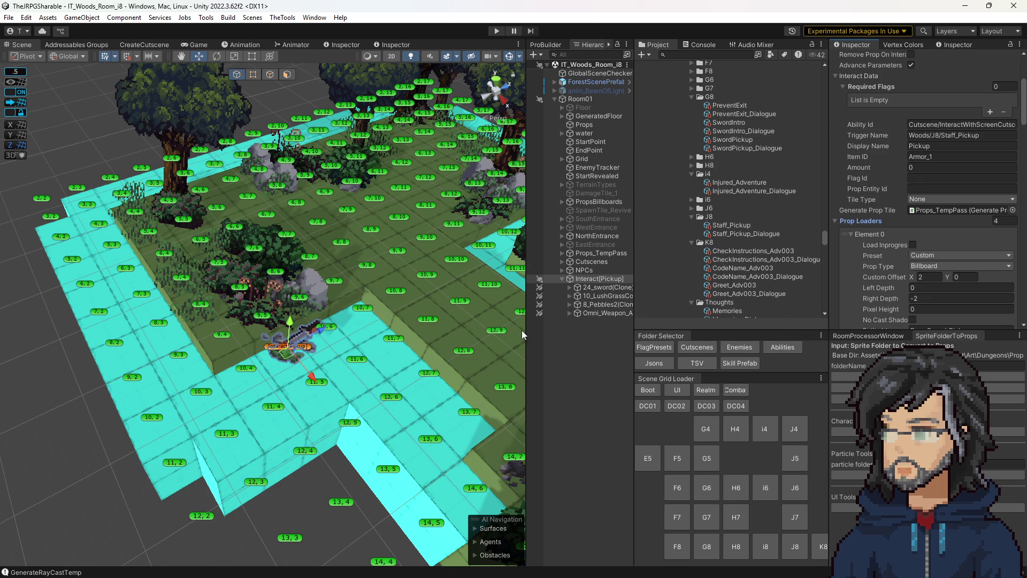
Step: Widen the Hierarchy panel and collapse Interact[Pickup]'s Prop Loaders foldout
{"action": "left_click_drag", "start_coordinate": [526, 330], "coordinate": [501, 329]}
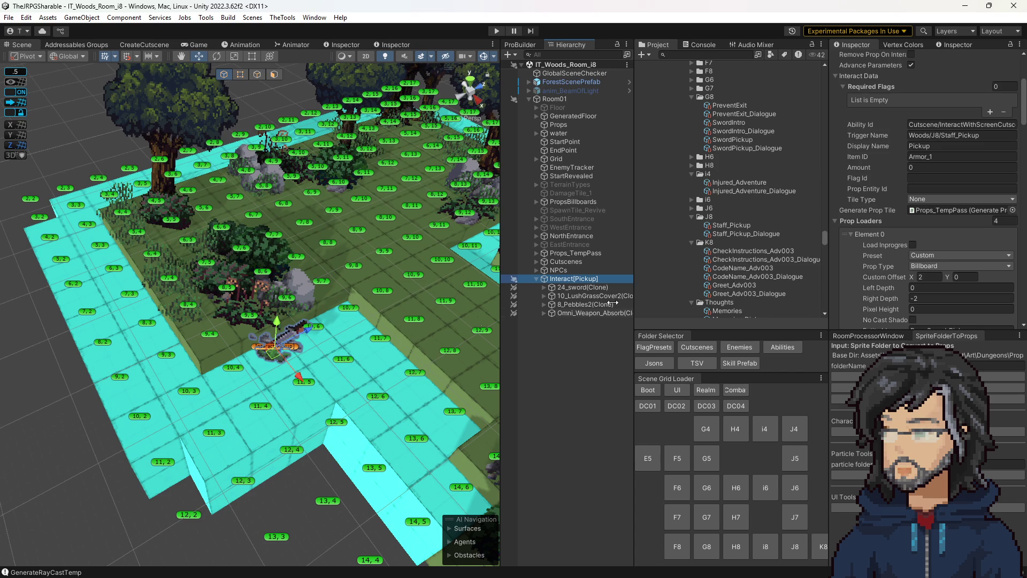
{"action": "scroll", "coordinate": [370, 370], "scroll_direction": "up", "scroll_amount": 3}
{"action": "scroll", "coordinate": [369, 371], "scroll_direction": "up", "scroll_amount": 3}
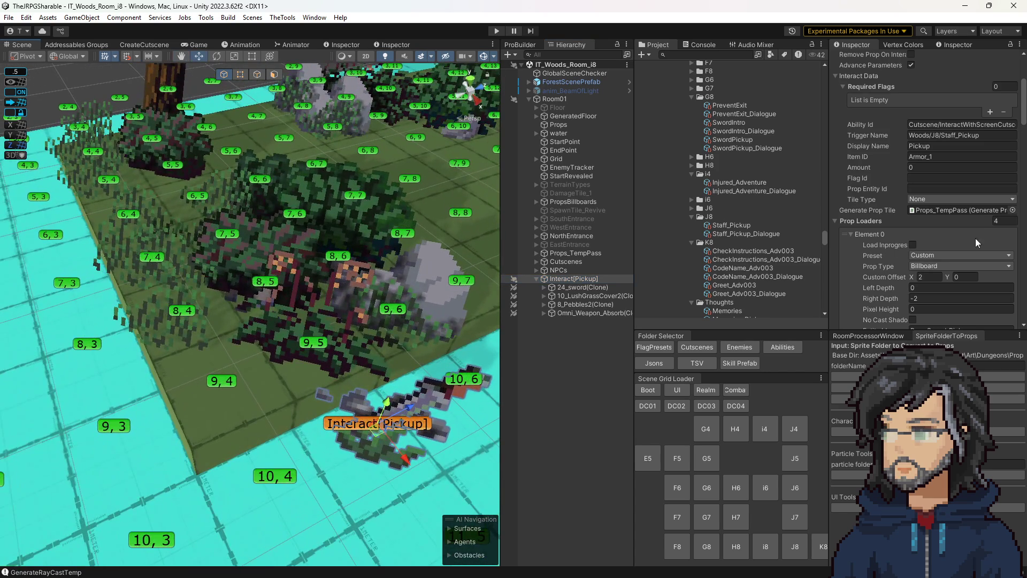
{"action": "left_click", "coordinate": [878, 232]}
{"action": "left_click_drag", "start_coordinate": [373, 349], "coordinate": [393, 407]}
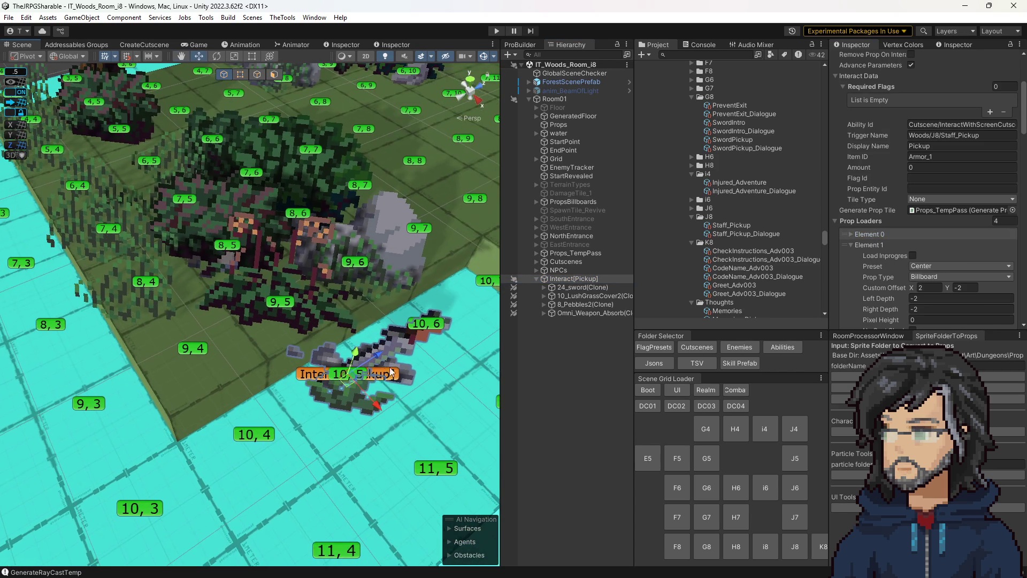
{"action": "scroll", "coordinate": [946, 277], "scroll_direction": "down", "scroll_amount": 10}
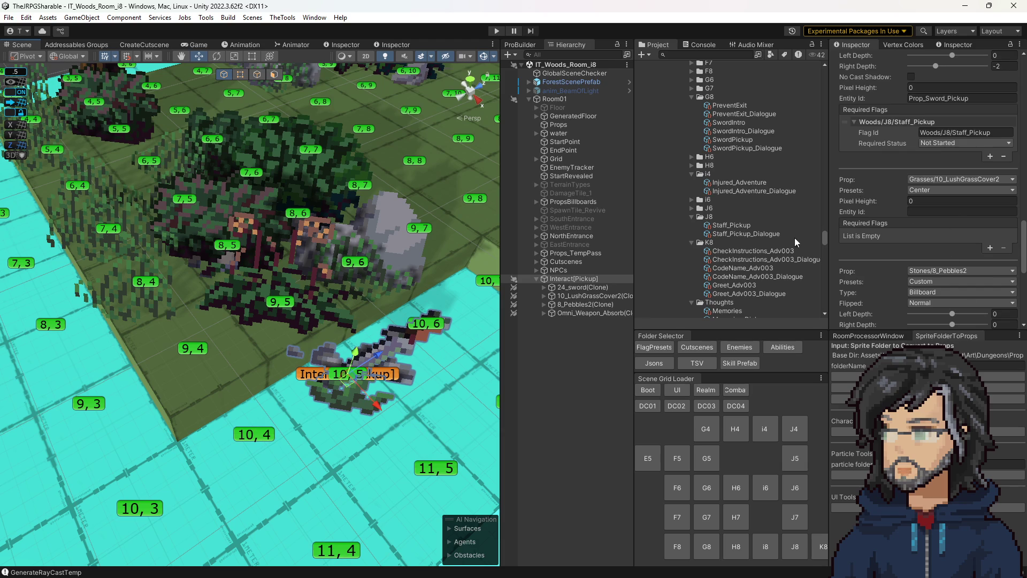
{"action": "scroll", "coordinate": [932, 252], "scroll_direction": "up", "scroll_amount": 10}
{"action": "scroll", "coordinate": [913, 205], "scroll_direction": "up", "scroll_amount": 2}
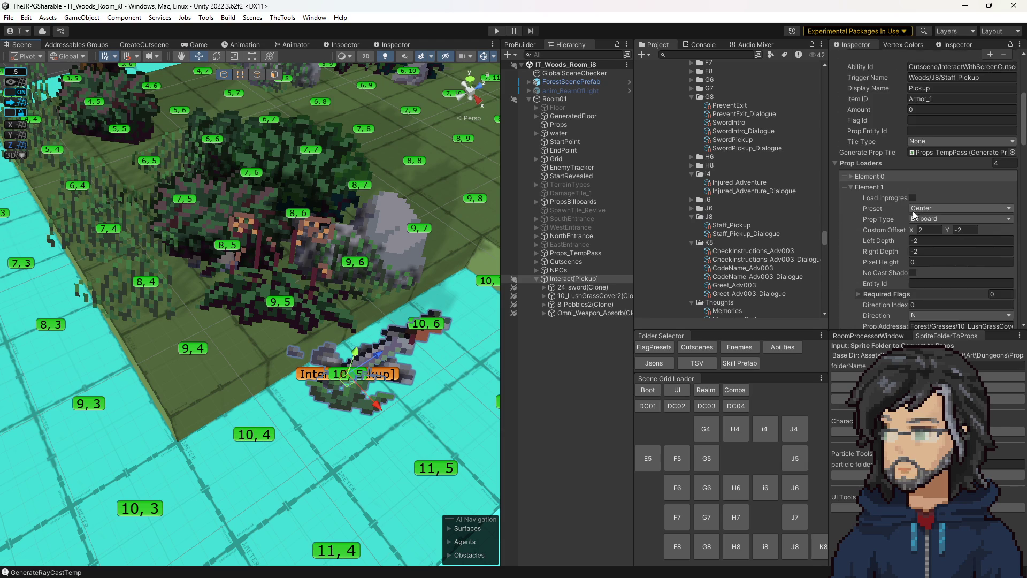
{"action": "left_click", "coordinate": [865, 165]}
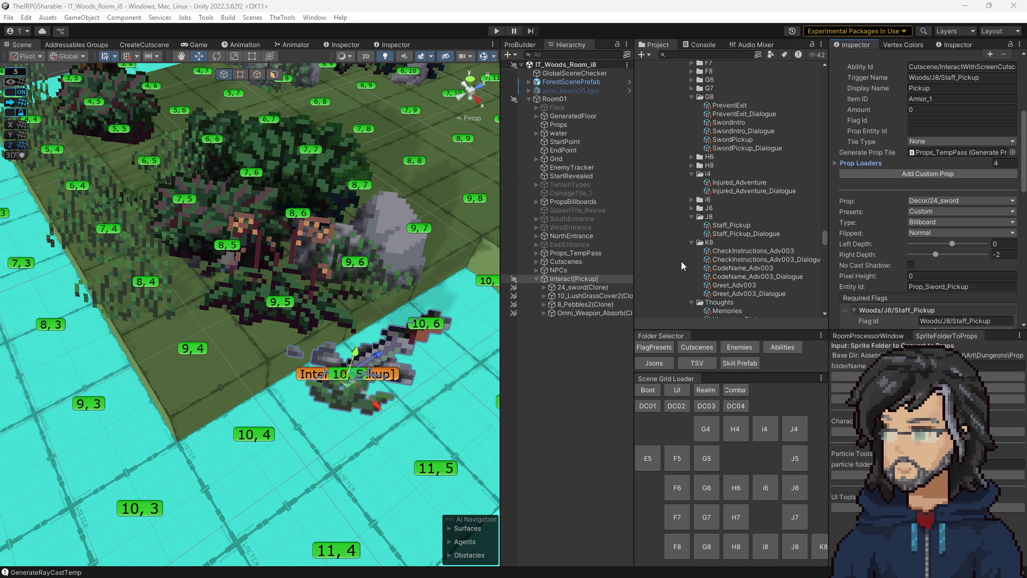
Step: Look at the scrub props on tiles 9,5 and 10,5, then reselect the Interact[Pickup] object
{"action": "left_click", "coordinate": [940, 199]}
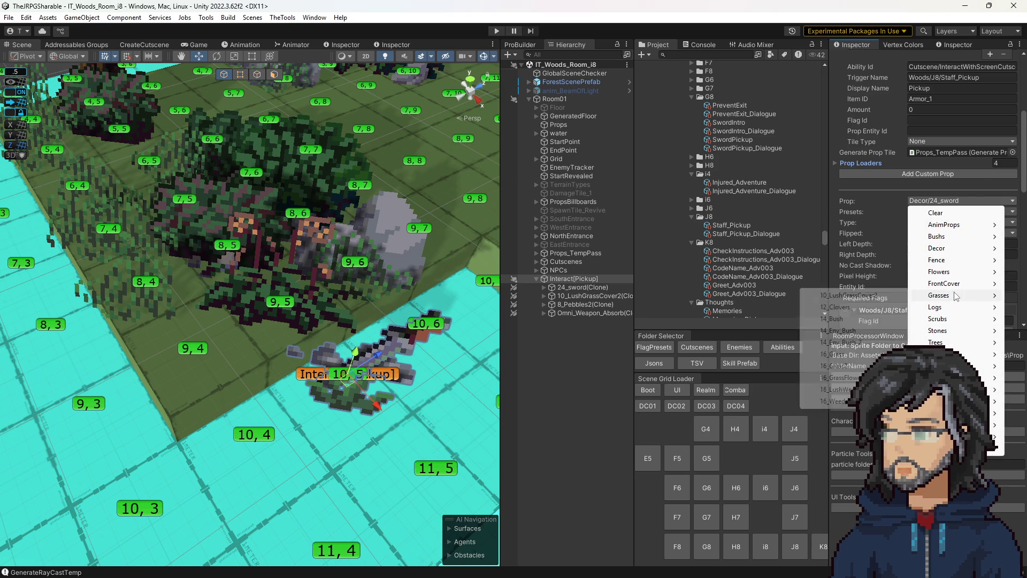
{"action": "mouse_move", "coordinate": [942, 319]}
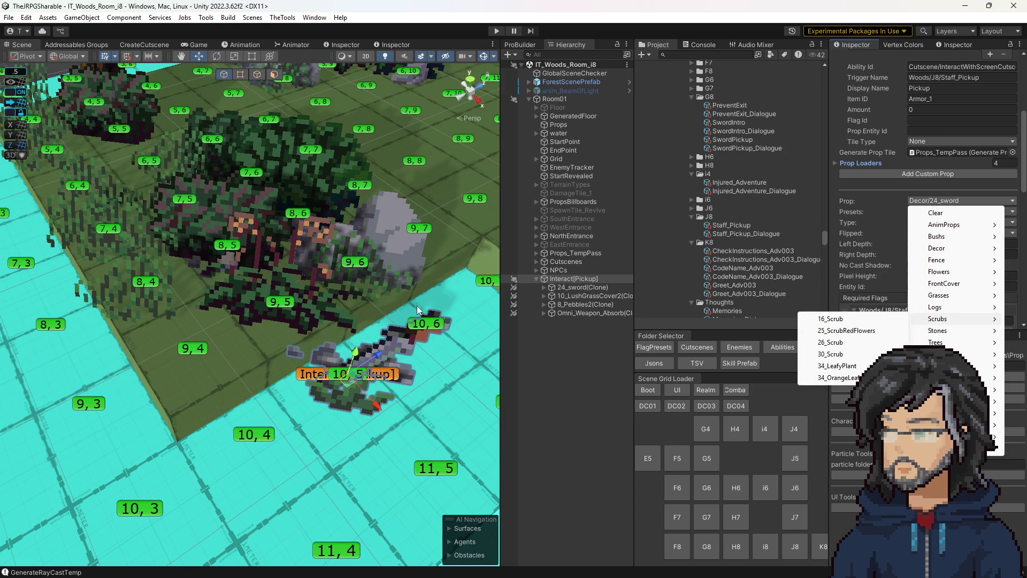
{"action": "left_click", "coordinate": [310, 311]}
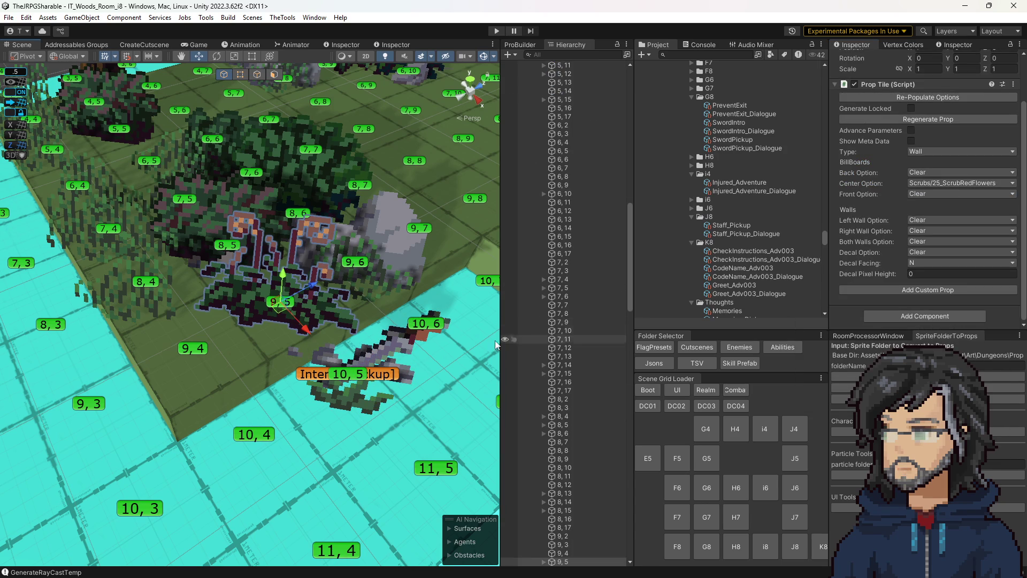
{"action": "left_click", "coordinate": [373, 378]}
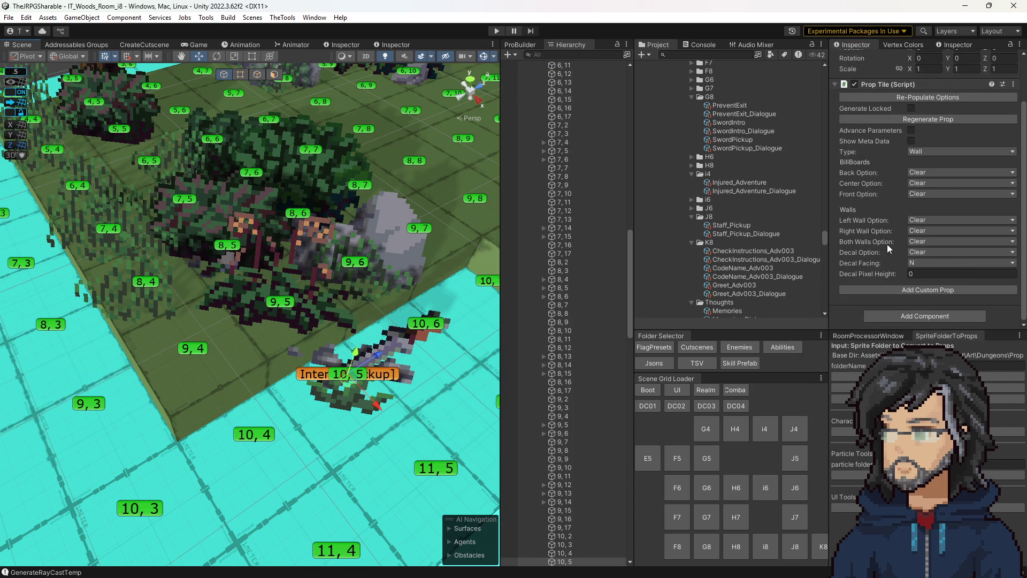
{"action": "left_click", "coordinate": [379, 374]}
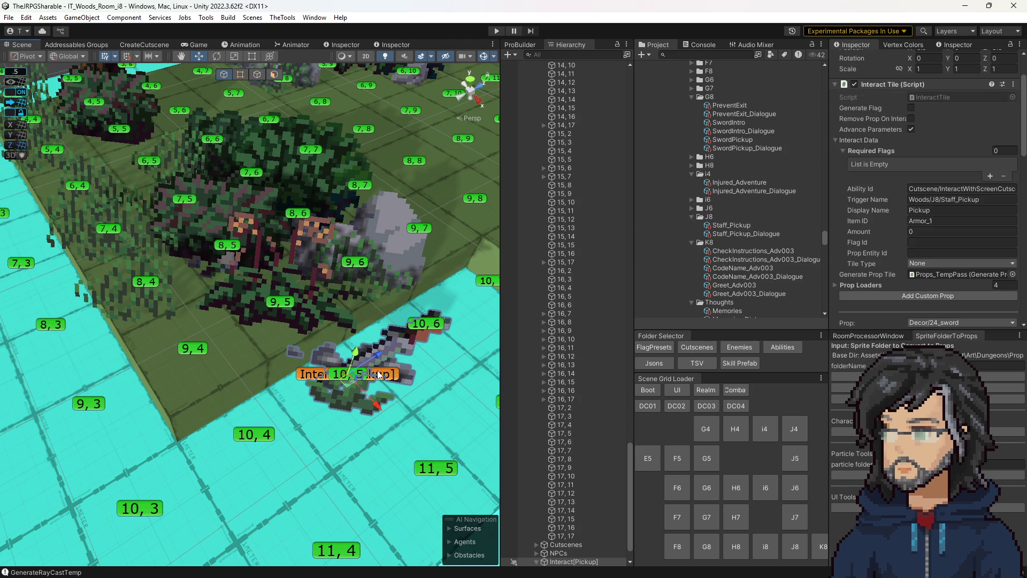
{"action": "scroll", "coordinate": [924, 245], "scroll_direction": "down", "scroll_amount": 10}
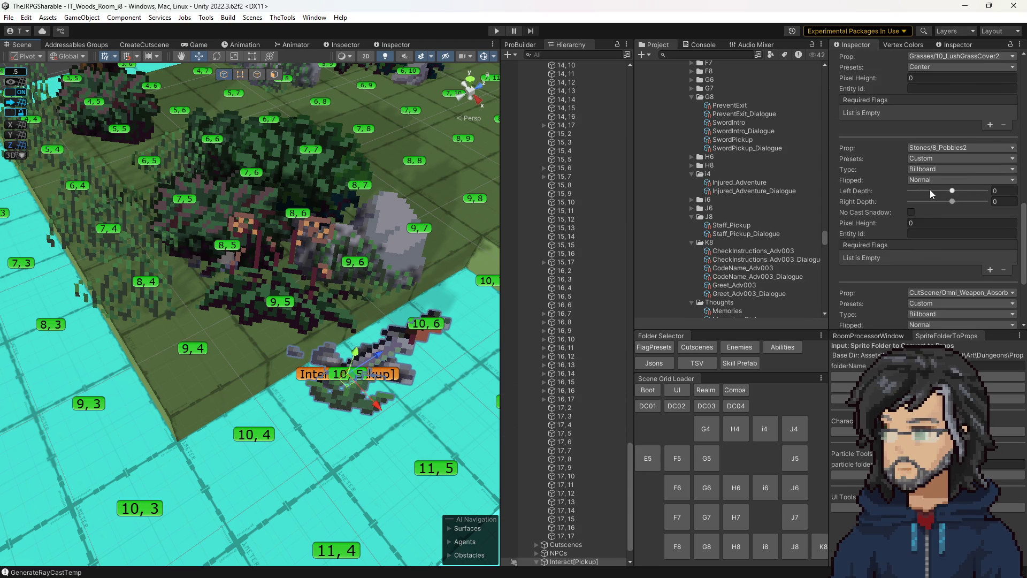
{"action": "scroll", "coordinate": [931, 194], "scroll_direction": "up", "scroll_amount": 5}
{"action": "scroll", "coordinate": [946, 203], "scroll_direction": "up", "scroll_amount": 3}
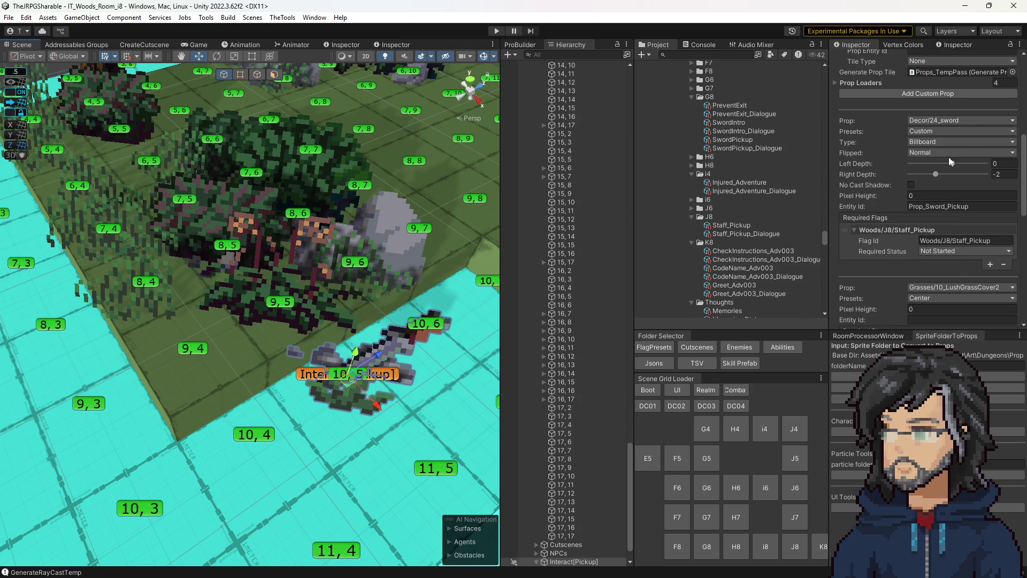
Step: Replace the sword prop with 25_ScrubRedFlowers, clear the grass prop, and stop debugging
{"action": "left_click", "coordinate": [942, 124]}
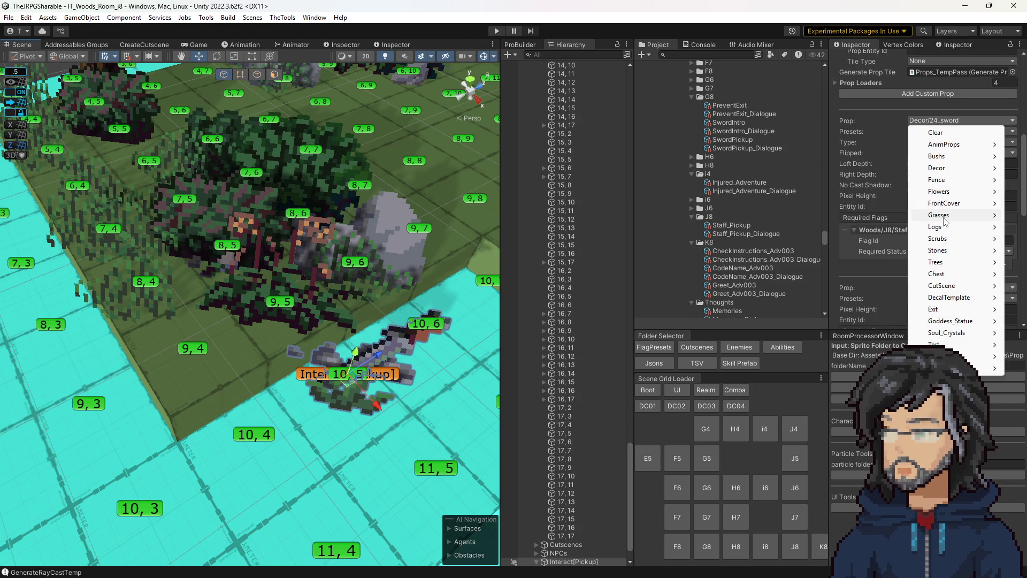
{"action": "mouse_move", "coordinate": [943, 218]}
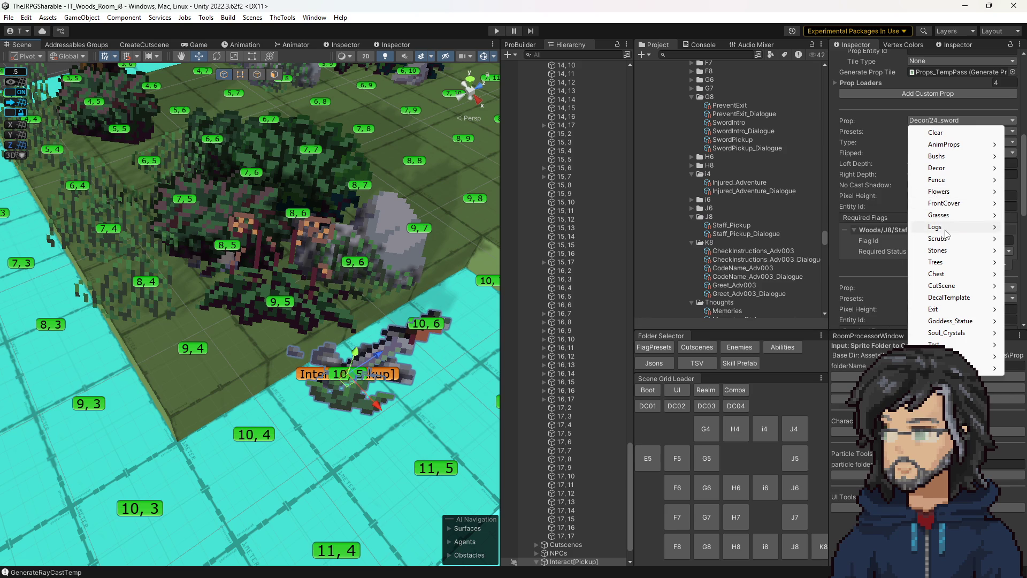
{"action": "mouse_move", "coordinate": [937, 160]}
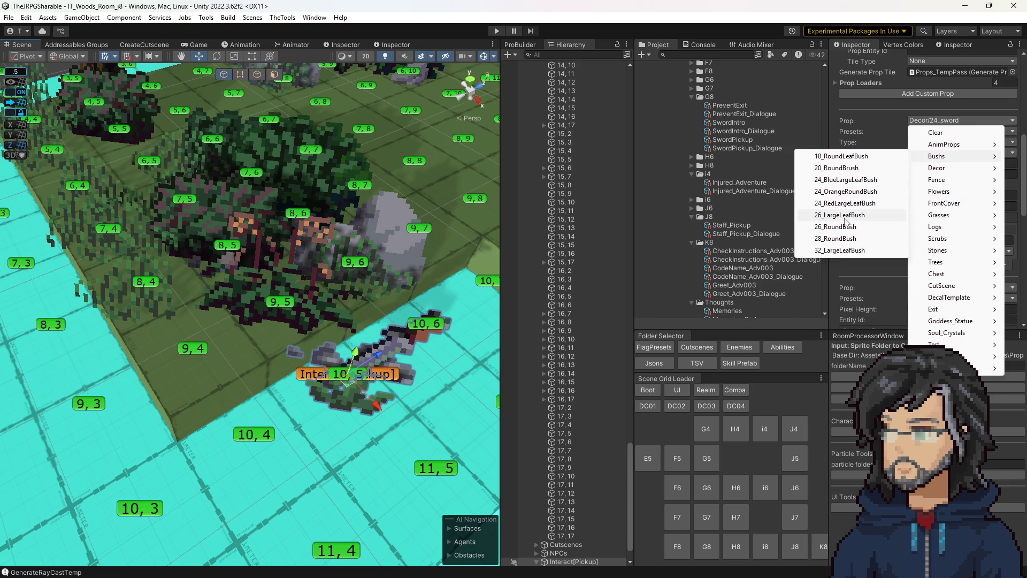
{"action": "mouse_move", "coordinate": [975, 221]}
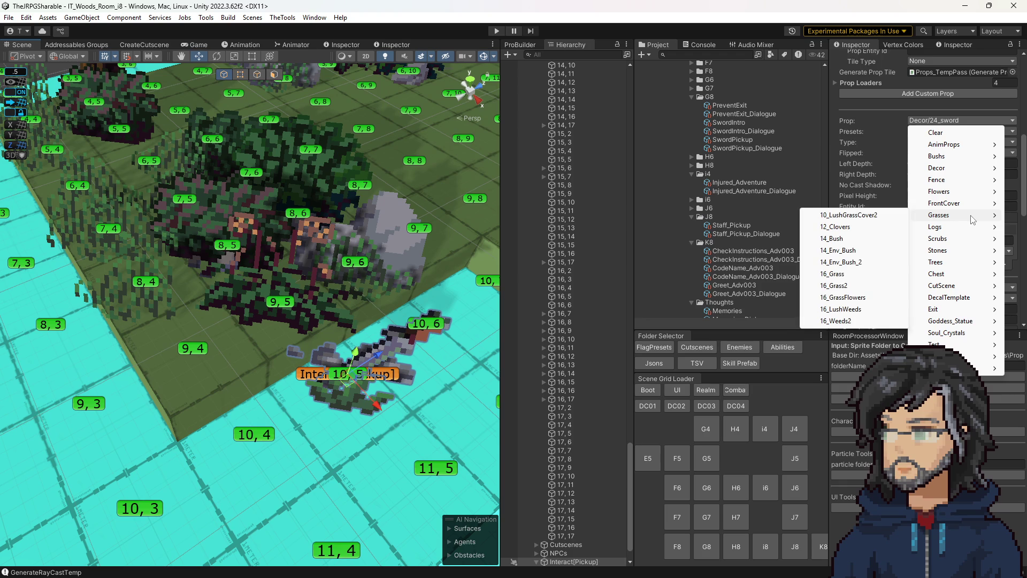
{"action": "mouse_move", "coordinate": [941, 241]}
{"action": "left_click", "coordinate": [846, 251]}
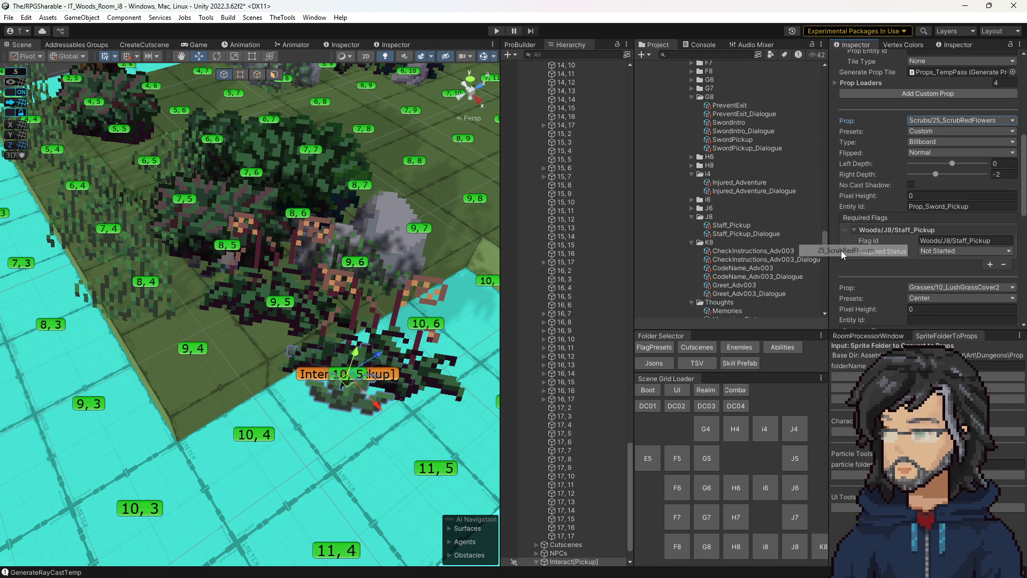
{"action": "left_click", "coordinate": [943, 287]}
{"action": "left_click", "coordinate": [951, 299]}
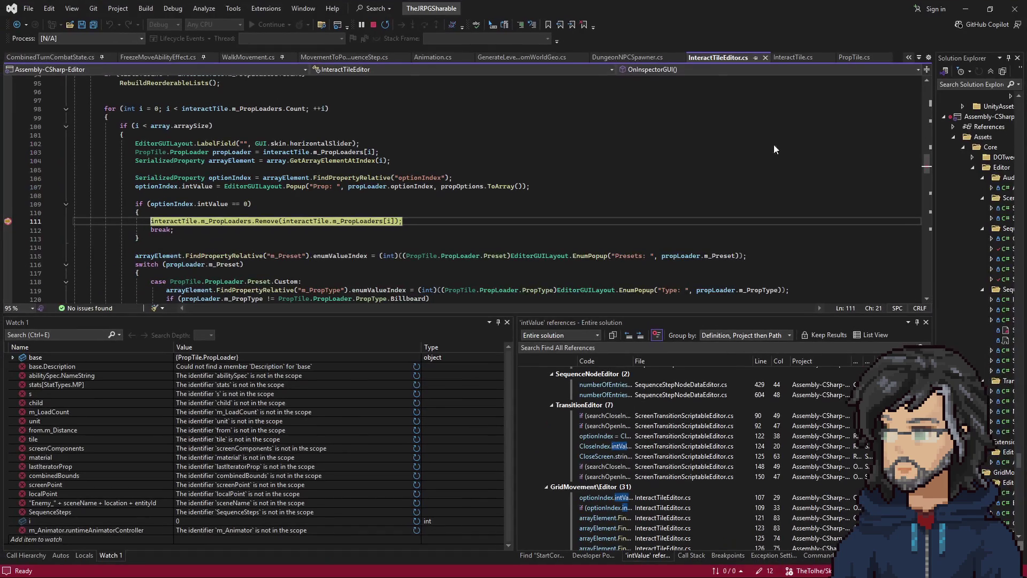
{"action": "left_click", "coordinate": [339, 222]}
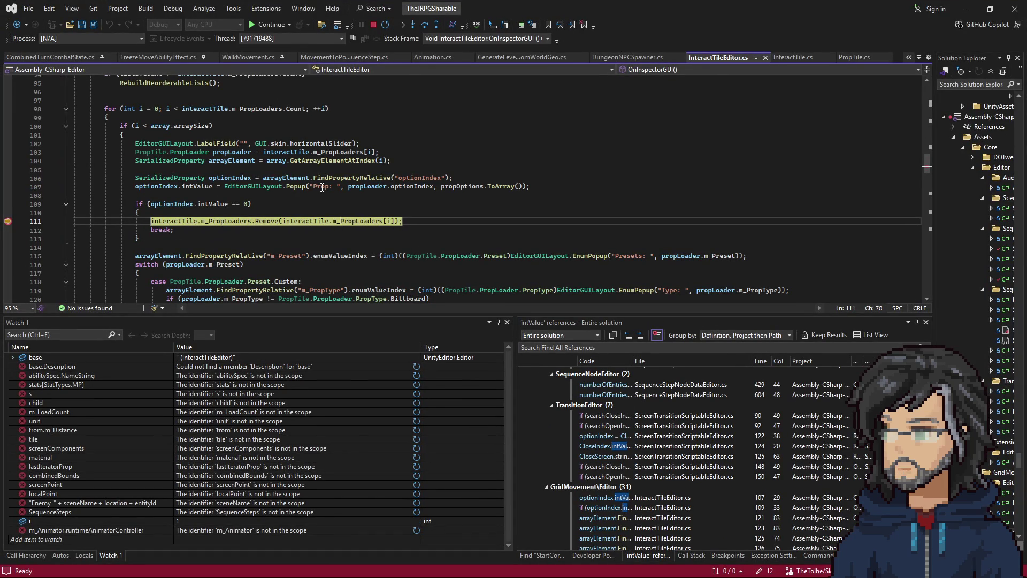
{"action": "key", "text": "F5"}
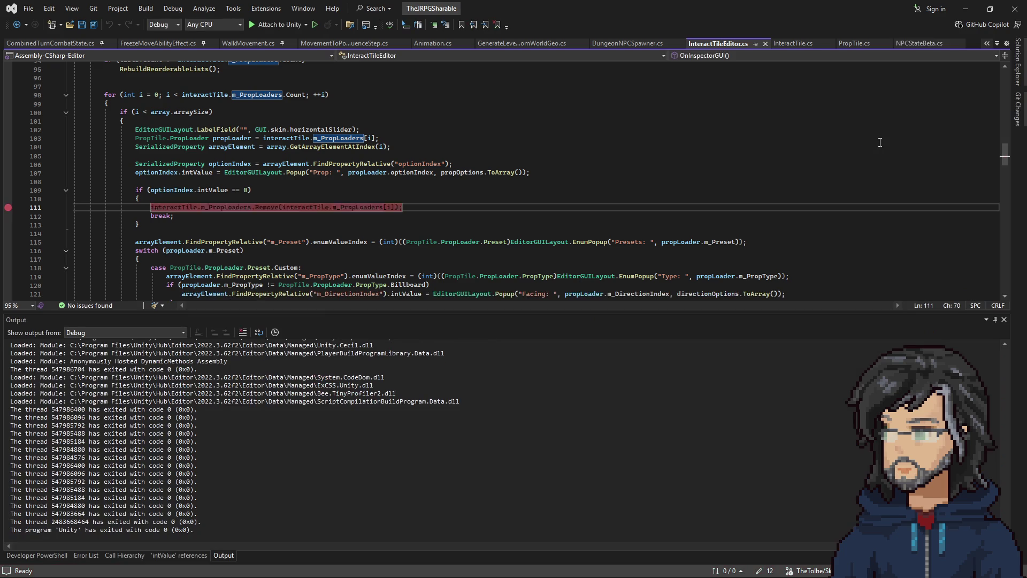
Step: Back in Unity, clear the pebbles and cutscene entries from the pickup's Prop Loaders
{"action": "left_click", "coordinate": [965, 9]}
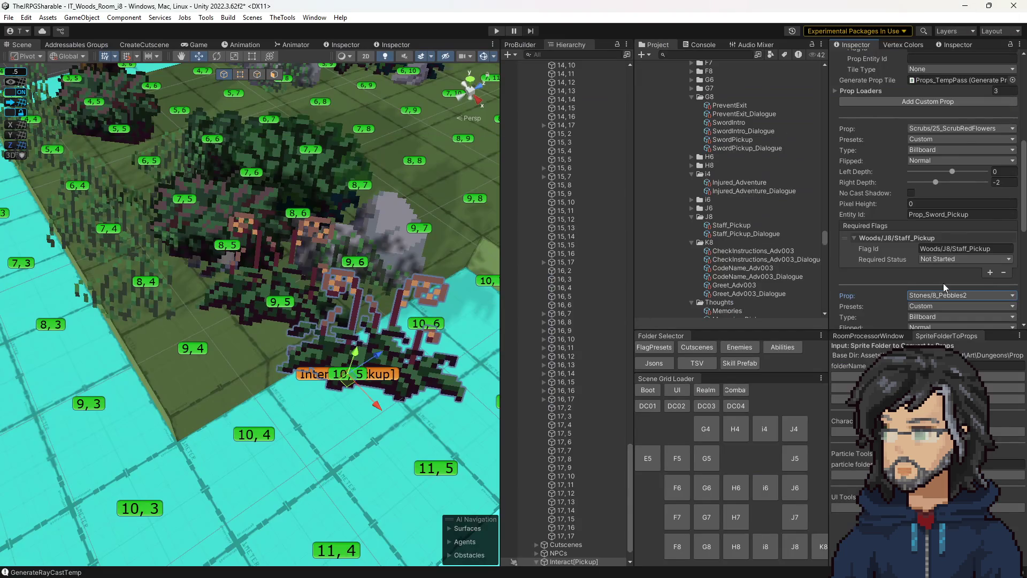
{"action": "scroll", "coordinate": [920, 297], "scroll_direction": "down", "scroll_amount": 3}
{"action": "left_click", "coordinate": [925, 208]}
{"action": "left_click", "coordinate": [936, 221]}
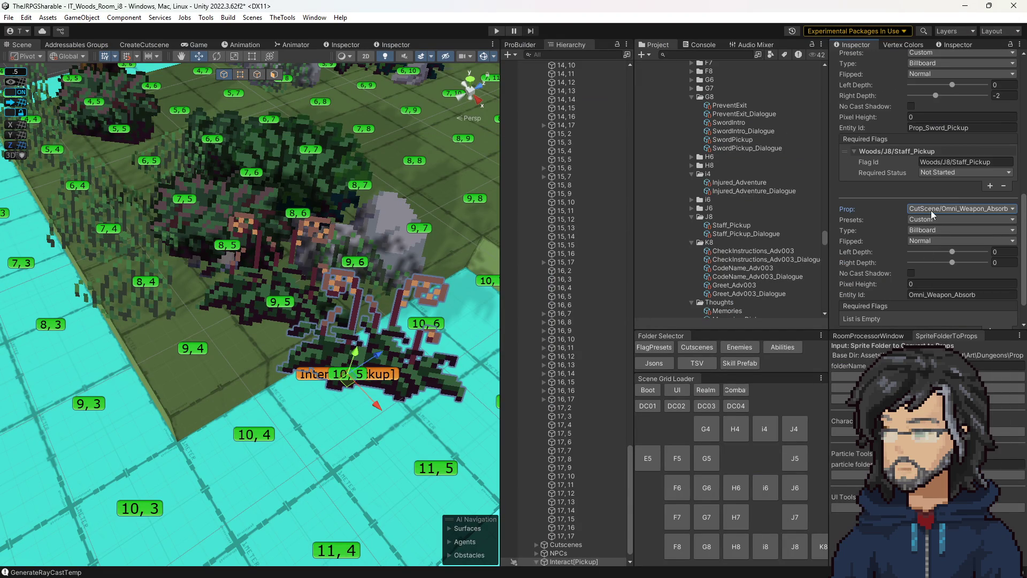
{"action": "left_click", "coordinate": [932, 212]}
{"action": "left_click", "coordinate": [936, 221]}
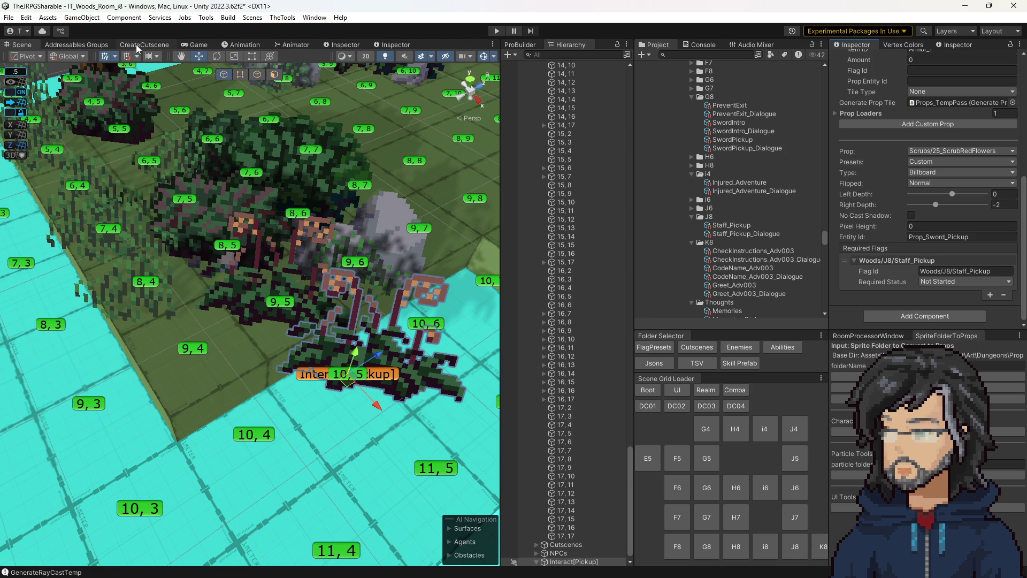
Step: Open the cutscene creation panel and select its Room value for replacement
{"action": "mouse_move", "coordinate": [417, 267]}
{"action": "left_mouse_down"}
{"action": "mouse_move", "coordinate": [368, 217]}
{"action": "mouse_move", "coordinate": [444, 211]}
{"action": "left_mouse_up"}
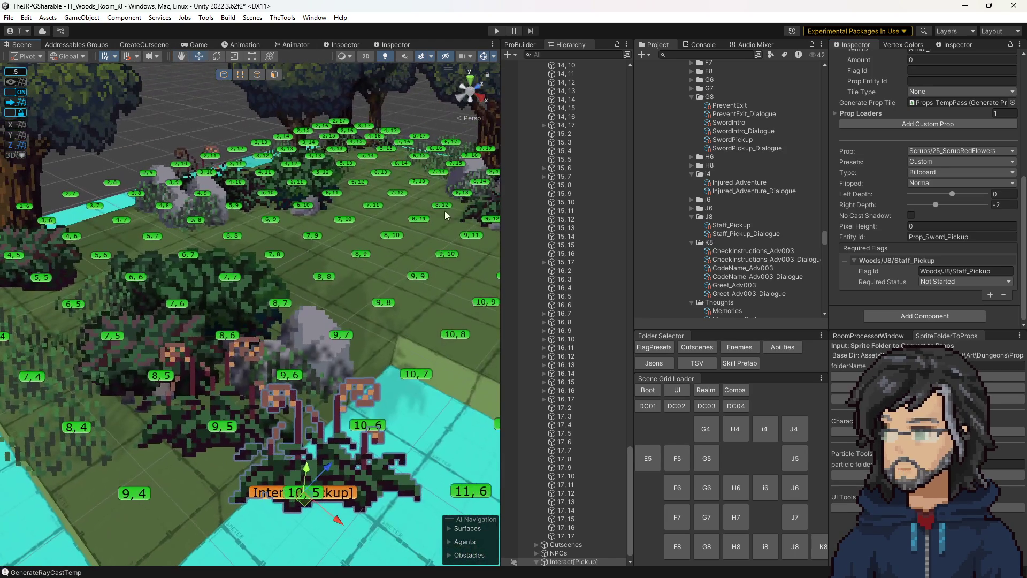
{"action": "left_click", "coordinate": [150, 44]}
{"action": "left_click", "coordinate": [182, 77]}
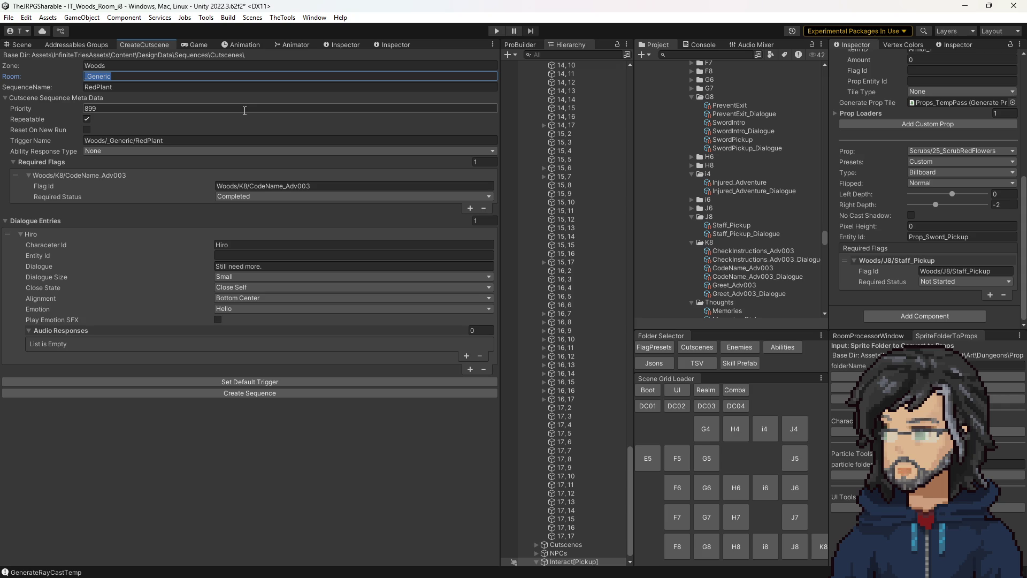
Step: Create a non-repeatable RedPlant_1 sequence in room i8 with the default trigger Woods/i8/RedPlant_1
{"action": "type", "text": "i8"}
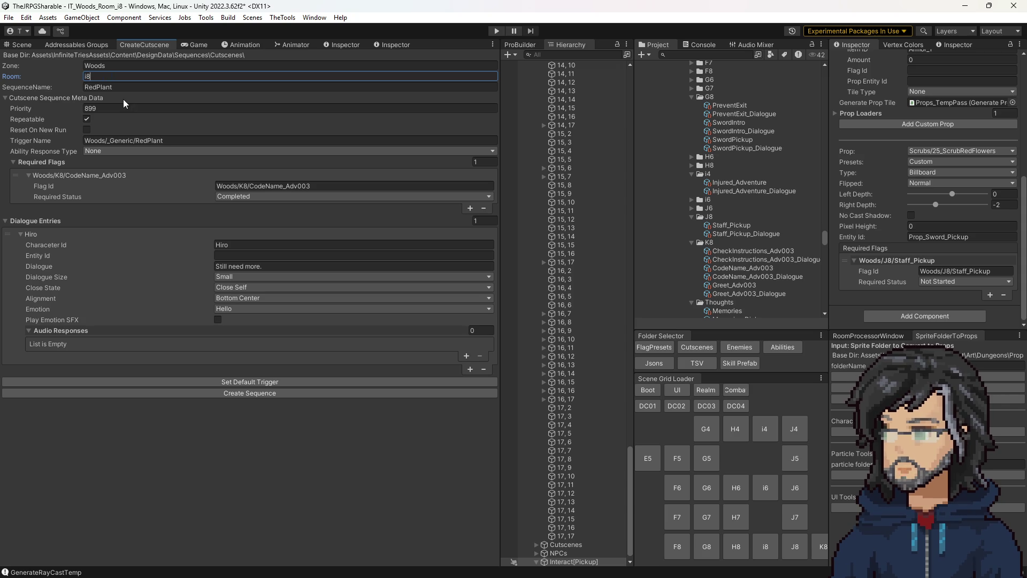
{"action": "left_click", "coordinate": [116, 87]}
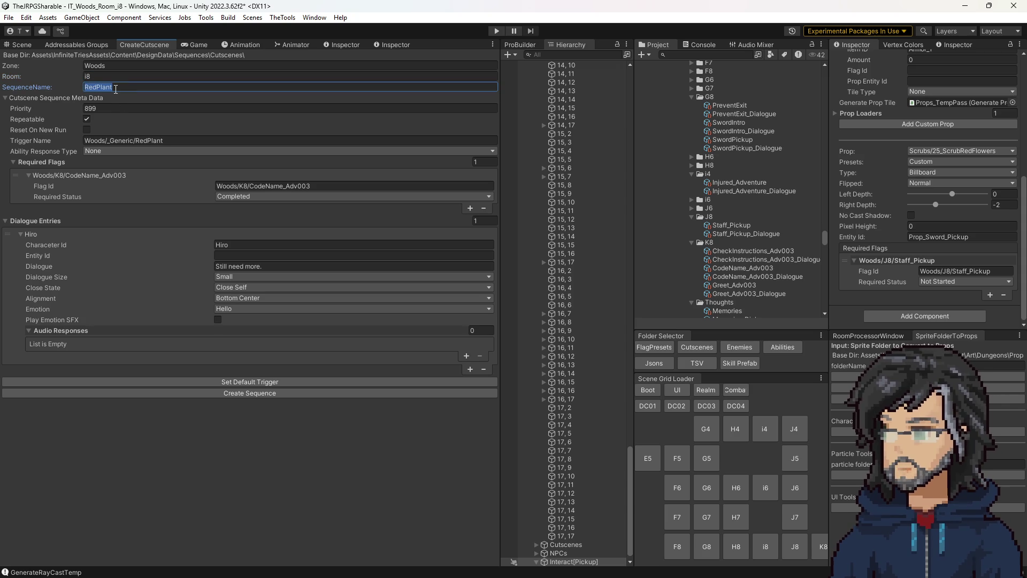
{"action": "left_click", "coordinate": [115, 87]}
{"action": "type", "text": "_1"}
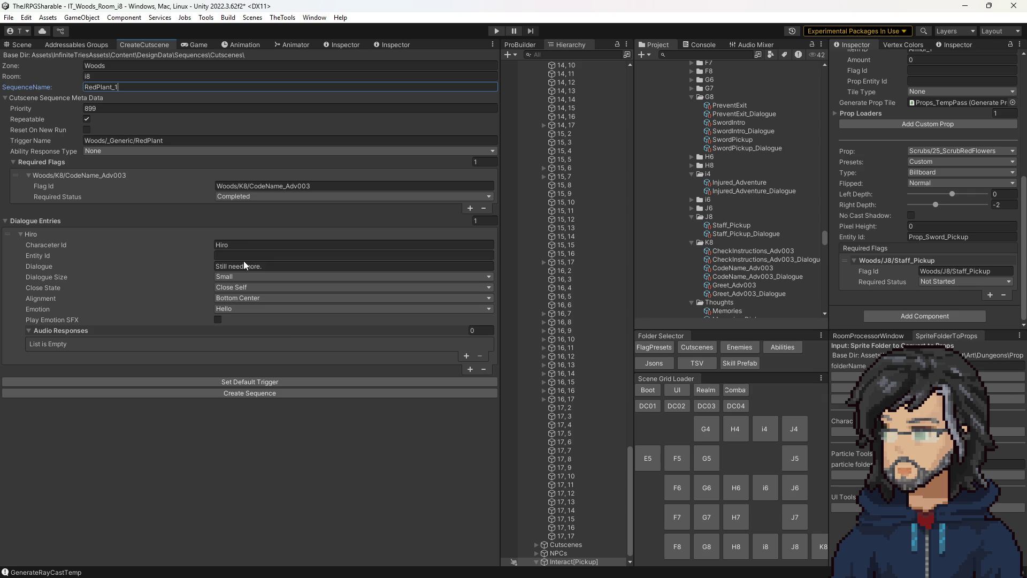
{"action": "left_click", "coordinate": [272, 383]}
{"action": "left_click", "coordinate": [88, 119]}
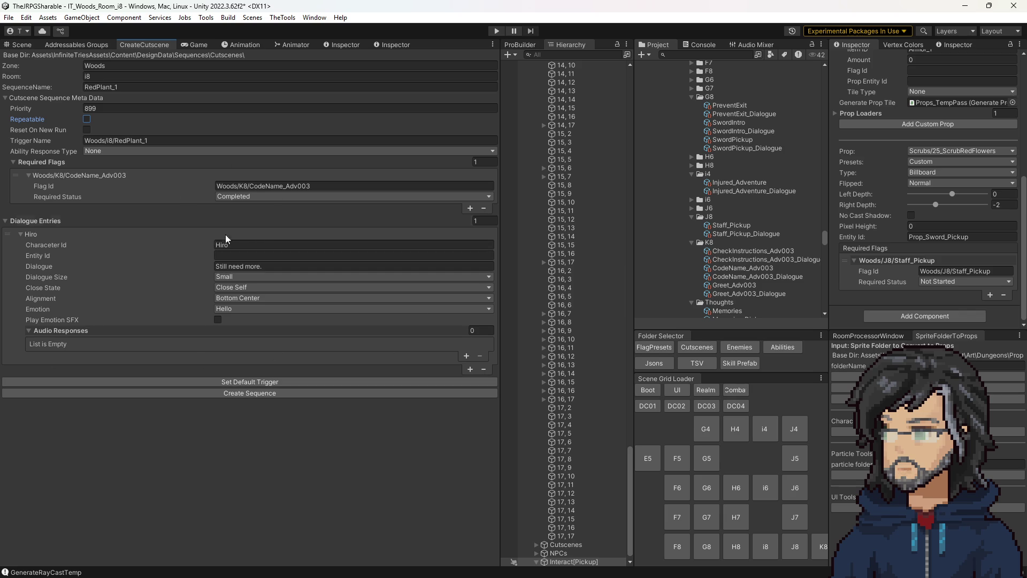
{"action": "left_click", "coordinate": [229, 393]}
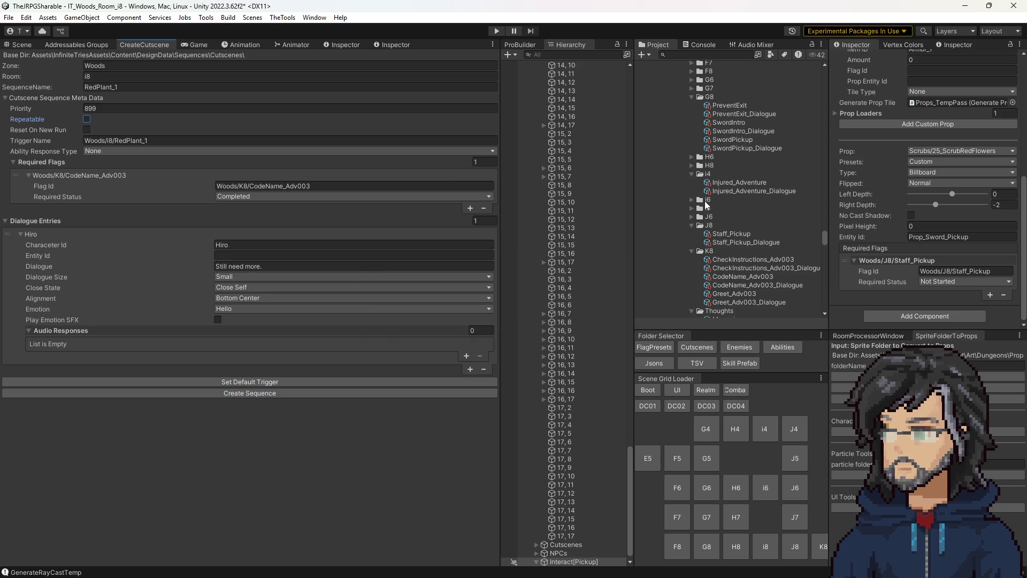
{"action": "left_click", "coordinate": [692, 207]}
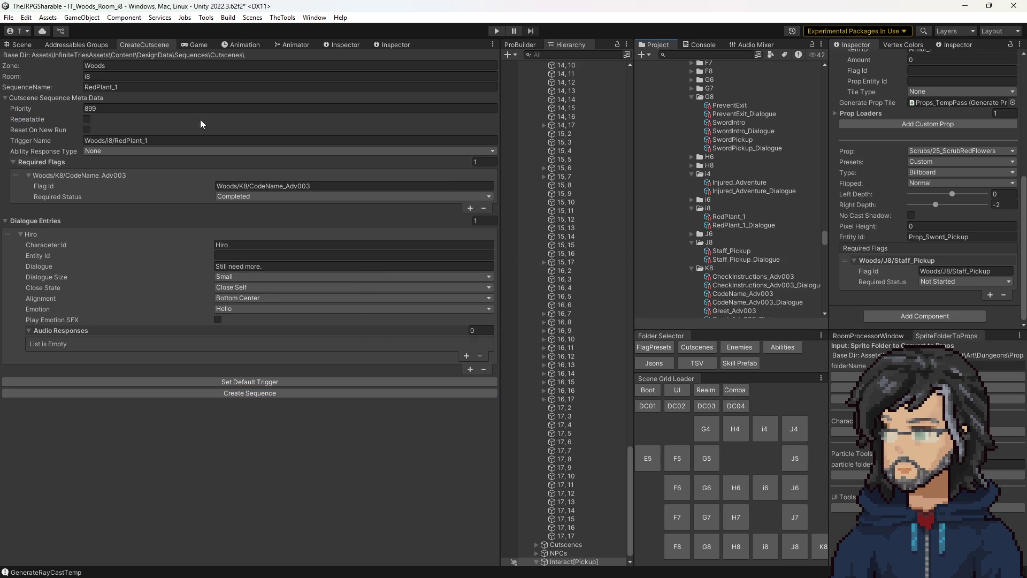
Step: Change the sequence name and trigger suffixes to 2 and create the RedPlant_2 sequence
{"action": "left_click", "coordinate": [111, 88]}
{"action": "key", "text": "BackSpace"}
{"action": "type", "text": "2"}
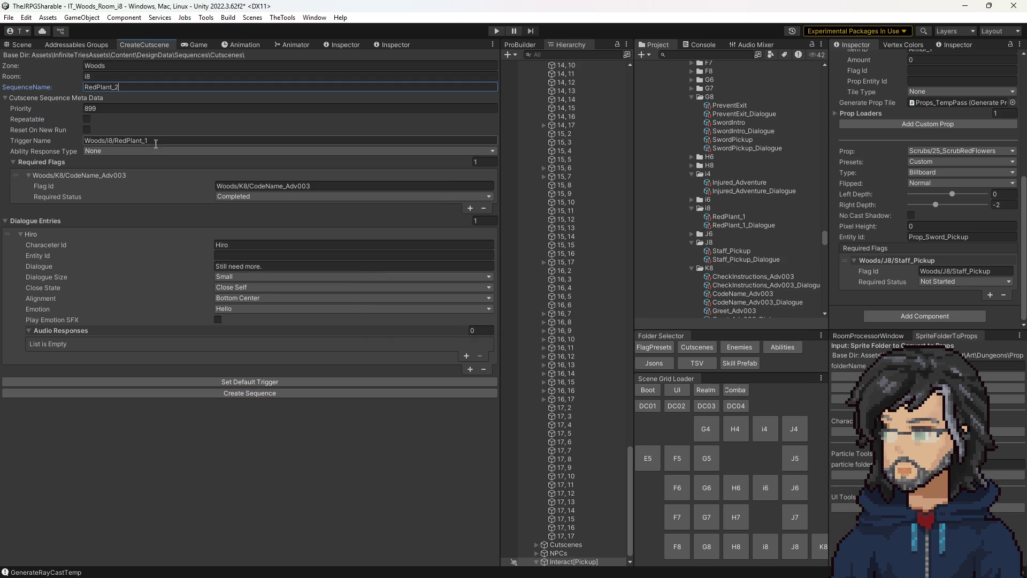
{"action": "left_click", "coordinate": [147, 142]}
{"action": "key", "text": "BackSpace"}
{"action": "type", "text": "2"}
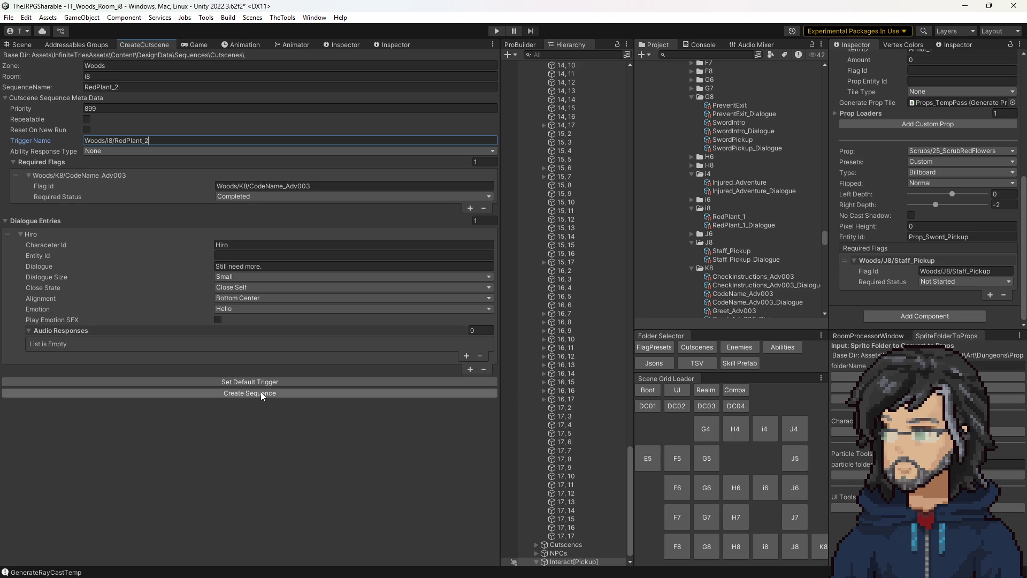
{"action": "left_click", "coordinate": [256, 395]}
{"action": "left_click", "coordinate": [220, 397]}
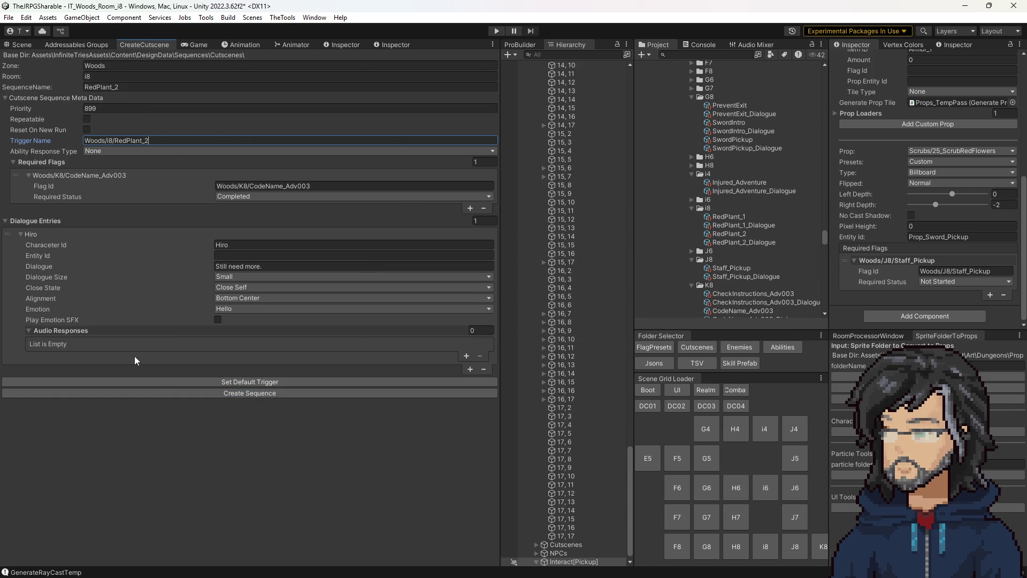
Step: Change the suffixes to 3, create the RedPlant_3 sequence, and return to the Scene view
{"action": "left_click", "coordinate": [117, 86]}
{"action": "key", "text": "BackSpace"}
{"action": "type", "text": "3"}
{"action": "left_click", "coordinate": [150, 140]}
{"action": "key", "text": "BackSpace"}
{"action": "type", "text": "3"}
{"action": "left_click", "coordinate": [271, 392]}
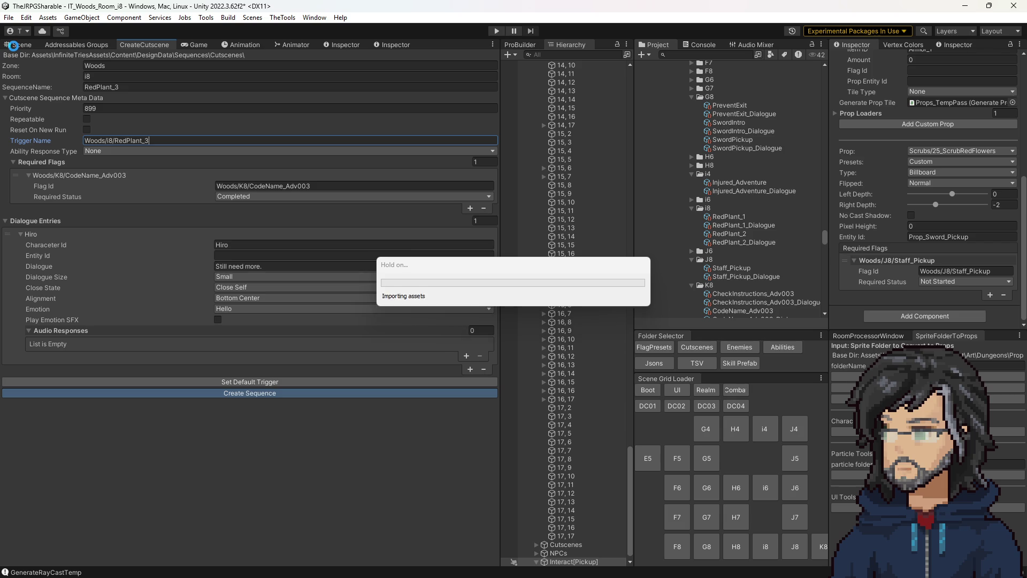
{"action": "left_click", "coordinate": [16, 45]}
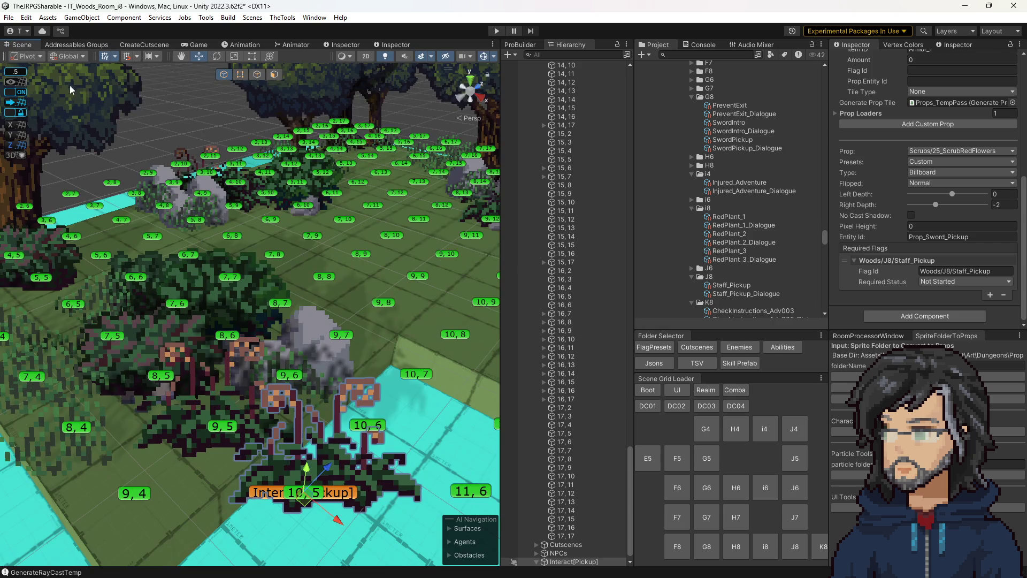
Step: Select the plant pickup and set its required flag id to Woods/i8/RedPlant_1 and entity id RedPlant_1
{"action": "mouse_move", "coordinate": [436, 468]}
{"action": "left_mouse_down"}
{"action": "mouse_move", "coordinate": [436, 486]}
{"action": "mouse_move", "coordinate": [314, 405]}
{"action": "left_mouse_up"}
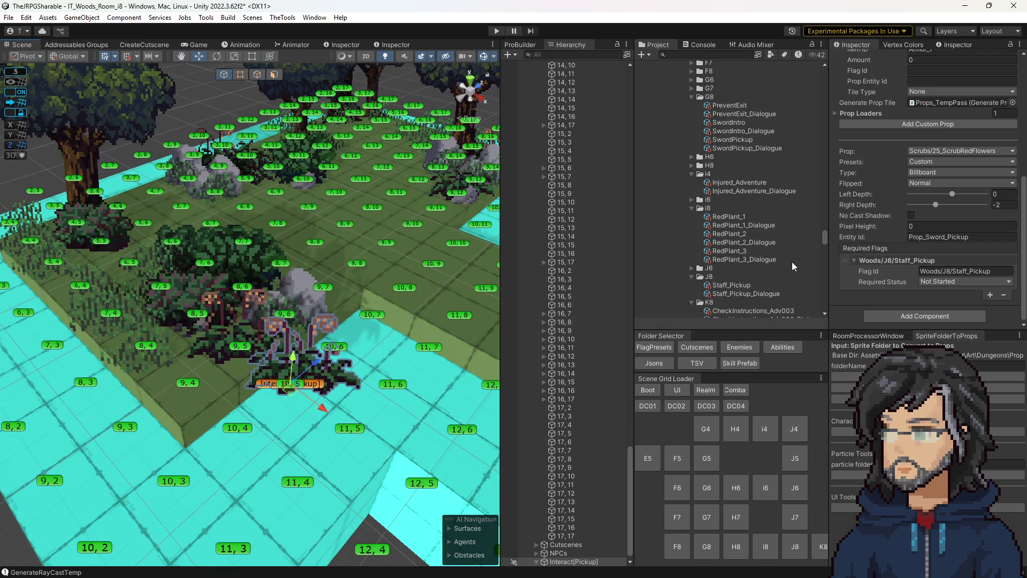
{"action": "left_click", "coordinate": [728, 216]}
{"action": "scroll", "coordinate": [952, 116], "scroll_direction": "up", "scroll_amount": 1}
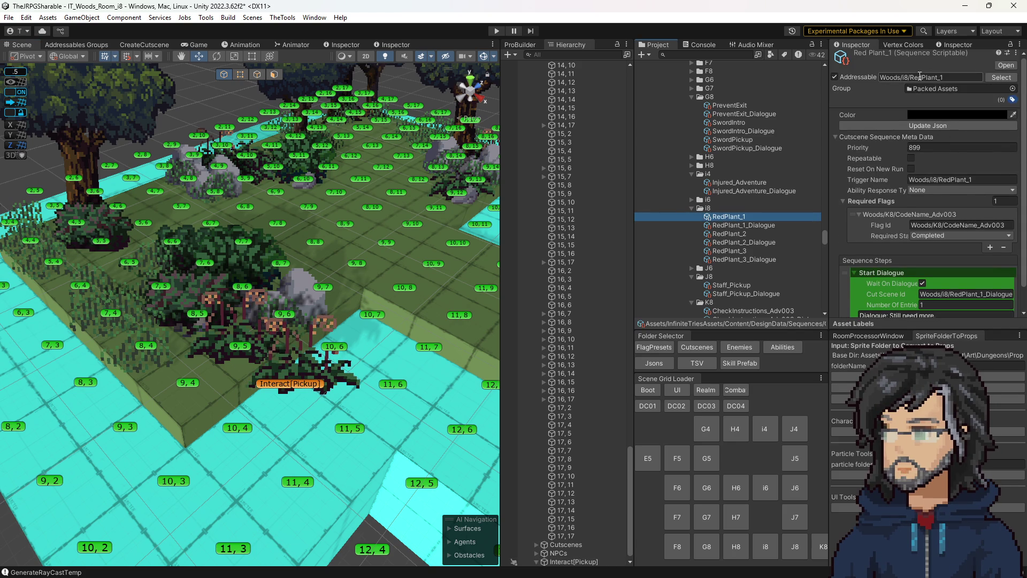
{"action": "left_click", "coordinate": [313, 387]}
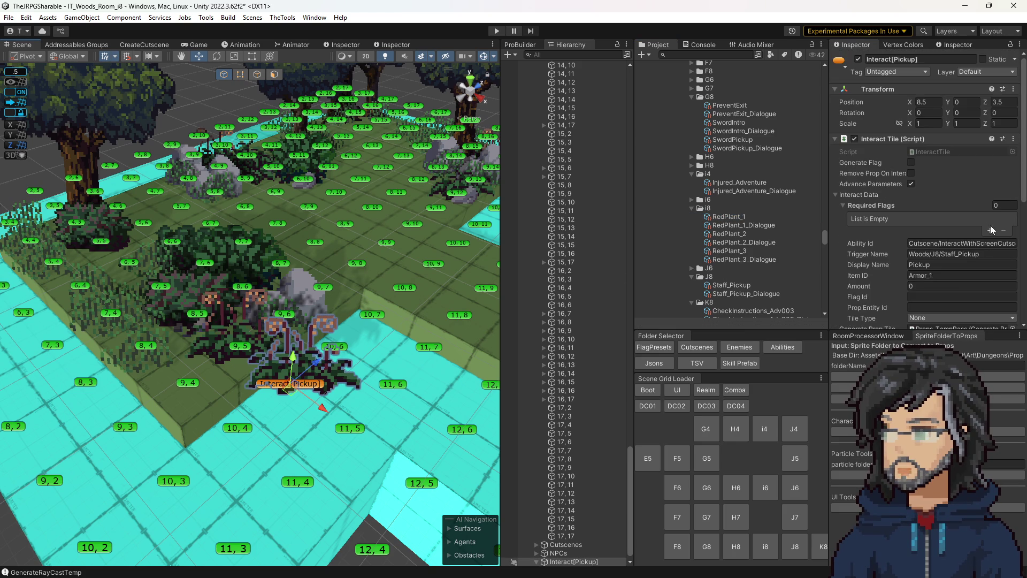
{"action": "scroll", "coordinate": [952, 269], "scroll_direction": "down", "scroll_amount": 5}
{"action": "left_click", "coordinate": [952, 269]}
{"action": "type", "text": "Woods/i8/RedPlant_1"}
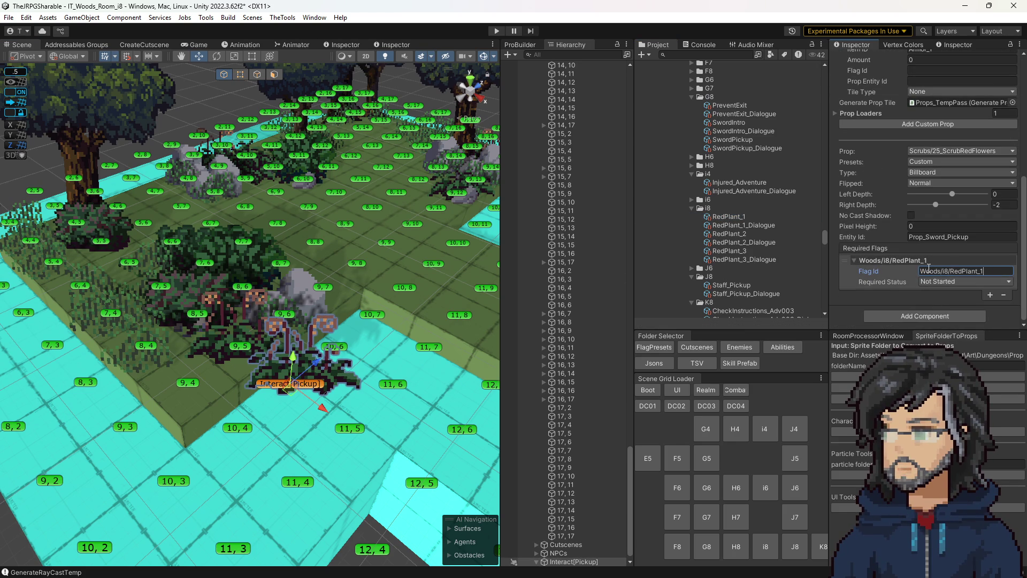
{"action": "left_click", "coordinate": [926, 236]}
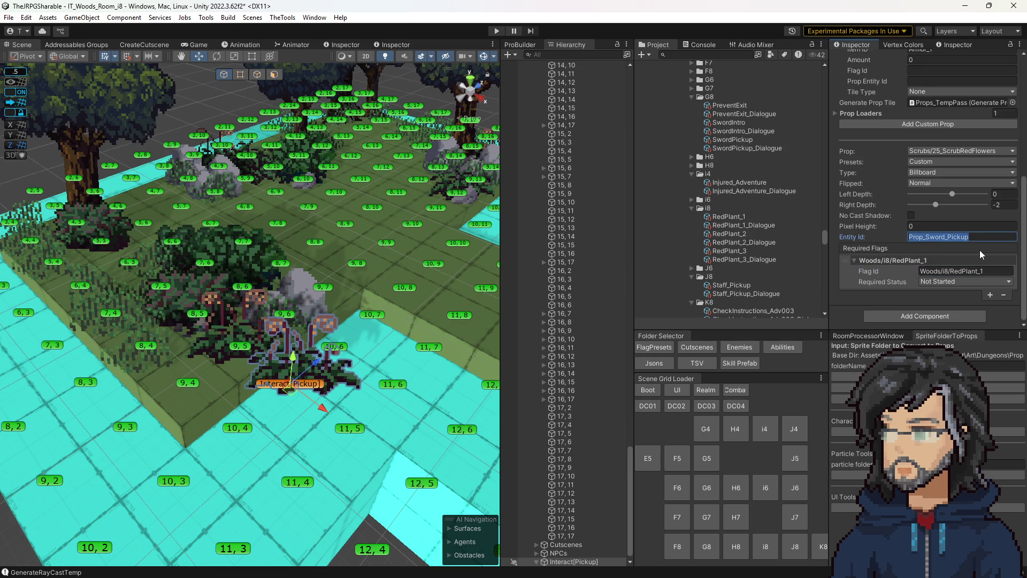
{"action": "type", "text": "RedPlant_1"}
Step: Set the pickup's trigger name to Woods/i8/RedPlant_1 and check its item id
{"action": "scroll", "coordinate": [928, 253], "scroll_direction": "up", "scroll_amount": 3}
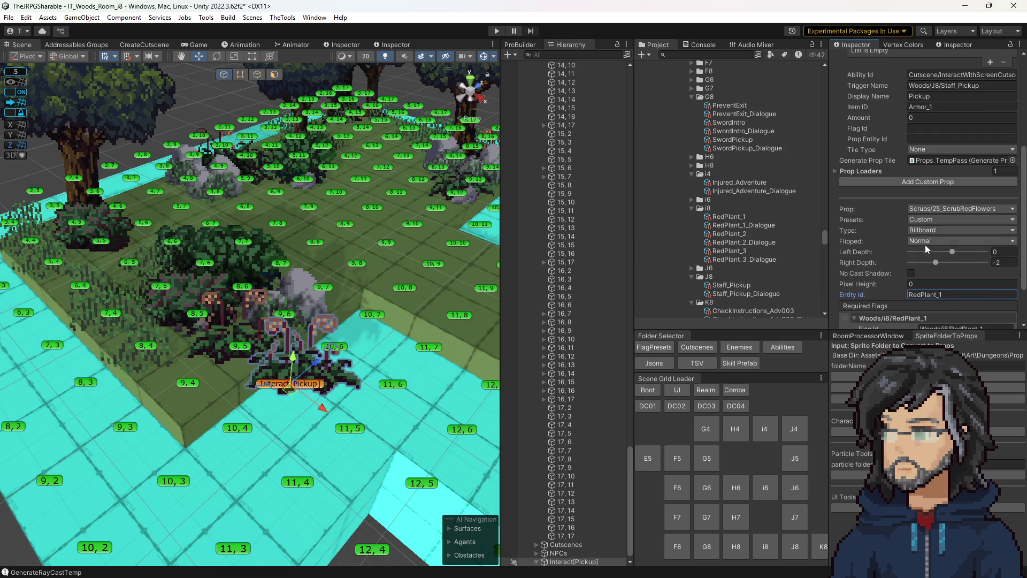
{"action": "left_click", "coordinate": [958, 85]}
{"action": "type", "text": "Woods/i8/RedPlant_1"}
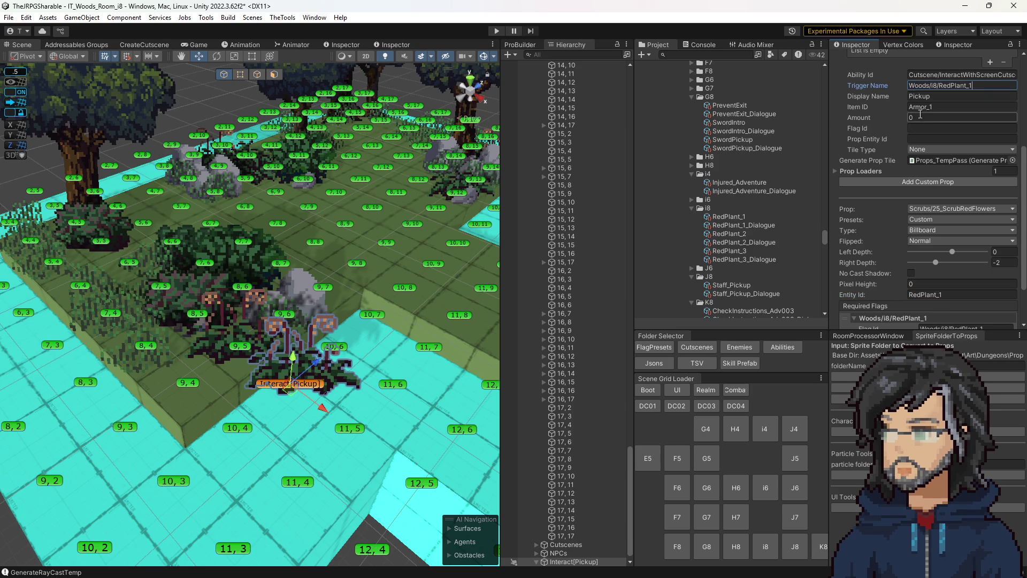
{"action": "left_click", "coordinate": [946, 106]}
{"action": "scroll", "coordinate": [958, 125], "scroll_direction": "up", "scroll_amount": 3}
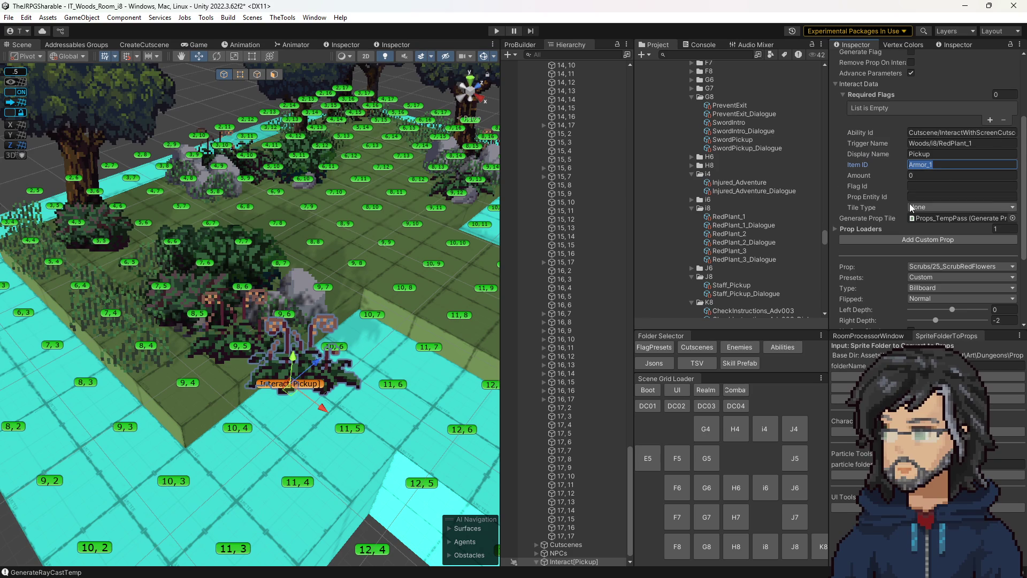
{"action": "scroll", "coordinate": [912, 196], "scroll_direction": "down", "scroll_amount": 3}
{"action": "scroll", "coordinate": [923, 185], "scroll_direction": "down", "scroll_amount": 1}
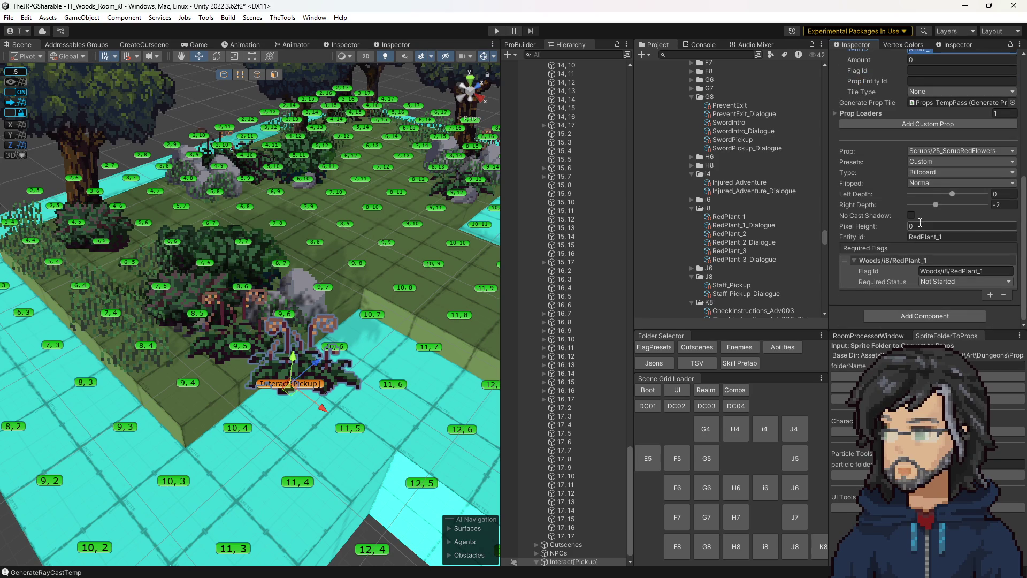
Step: Move the plant pickup one tile up-left and set the prop's left depth to -2
{"action": "left_click_drag", "start_coordinate": [288, 393], "coordinate": [233, 359]}
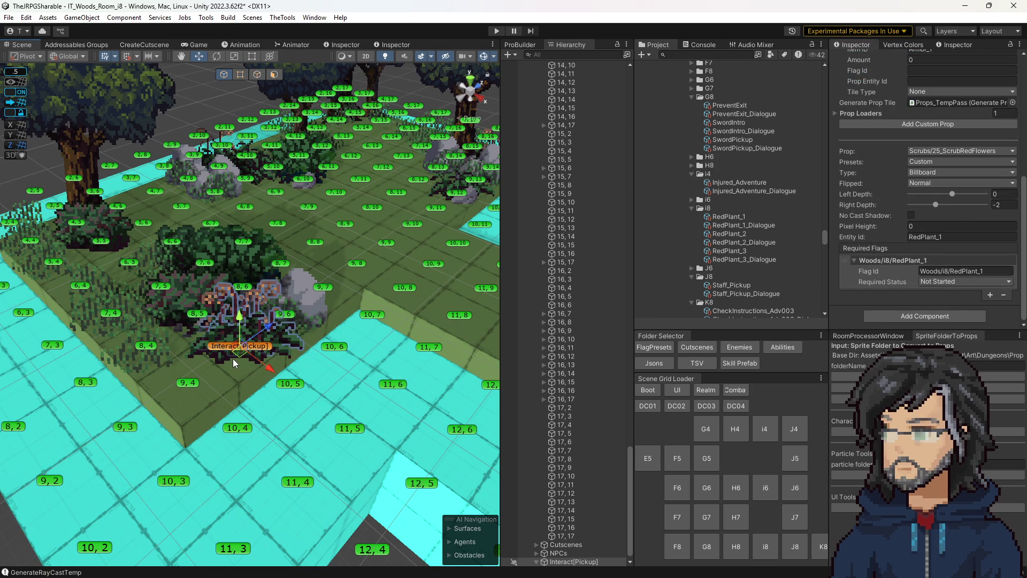
{"action": "left_click", "coordinate": [998, 195]}
{"action": "type", "text": "-2"}
{"action": "key", "text": "Return"}
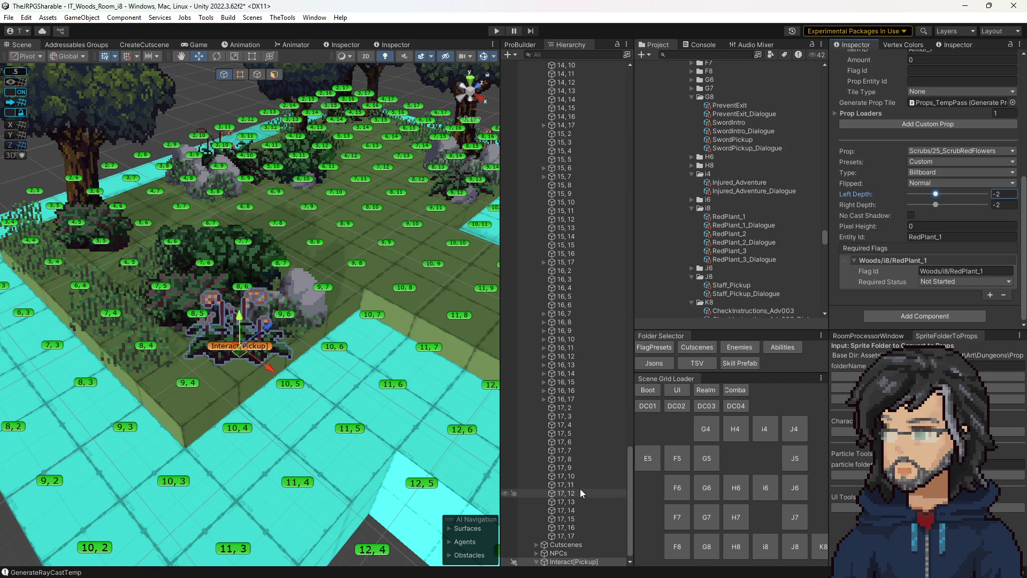
{"action": "scroll", "coordinate": [298, 401], "scroll_direction": "up", "scroll_amount": 6}
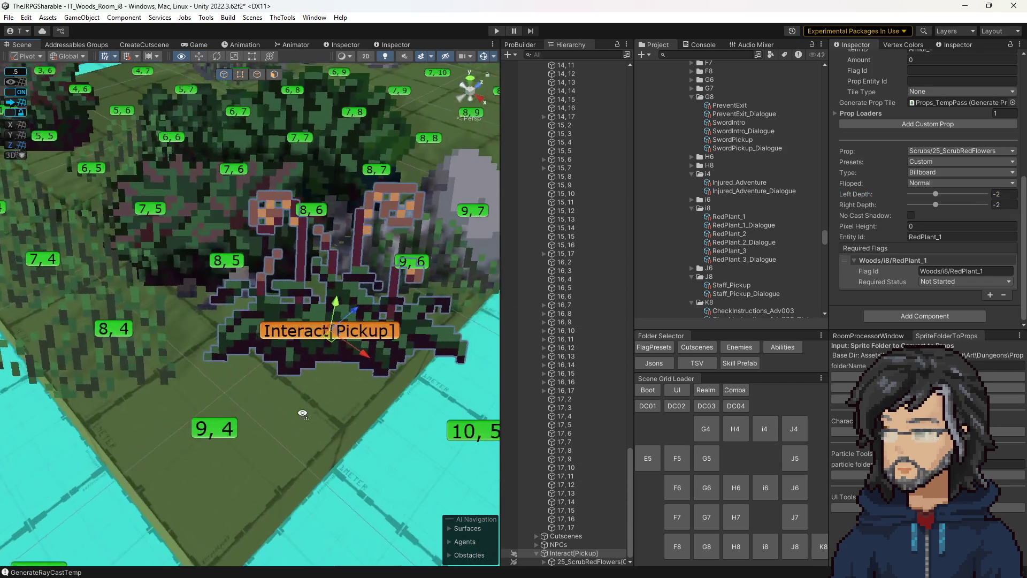
{"action": "left_click", "coordinate": [337, 329]}
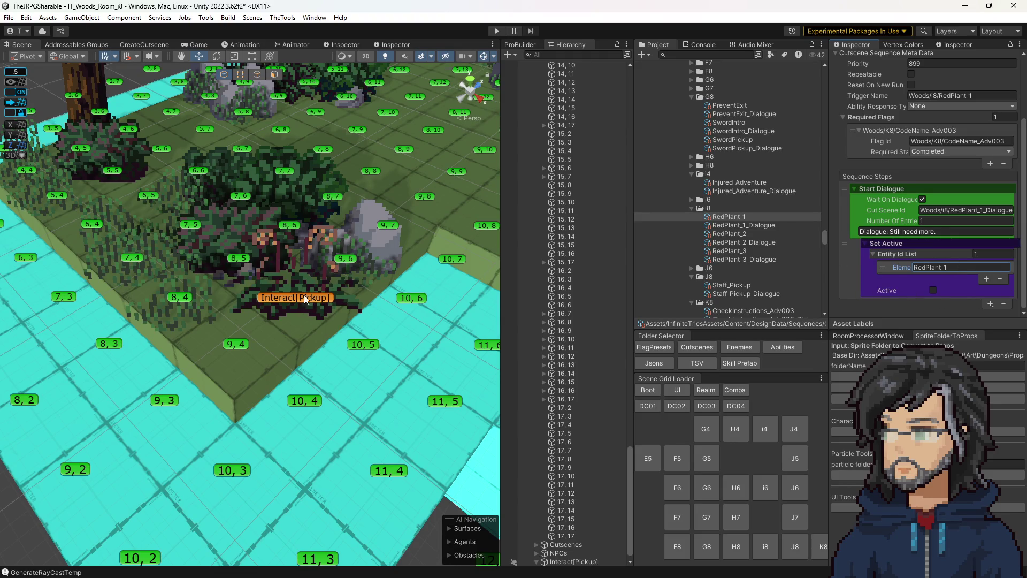
Step: Reselect the red-flower pickup and review its trigger, entity id and required flags
{"action": "left_click_drag", "start_coordinate": [339, 309], "coordinate": [204, 322]}
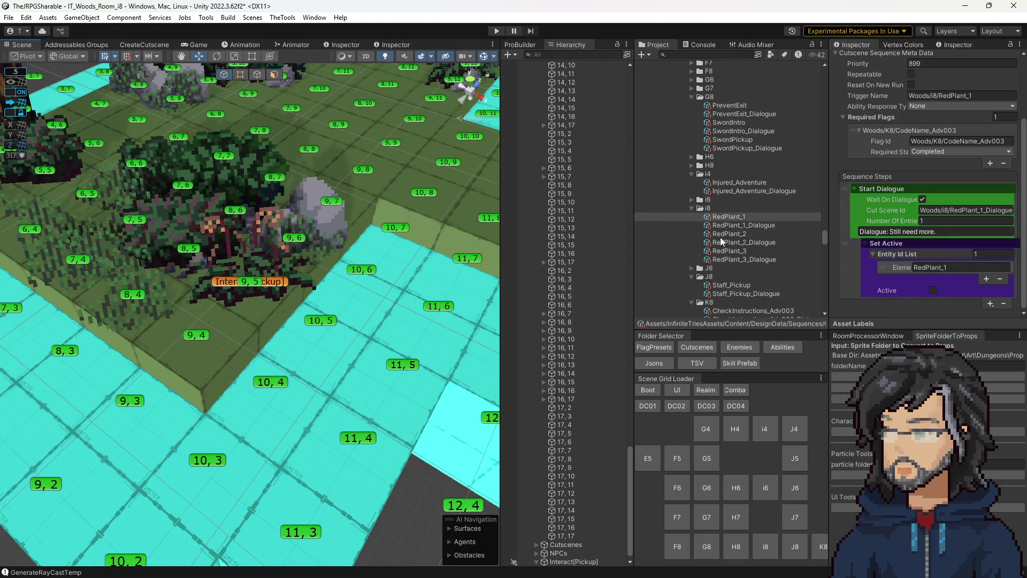
{"action": "left_click", "coordinate": [279, 289]}
{"action": "scroll", "coordinate": [856, 251], "scroll_direction": "down", "scroll_amount": 3}
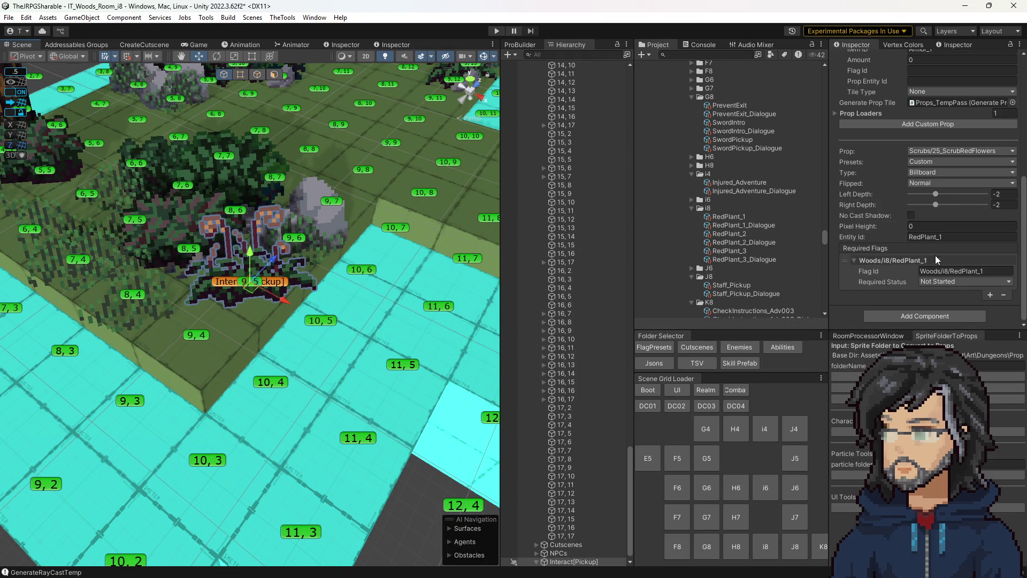
{"action": "left_click", "coordinate": [948, 270]}
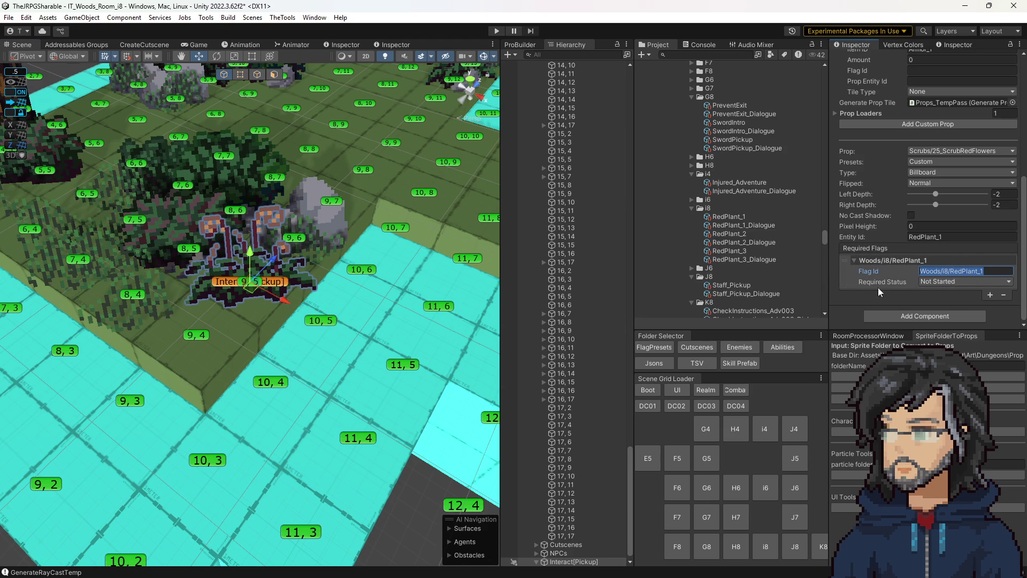
{"action": "scroll", "coordinate": [958, 244], "scroll_direction": "up", "scroll_amount": 10}
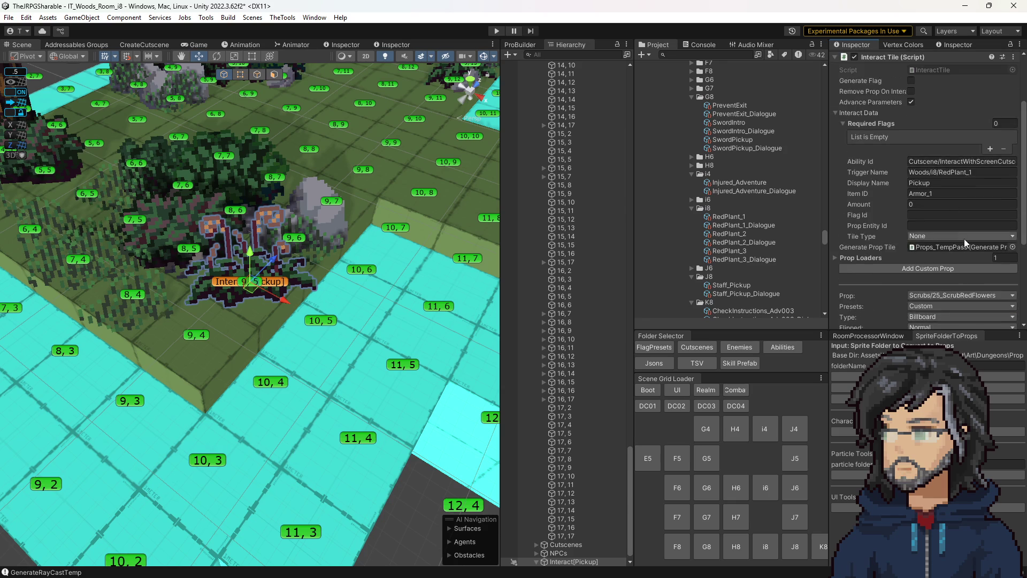
{"action": "scroll", "coordinate": [938, 218], "scroll_direction": "down", "scroll_amount": 4}
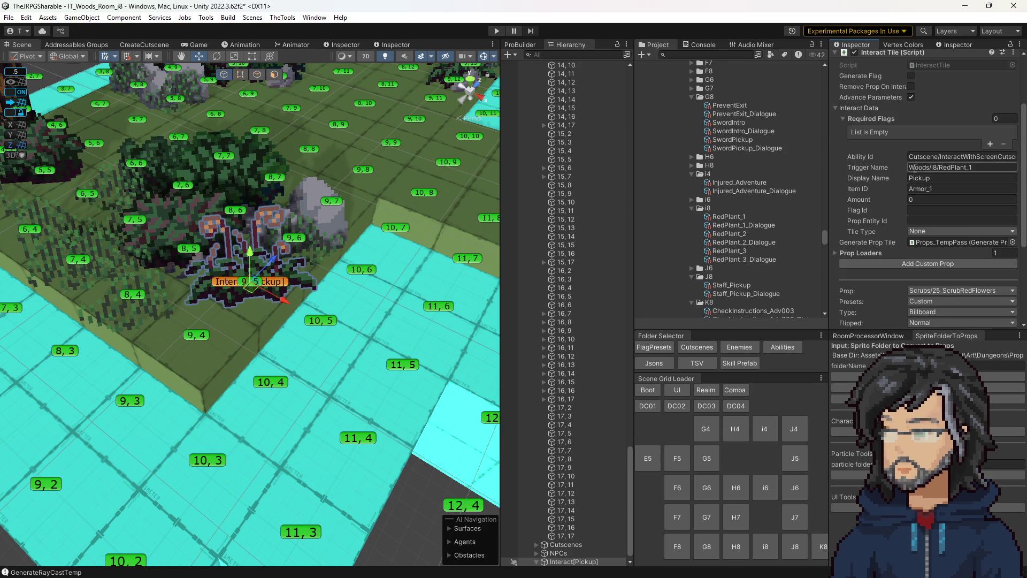
{"action": "scroll", "coordinate": [907, 220], "scroll_direction": "down", "scroll_amount": 5}
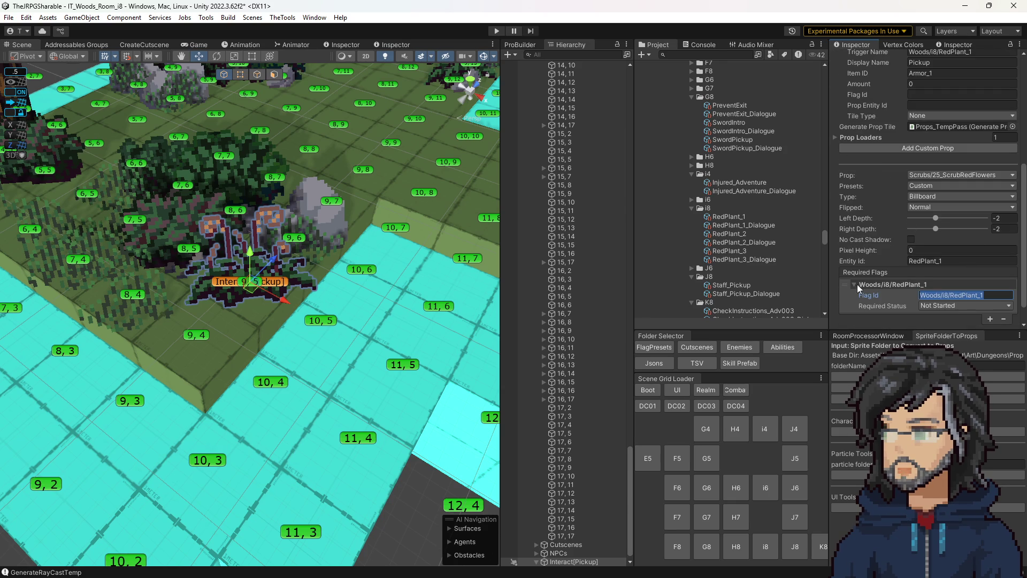
{"action": "scroll", "coordinate": [940, 253], "scroll_direction": "up", "scroll_amount": 4}
{"action": "scroll", "coordinate": [939, 202], "scroll_direction": "up", "scroll_amount": 4}
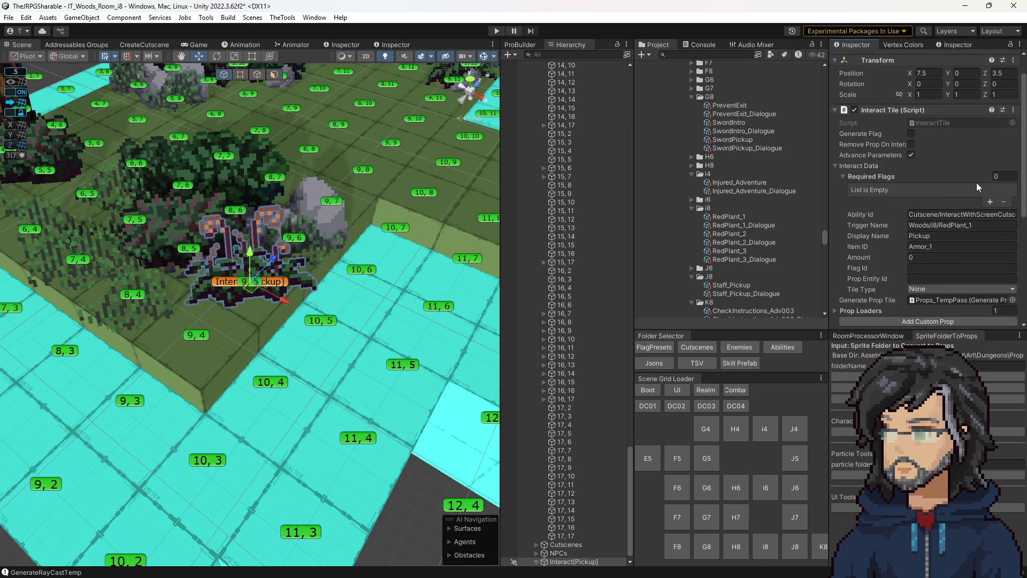
{"action": "left_click_drag", "start_coordinate": [288, 258], "coordinate": [258, 229]}
Step: Duplicate the red-flower pickup and drag the copy to about 3.5, 6.5
{"action": "scroll", "coordinate": [559, 498], "scroll_direction": "down", "scroll_amount": 1}
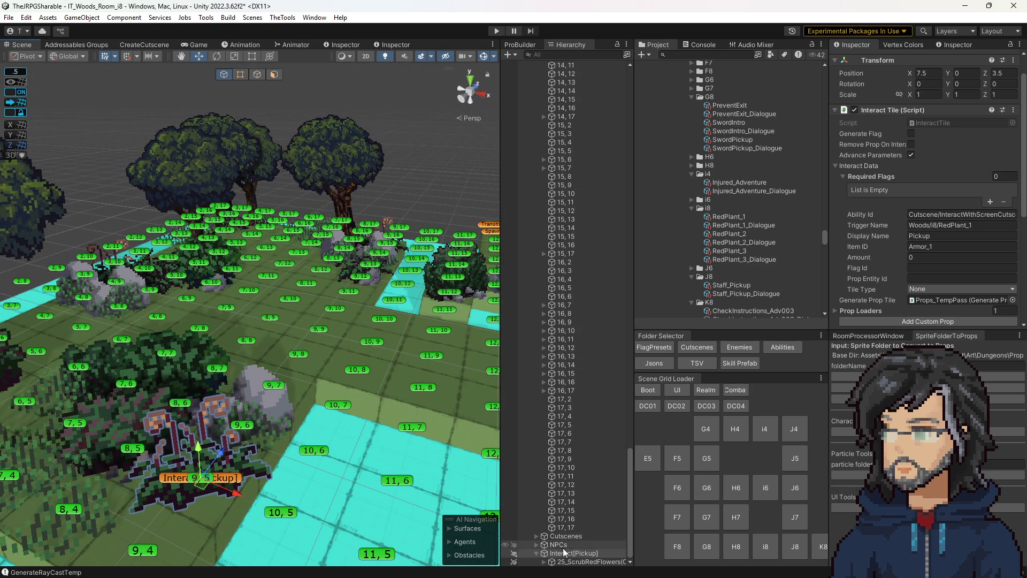
{"action": "key", "text": "ctrl+d"}
{"action": "scroll", "coordinate": [597, 547], "scroll_direction": "down", "scroll_amount": 1}
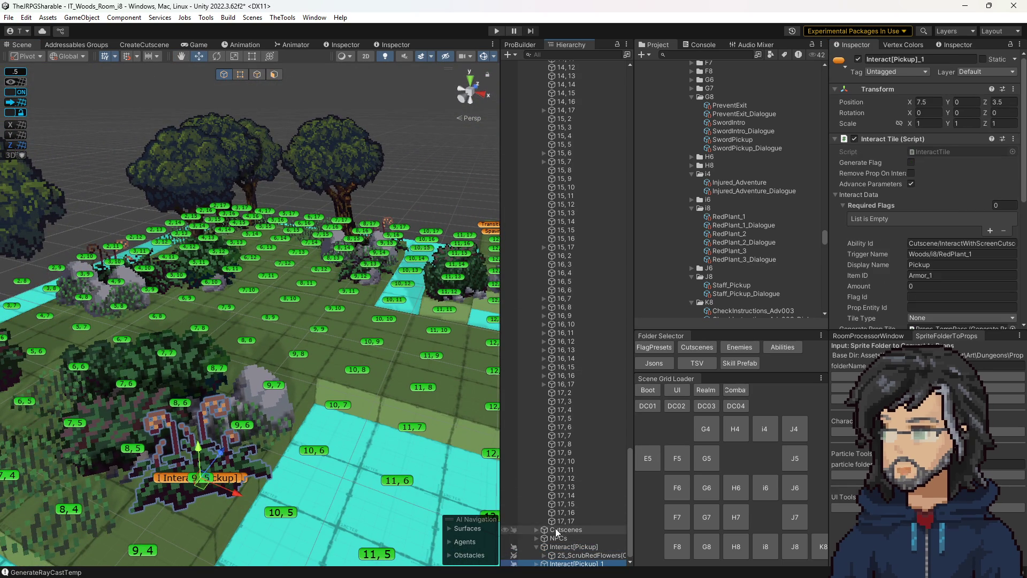
{"action": "left_click_drag", "start_coordinate": [305, 394], "coordinate": [292, 440]}
{"action": "left_click_drag", "start_coordinate": [308, 495], "coordinate": [246, 281]}
{"action": "mouse_move", "coordinate": [246, 281]}
{"action": "left_mouse_down"}
{"action": "mouse_move", "coordinate": [320, 256]}
{"action": "mouse_move", "coordinate": [307, 302]}
{"action": "left_mouse_up"}
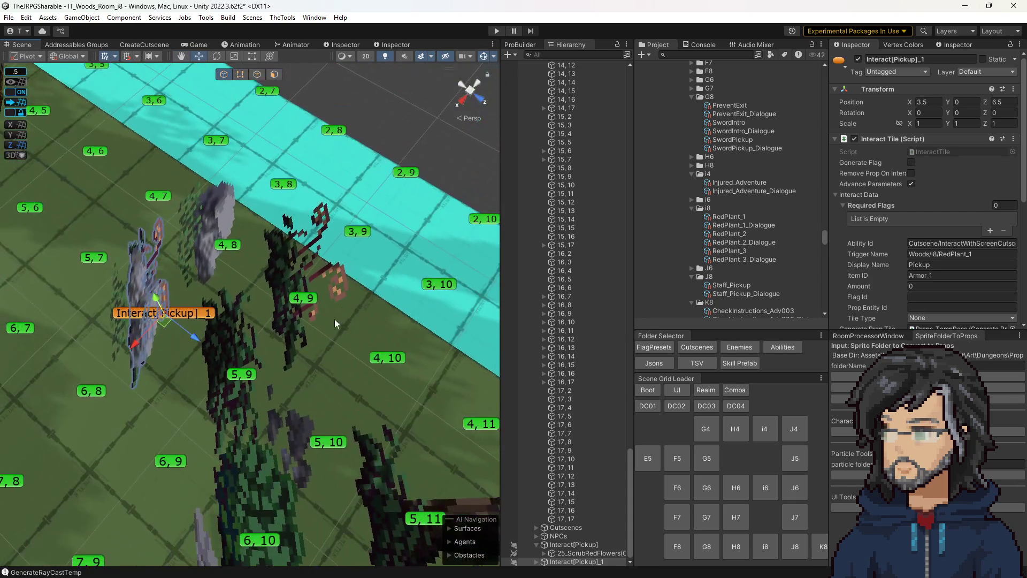
Step: Clear tile 4,9's red-flower centre prop and move the copy to 2.5, 7.5
{"action": "left_click", "coordinate": [307, 303]}
{"action": "left_click", "coordinate": [938, 237]}
{"action": "left_click", "coordinate": [944, 246]}
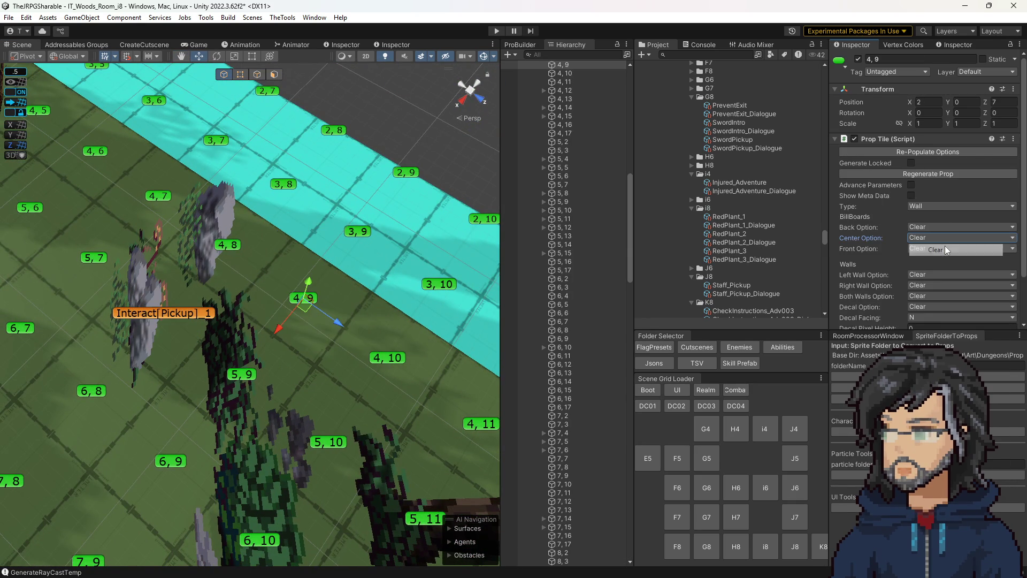
{"action": "left_click", "coordinate": [188, 311]}
{"action": "mouse_move", "coordinate": [169, 325]}
{"action": "left_mouse_down"}
{"action": "mouse_move", "coordinate": [300, 309]}
{"action": "mouse_move", "coordinate": [456, 319]}
{"action": "mouse_move", "coordinate": [310, 306]}
{"action": "left_mouse_up"}
Step: Change the copy's trigger name and entity id suffixes to RedPlant_2
{"action": "left_click", "coordinate": [970, 255]}
{"action": "key", "text": "BackSpace"}
{"action": "type", "text": "2"}
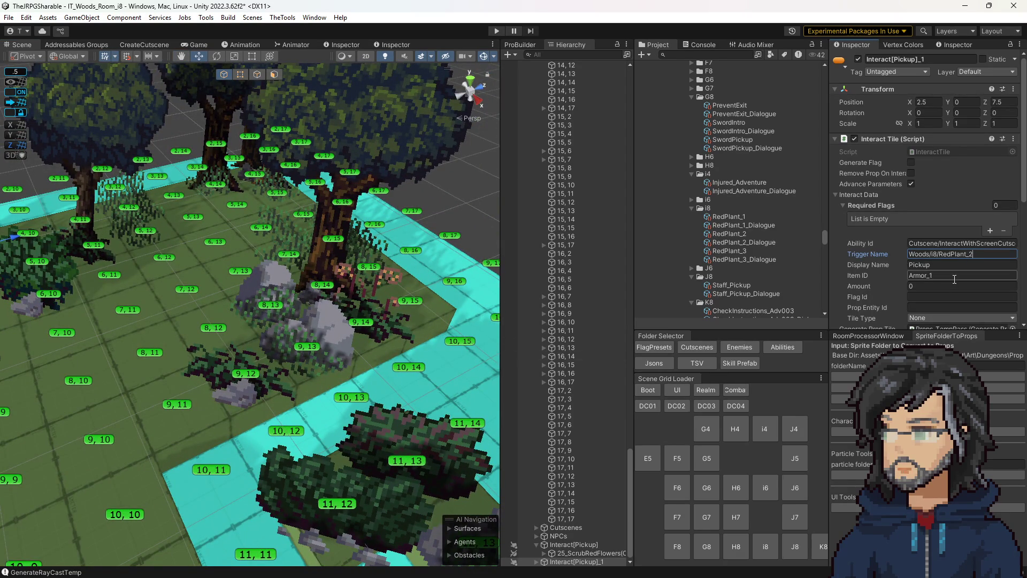
{"action": "scroll", "coordinate": [947, 289], "scroll_direction": "down", "scroll_amount": 5}
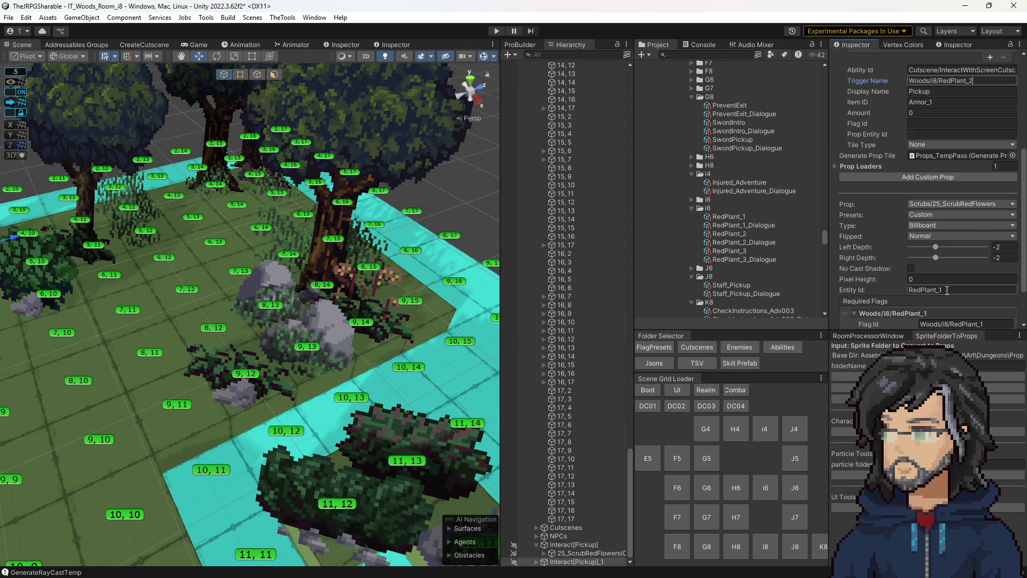
{"action": "left_click", "coordinate": [943, 290]}
{"action": "key", "text": "BackSpace"}
{"action": "type", "text": "2"}
Step: Scroll through the copy's settings and briefly expand its Prop Loaders list
{"action": "scroll", "coordinate": [971, 313], "scroll_direction": "down", "scroll_amount": 2}
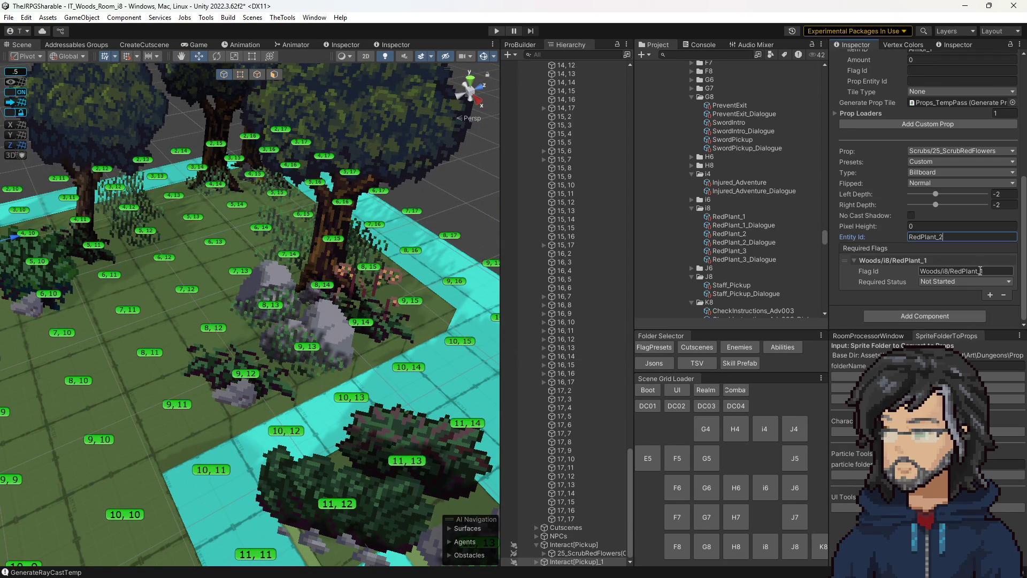
{"action": "scroll", "coordinate": [987, 287], "scroll_direction": "up", "scroll_amount": 7}
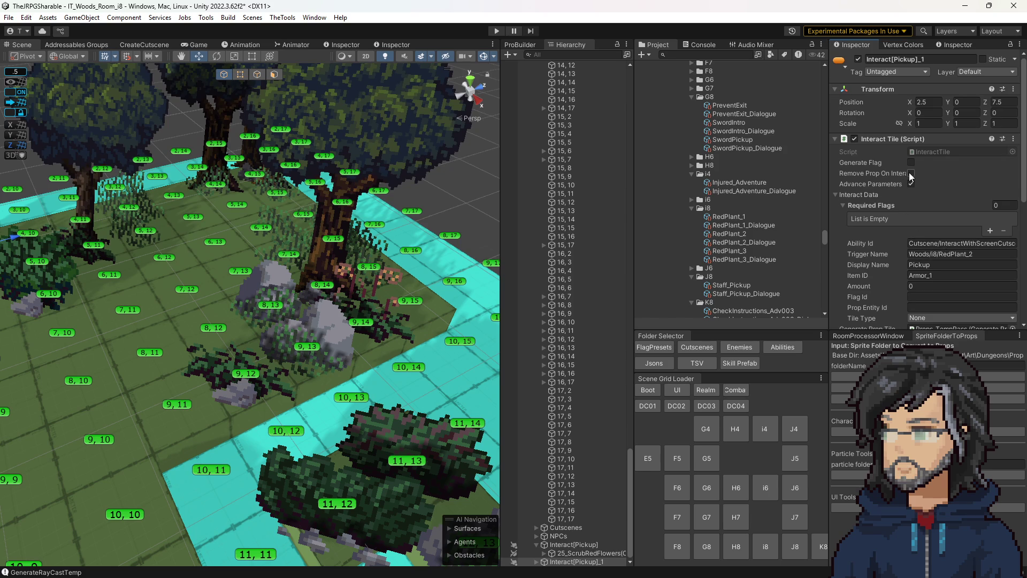
{"action": "scroll", "coordinate": [922, 298], "scroll_direction": "down", "scroll_amount": 2}
{"action": "scroll", "coordinate": [903, 274], "scroll_direction": "down", "scroll_amount": 5}
{"action": "scroll", "coordinate": [903, 274], "scroll_direction": "up", "scroll_amount": 7}
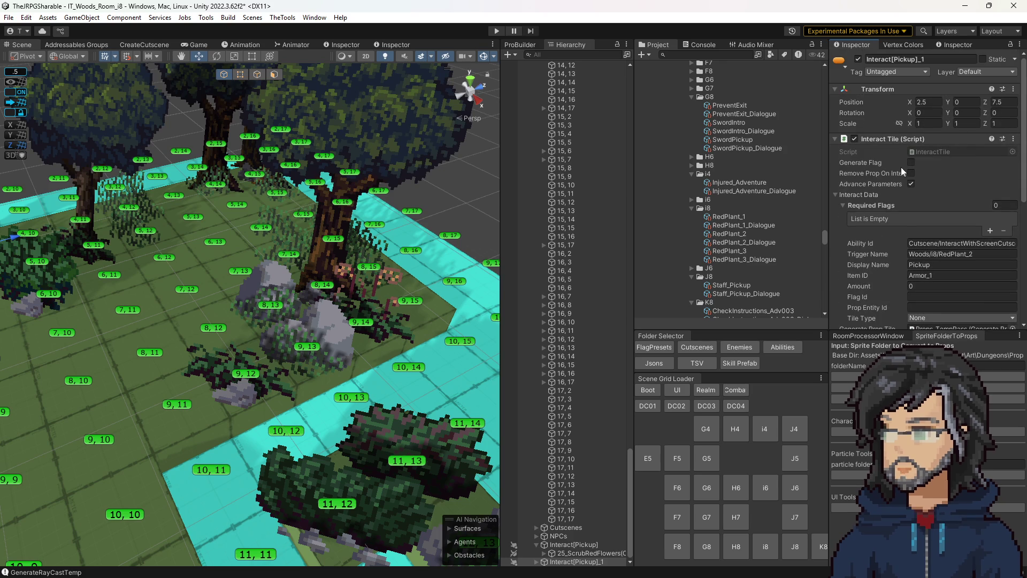
{"action": "scroll", "coordinate": [916, 185], "scroll_direction": "down", "scroll_amount": 5}
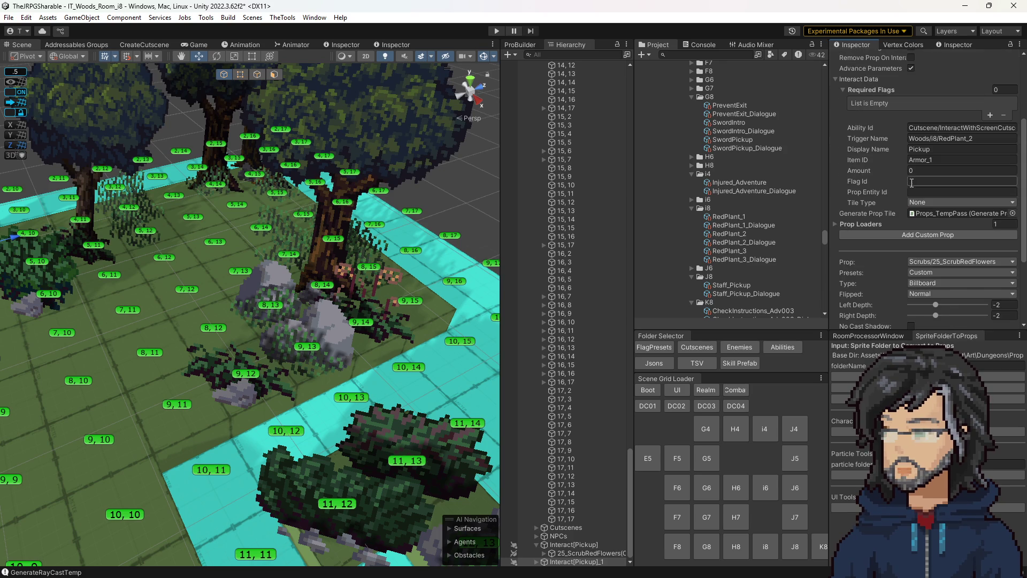
{"action": "left_click", "coordinate": [871, 223]}
{"action": "left_click", "coordinate": [872, 225]}
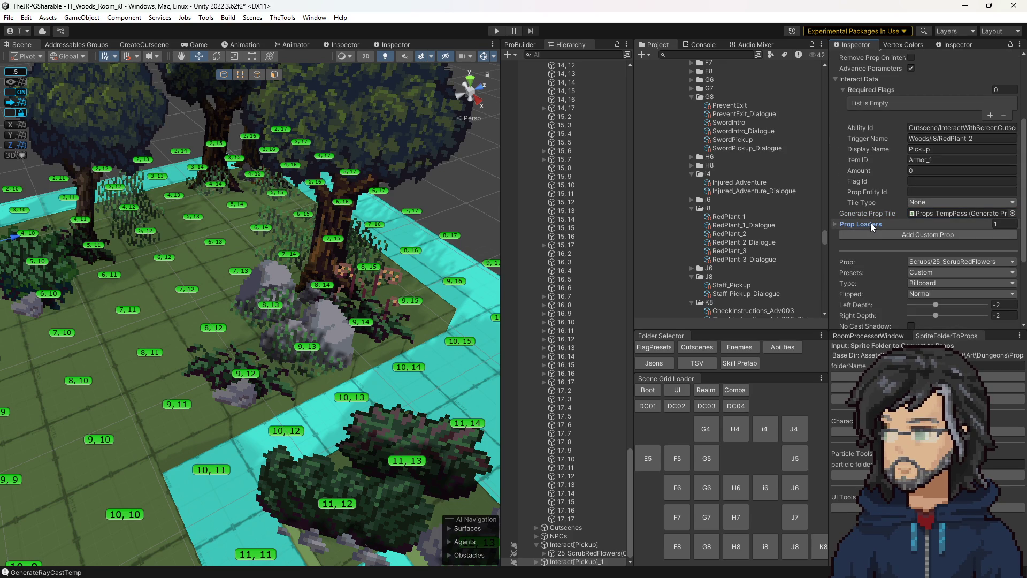
{"action": "scroll", "coordinate": [872, 225], "scroll_direction": "up", "scroll_amount": 5}
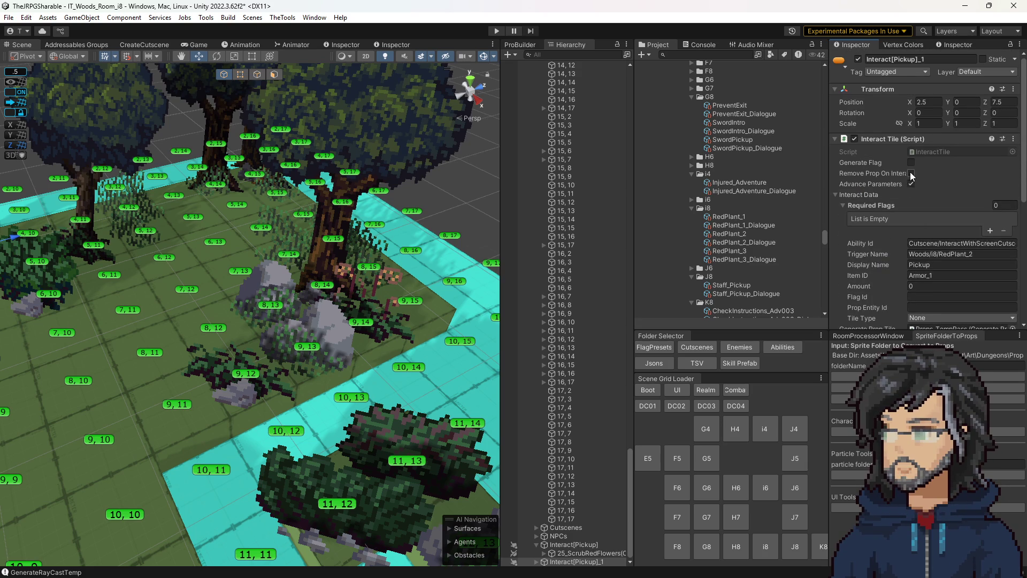
Step: Duplicate the pickup again to 7.5, 11.5 and clear tile 9,14's flower centre prop
{"action": "mouse_move", "coordinate": [424, 261]}
{"action": "left_mouse_down"}
{"action": "mouse_move", "coordinate": [403, 276]}
{"action": "mouse_move", "coordinate": [278, 302]}
{"action": "left_mouse_up"}
{"action": "key", "text": "ctrl+d"}
{"action": "left_click_drag", "start_coordinate": [201, 253], "coordinate": [397, 316]}
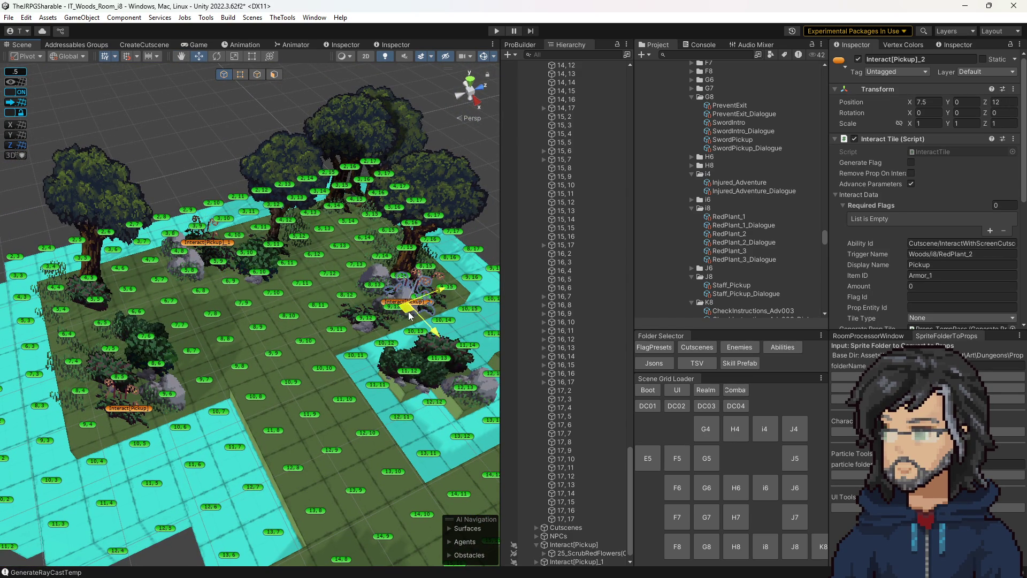
{"action": "left_click", "coordinate": [435, 323]}
{"action": "key", "text": "f"}
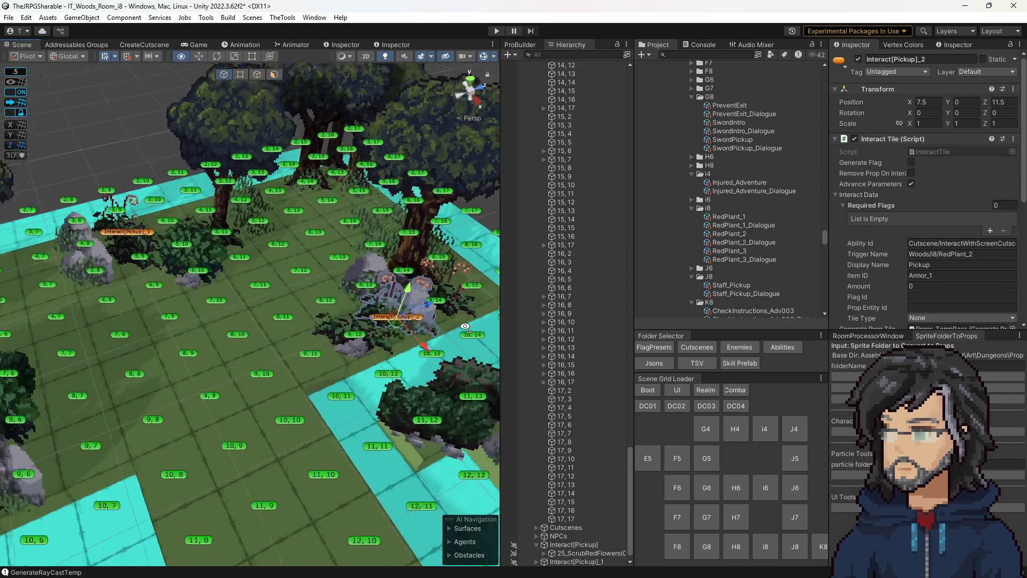
{"action": "left_click", "coordinate": [944, 236]}
{"action": "left_click", "coordinate": [943, 254]}
Step: Move Interact[Pickup]_2 onto tile 9,14 and change its ids to Woods/i8/RedPlant_3
{"action": "left_click", "coordinate": [315, 342]}
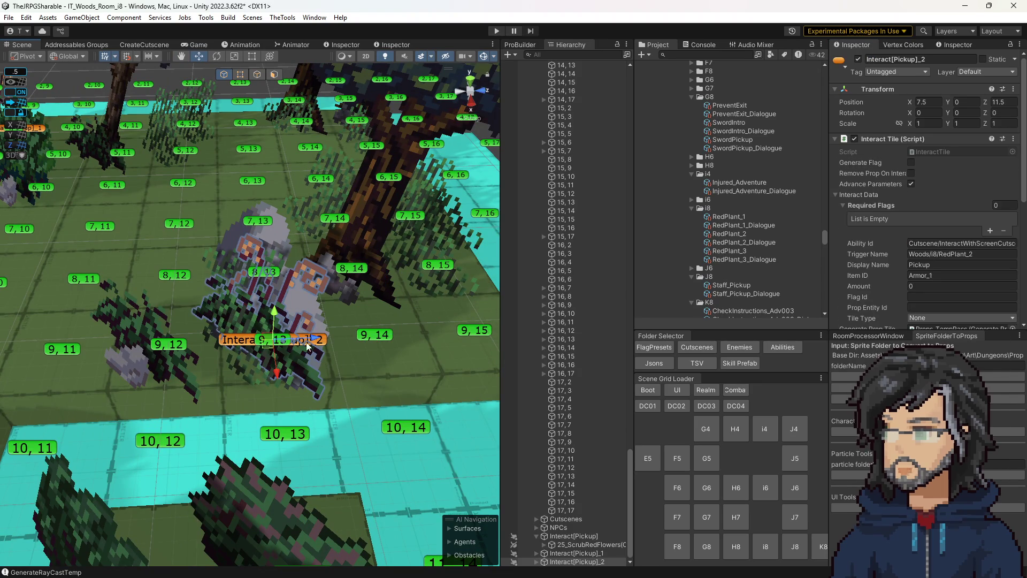
{"action": "left_click_drag", "start_coordinate": [316, 343], "coordinate": [420, 336]}
{"action": "scroll", "coordinate": [871, 273], "scroll_direction": "down", "scroll_amount": 1}
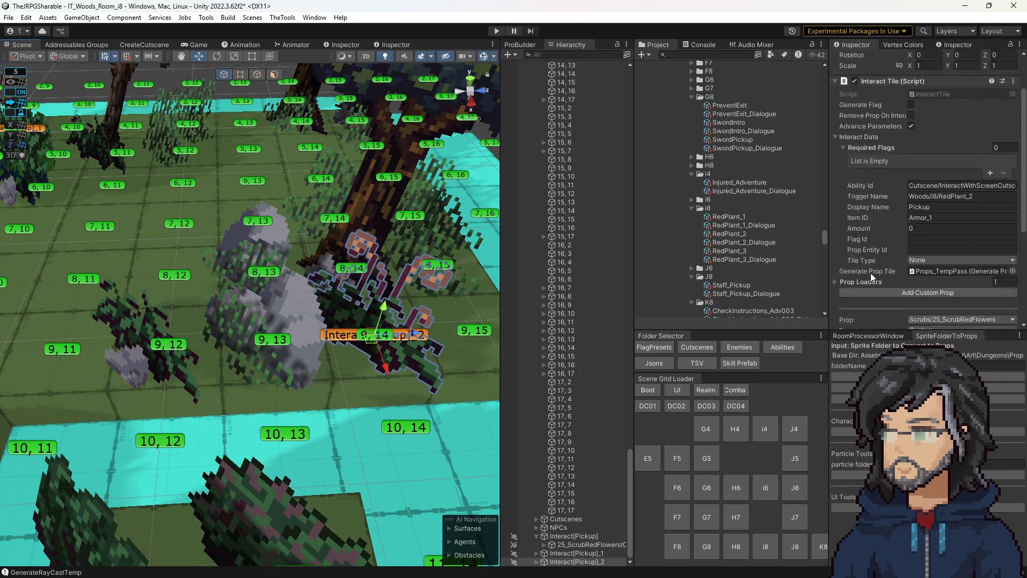
{"action": "scroll", "coordinate": [898, 285], "scroll_direction": "down", "scroll_amount": 6}
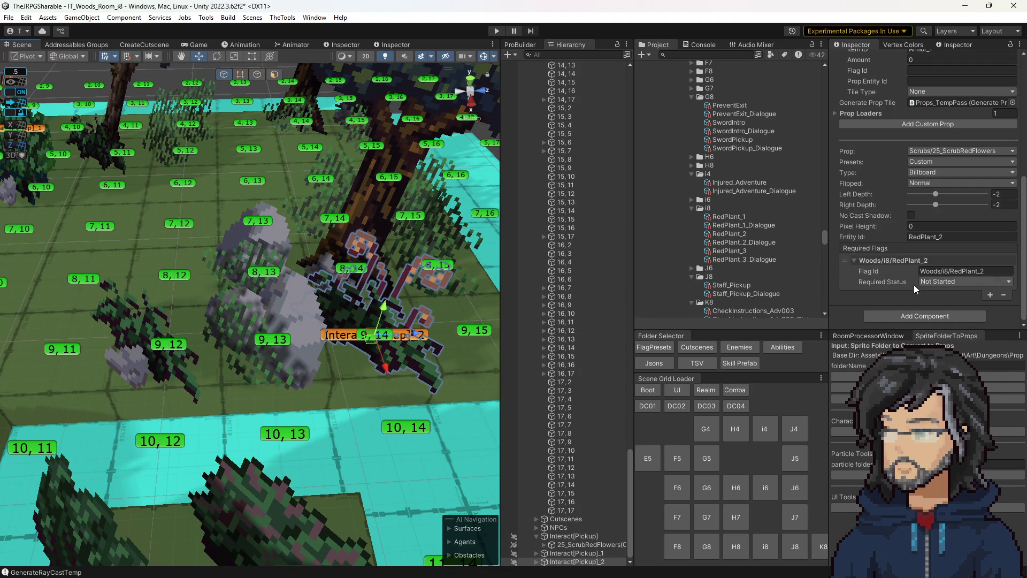
{"action": "left_click", "coordinate": [940, 237]}
{"action": "left_click_drag", "start_coordinate": [978, 270], "coordinate": [987, 276]}
{"action": "scroll", "coordinate": [962, 184], "scroll_direction": "up", "scroll_amount": 2}
{"action": "left_click_drag", "start_coordinate": [970, 86], "coordinate": [977, 86]}
{"action": "type", "text": "3"}
{"action": "key", "text": "Return"}
{"action": "scroll", "coordinate": [343, 284], "scroll_direction": "up", "scroll_amount": 3}
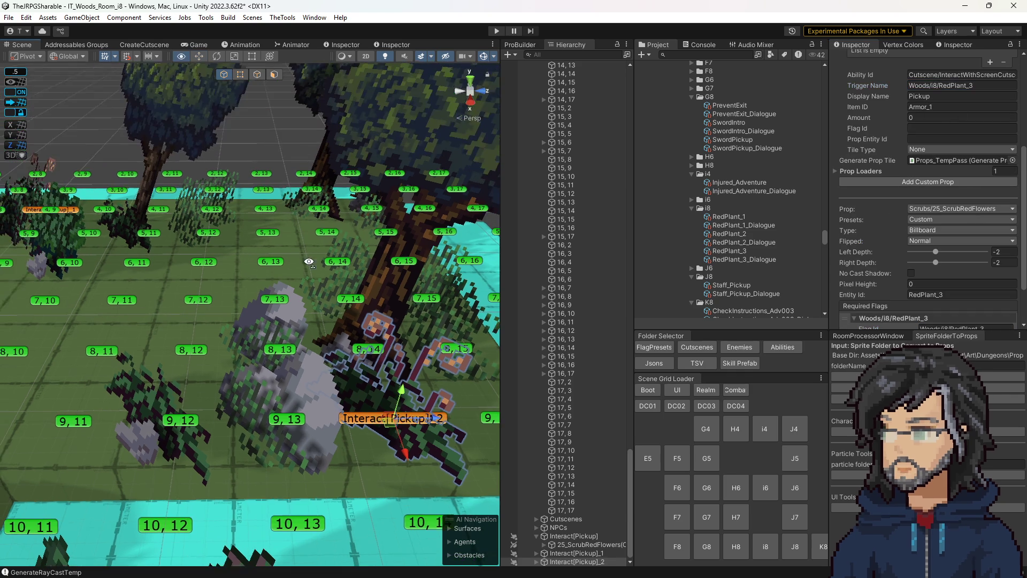
{"action": "left_click", "coordinate": [744, 227]}
Step: Add a Set Active step with one entity id entry to the RedPlant_2 sequence
{"action": "left_click", "coordinate": [741, 233]}
{"action": "left_click", "coordinate": [738, 218]}
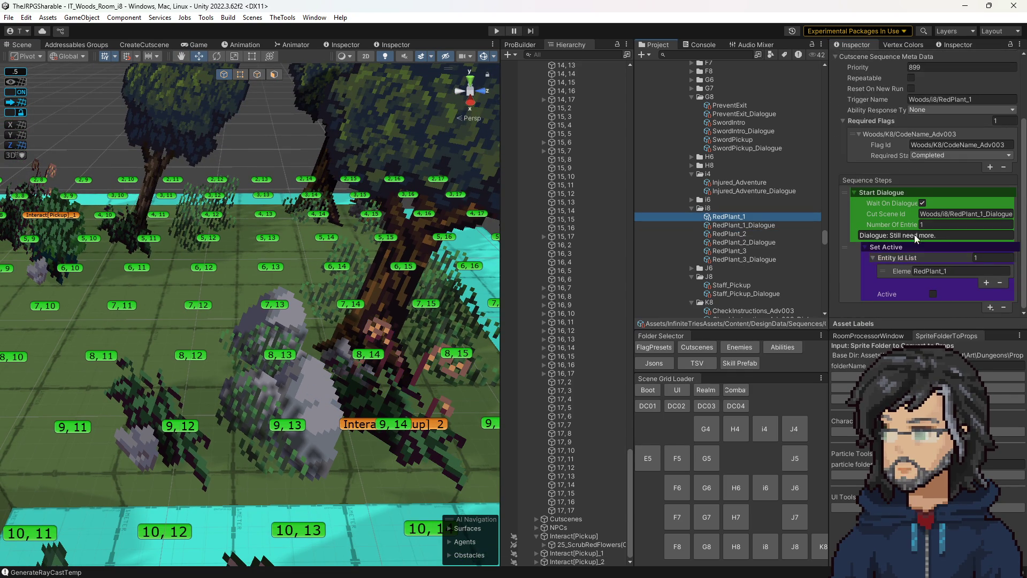
{"action": "left_click", "coordinate": [735, 233]}
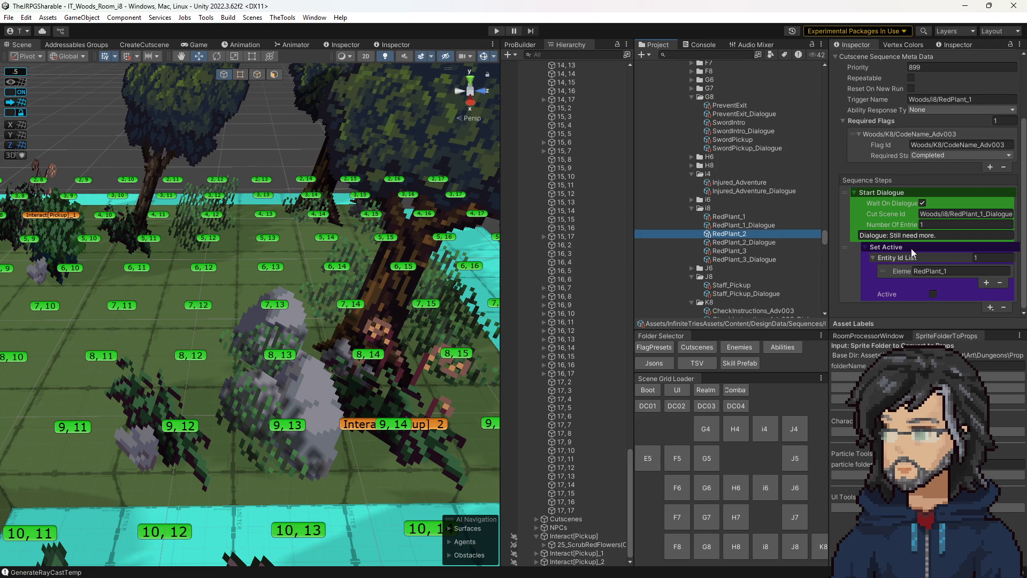
{"action": "left_click", "coordinate": [991, 307]}
{"action": "mouse_move", "coordinate": [984, 354]}
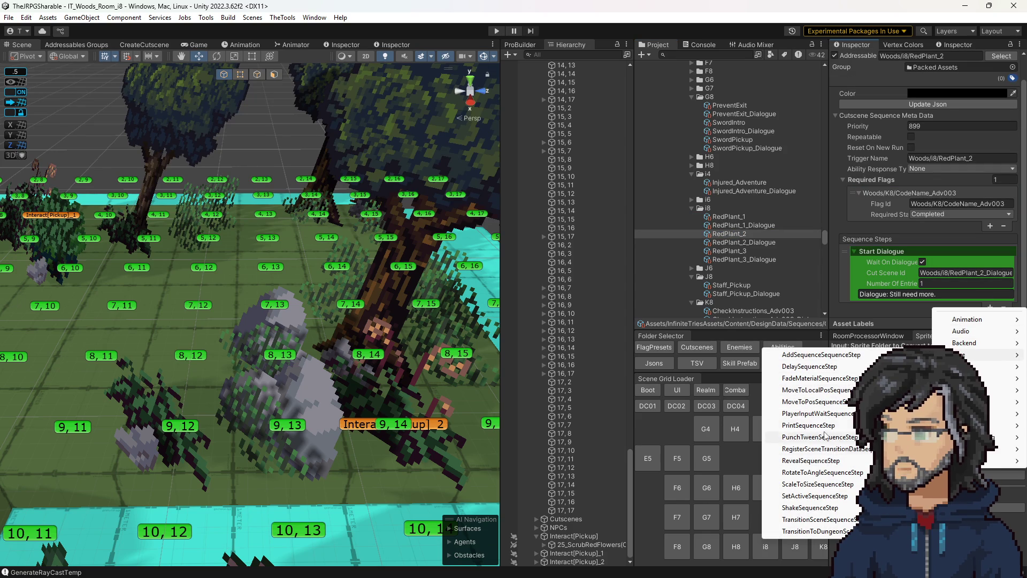
{"action": "left_click", "coordinate": [814, 496]}
{"action": "scroll", "coordinate": [942, 287], "scroll_direction": "down", "scroll_amount": 2}
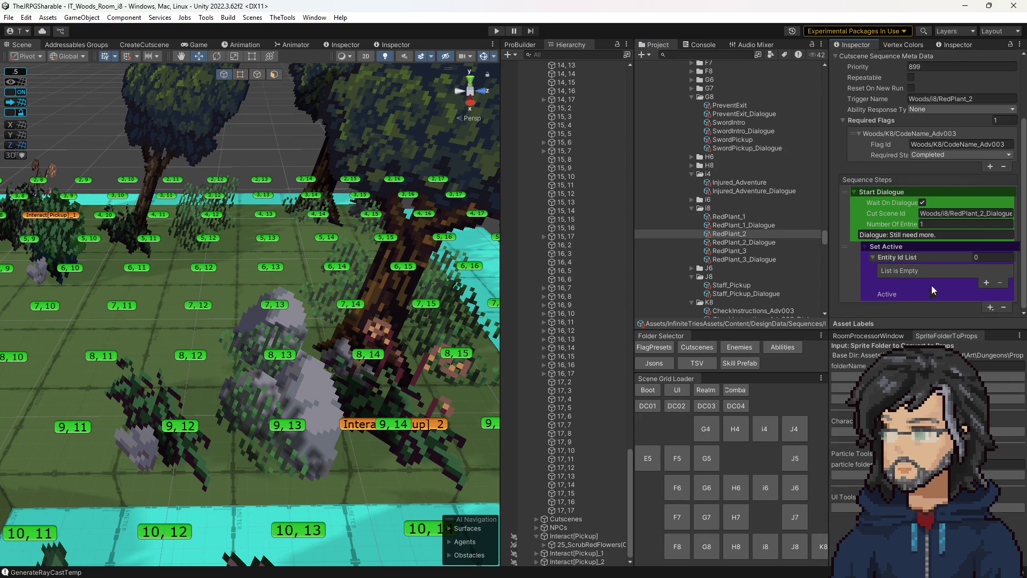
{"action": "left_click", "coordinate": [983, 279]}
{"action": "left_click", "coordinate": [935, 271]}
{"action": "type", "text": "RedPlant_2"}
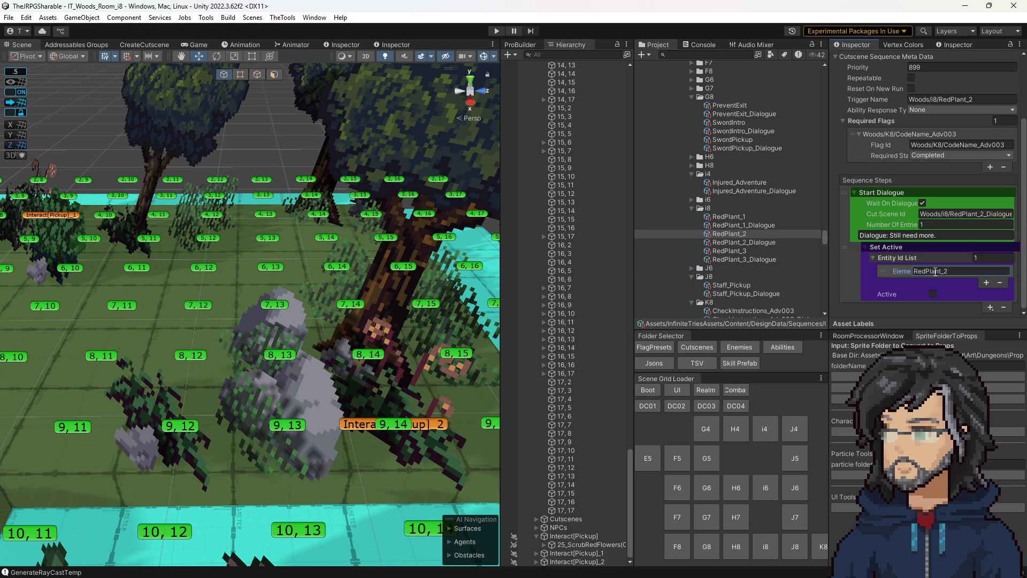
Step: Add a Set Active step to RedPlant_3 with entity list size 1 set to RedPlant_3
{"action": "left_click", "coordinate": [725, 251]}
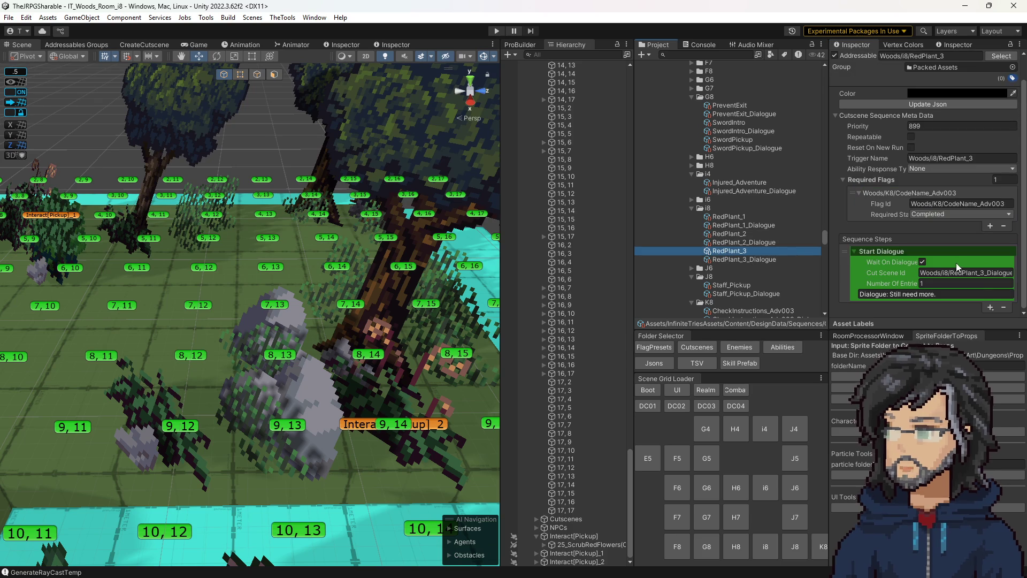
{"action": "left_click", "coordinate": [988, 307]}
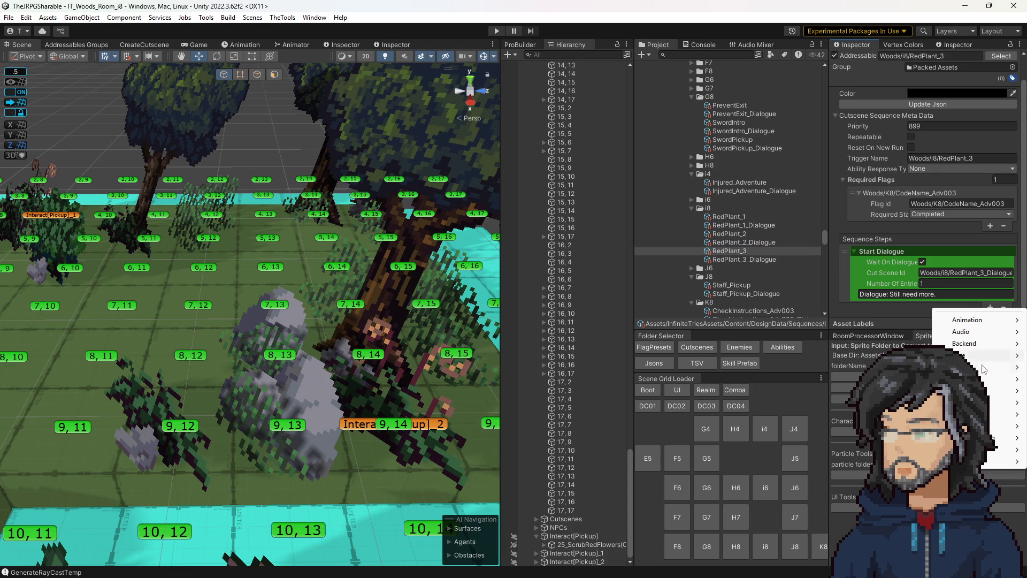
{"action": "mouse_move", "coordinate": [979, 356]}
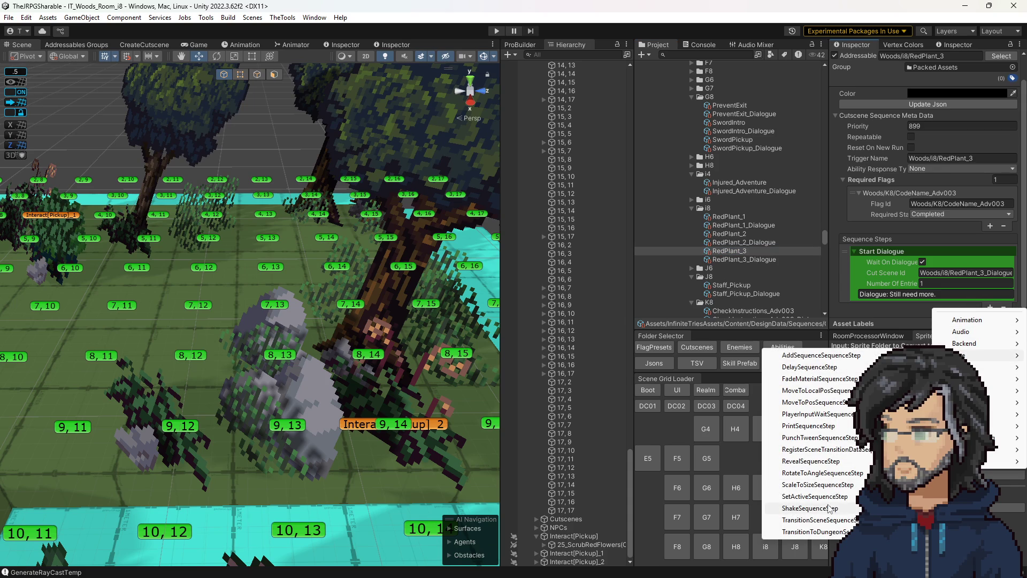
{"action": "left_click", "coordinate": [813, 496]}
{"action": "scroll", "coordinate": [943, 313], "scroll_direction": "down", "scroll_amount": 2}
{"action": "left_click", "coordinate": [986, 259]}
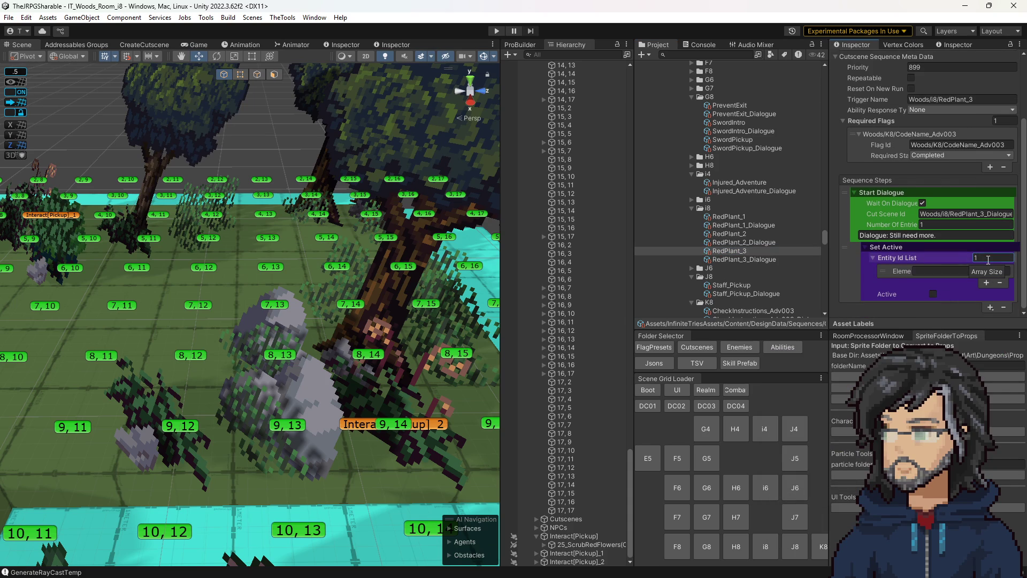
{"action": "key", "text": "Return"}
{"action": "left_click", "coordinate": [952, 270]}
{"action": "type", "text": "RedPlant_2"}
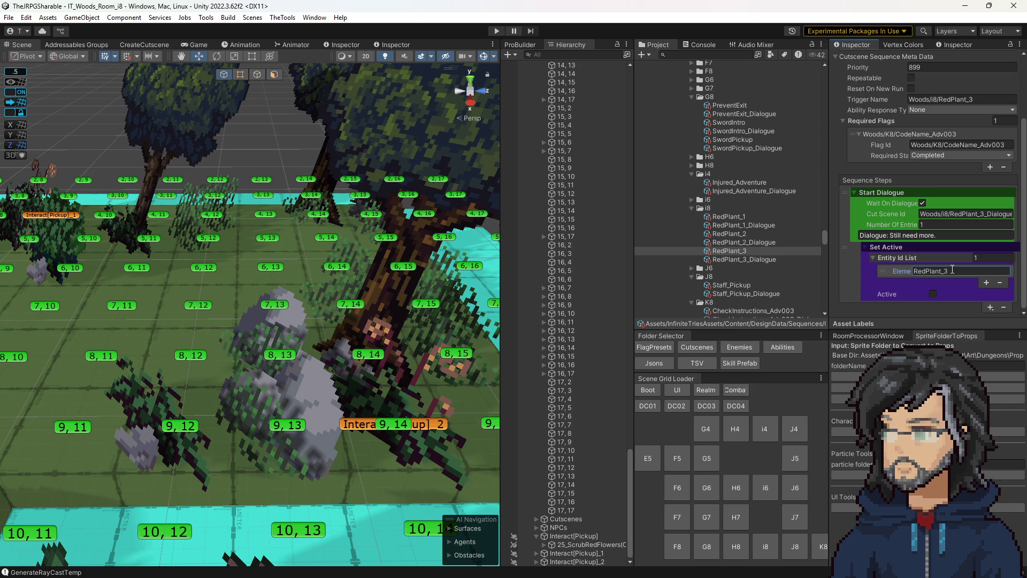
{"action": "mouse_move", "coordinate": [375, 300]}
{"action": "left_mouse_down"}
{"action": "mouse_move", "coordinate": [397, 289]}
{"action": "mouse_move", "coordinate": [390, 302]}
{"action": "left_mouse_up"}
{"action": "scroll", "coordinate": [397, 289], "scroll_direction": "down", "scroll_amount": 6}
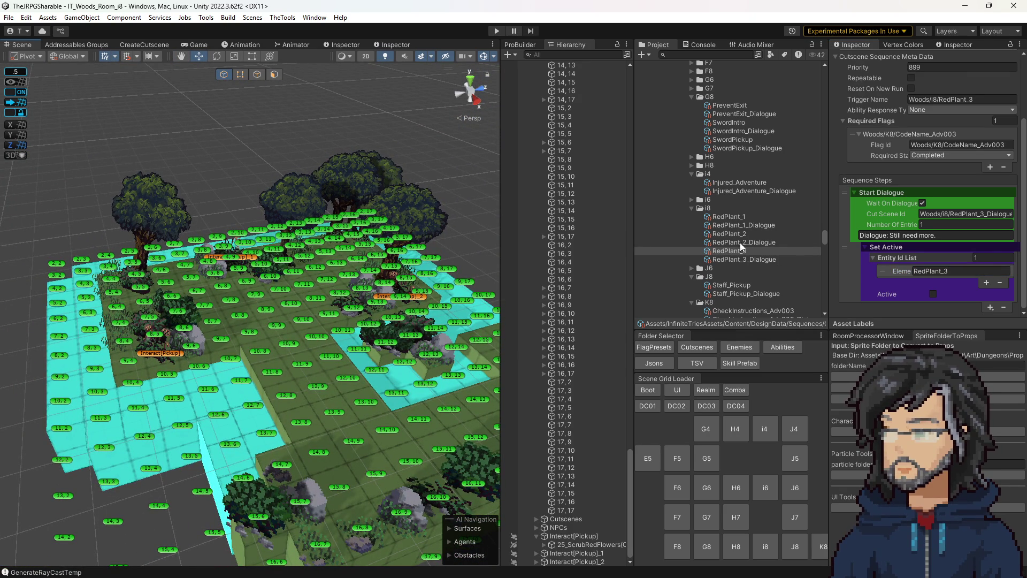
Step: Add a Post Notification step named RedPlantCollected to the RedPlant_3 sequence
{"action": "left_click", "coordinate": [990, 307]}
{"action": "mouse_move", "coordinate": [992, 402]}
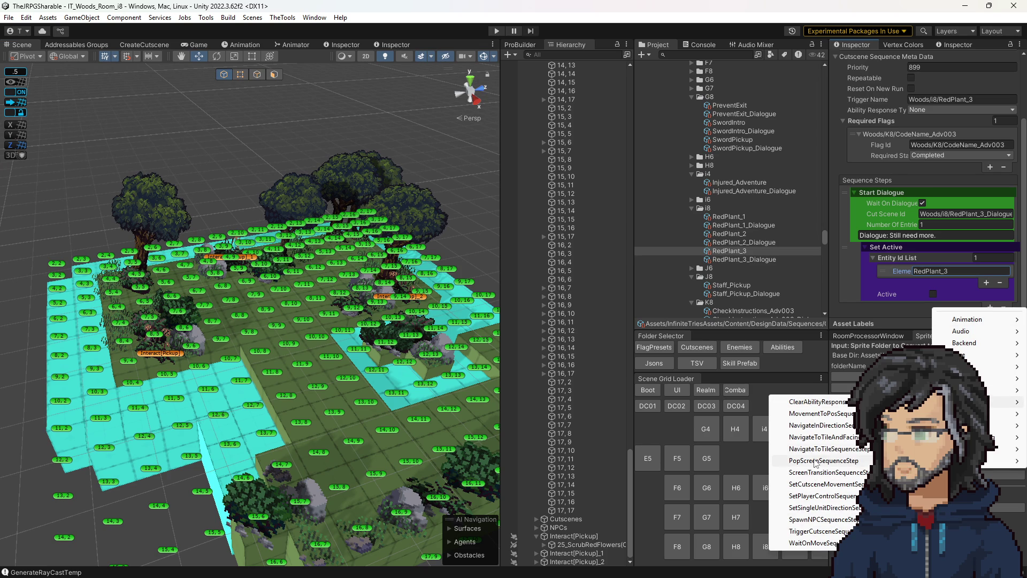
{"action": "mouse_move", "coordinate": [971, 345]}
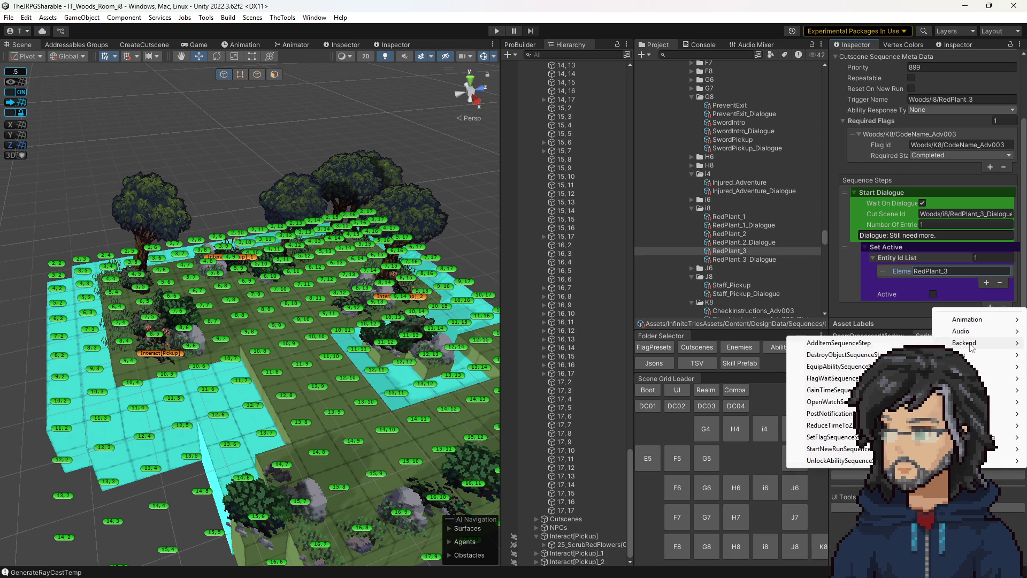
{"action": "left_click", "coordinate": [845, 418]}
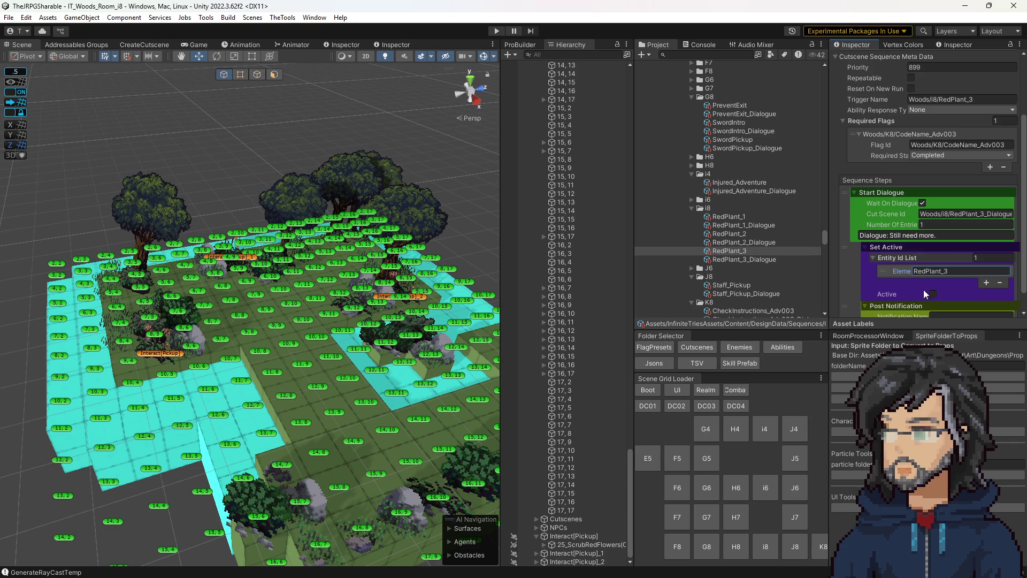
{"action": "left_click", "coordinate": [943, 293]}
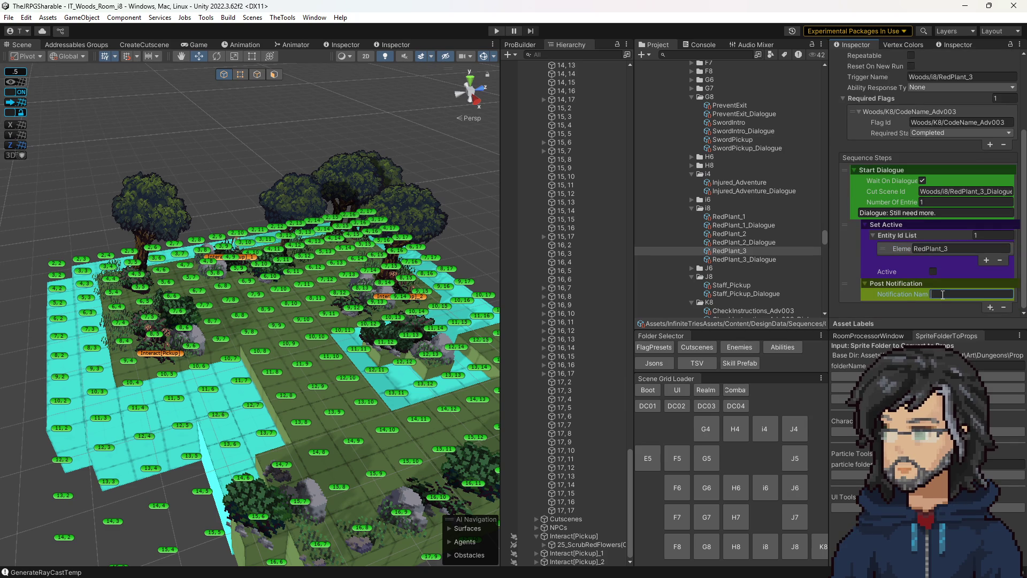
{"action": "type", "text": "RedPla"}
{"action": "key", "text": "BackSpace"}
{"action": "key", "text": "BackSpace"}
{"action": "type", "text": "Collected"}
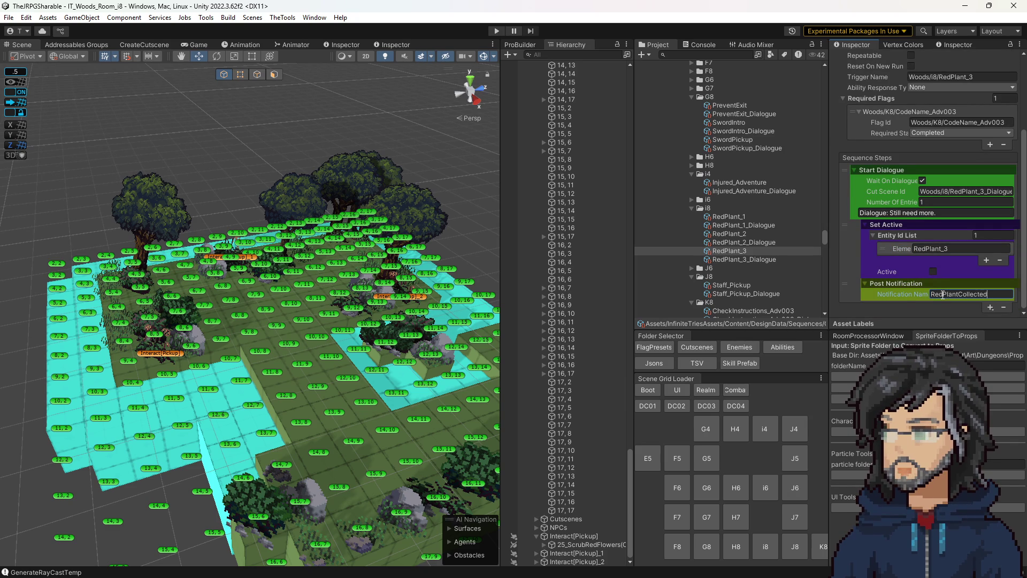
{"action": "key", "text": "Return"}
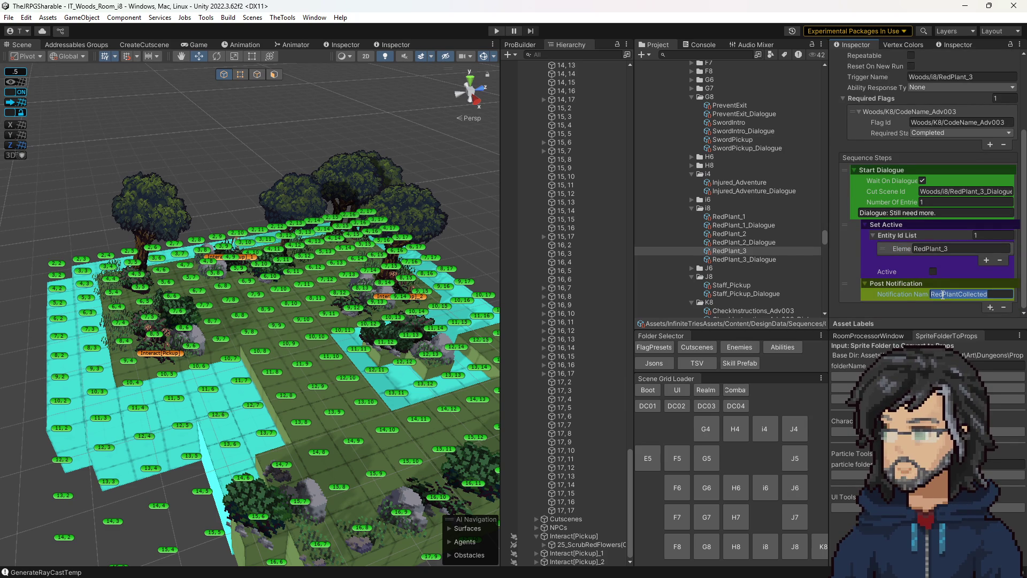
Step: Give RedPlant_2 a Post Notification step named RedPlantCollected, then recheck RedPlant_3
{"action": "left_click", "coordinate": [737, 235]}
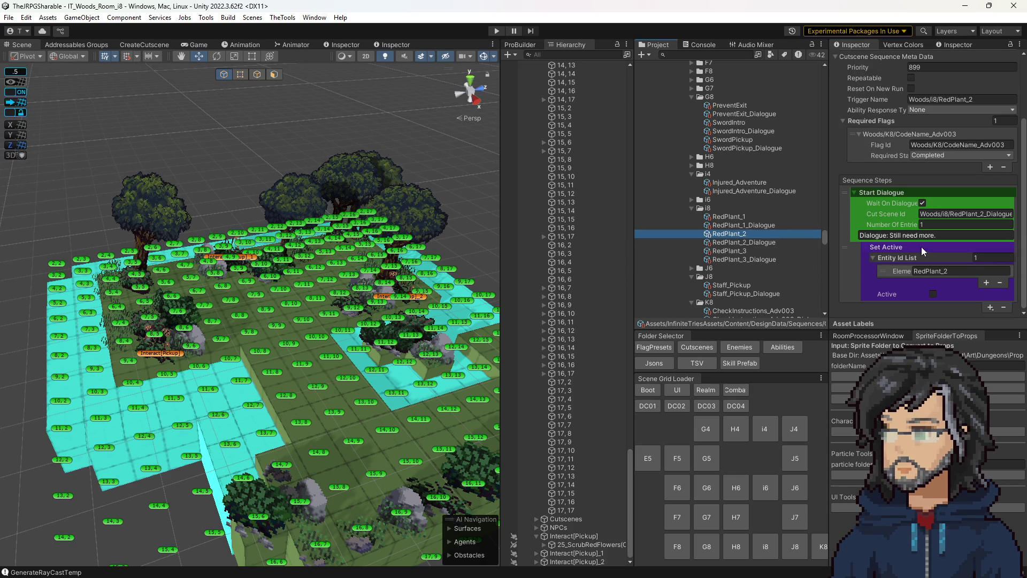
{"action": "left_click", "coordinate": [987, 307]}
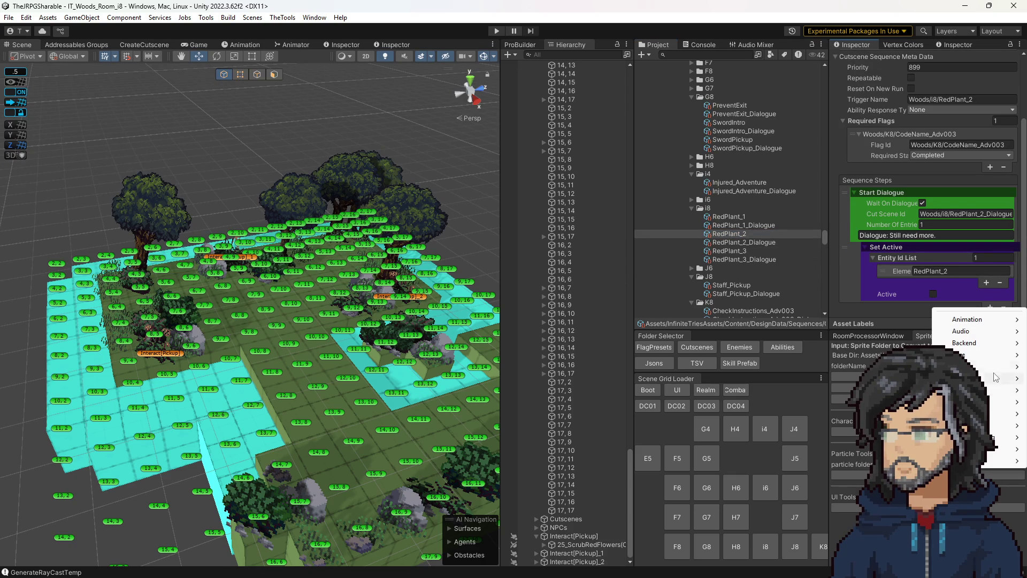
{"action": "mouse_move", "coordinate": [995, 367]}
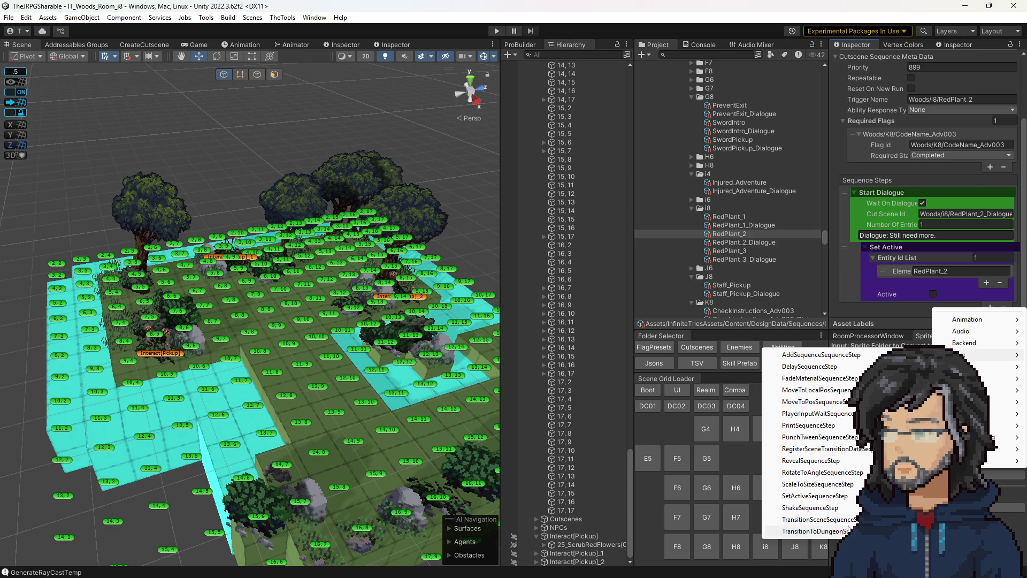
{"action": "mouse_move", "coordinate": [1009, 461]}
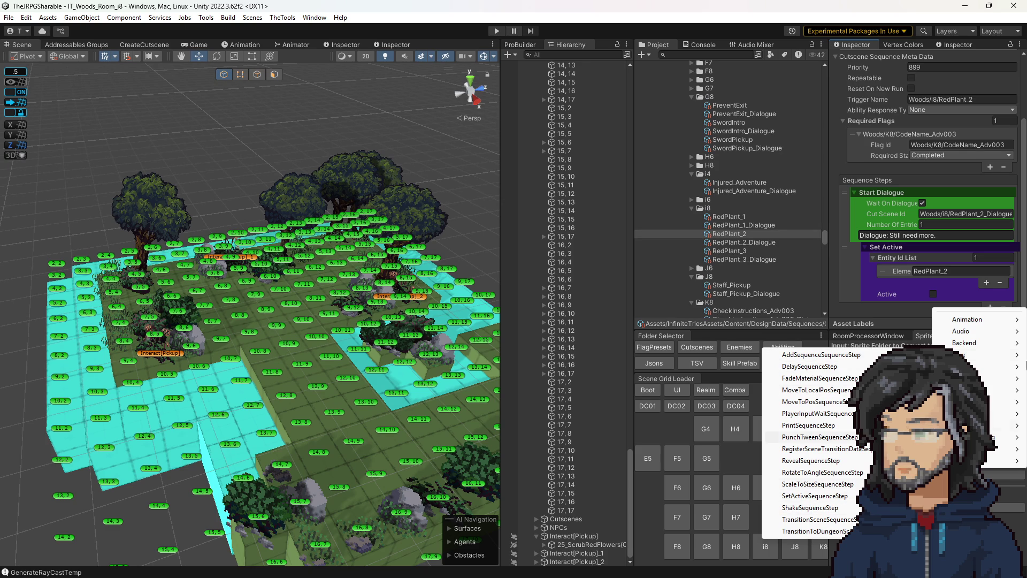
{"action": "mouse_move", "coordinate": [968, 343]}
{"action": "left_click", "coordinate": [829, 414]}
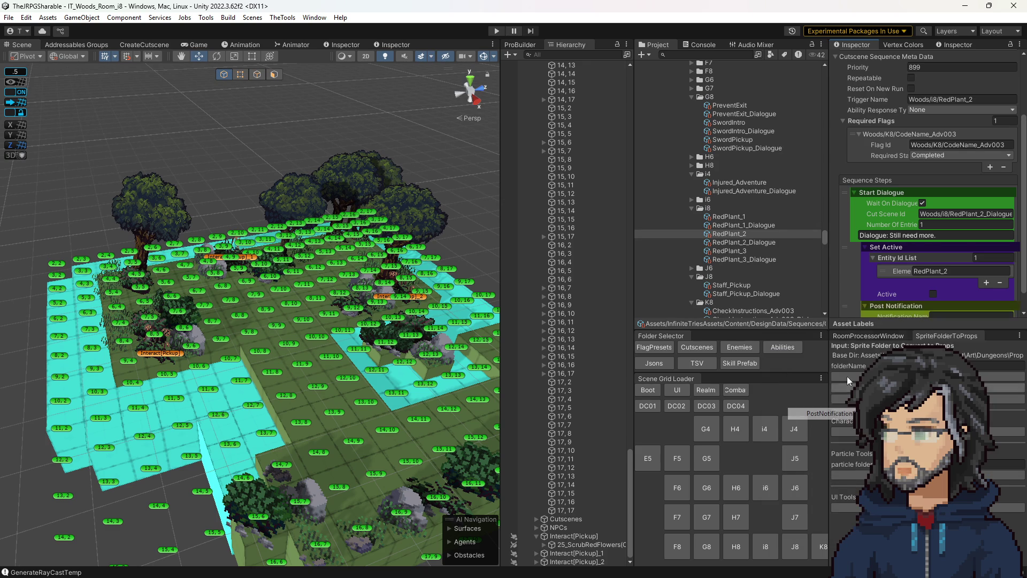
{"action": "scroll", "coordinate": [937, 267], "scroll_direction": "down", "scroll_amount": 2}
{"action": "left_click", "coordinate": [942, 294]}
{"action": "type", "text": "RedPlantCollected"}
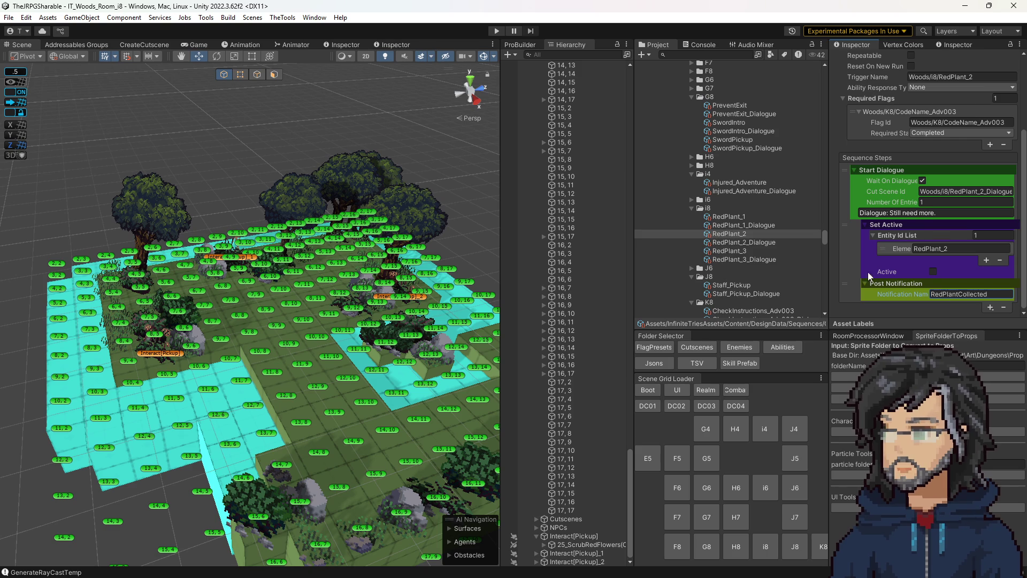
{"action": "left_click", "coordinate": [728, 251]}
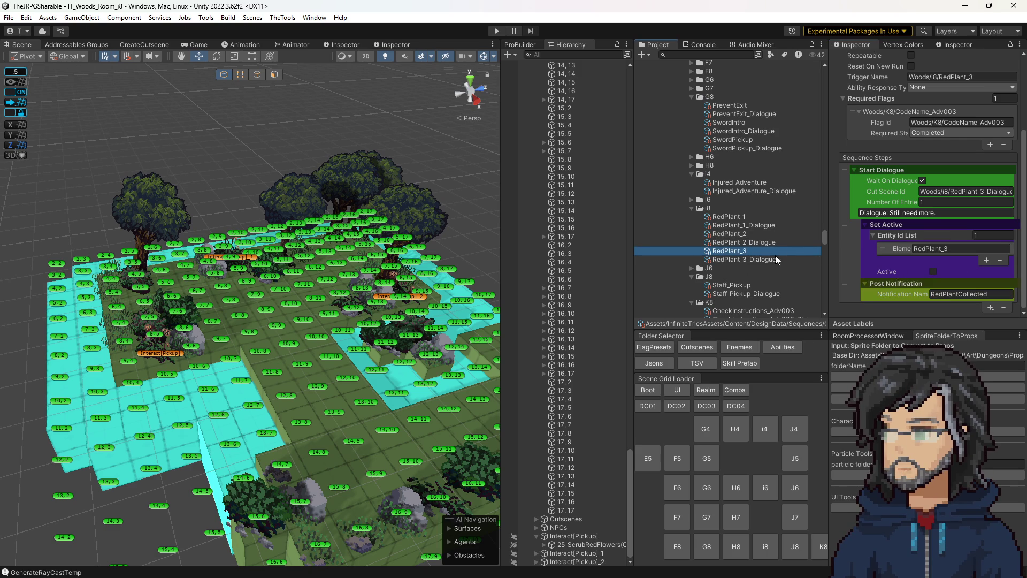
{"action": "left_click", "coordinate": [743, 242]}
{"action": "left_click", "coordinate": [739, 254]}
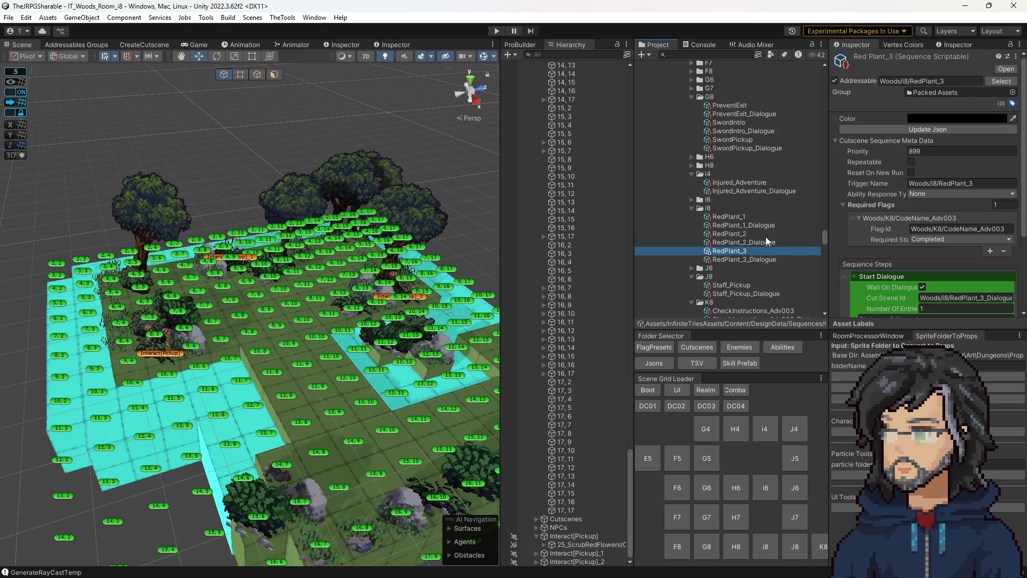
Step: Append a Backend Post Notification step named RedPlantCollected to RedPlant_1, then return to the Scene view
{"action": "scroll", "coordinate": [975, 294], "scroll_direction": "down", "scroll_amount": 3}
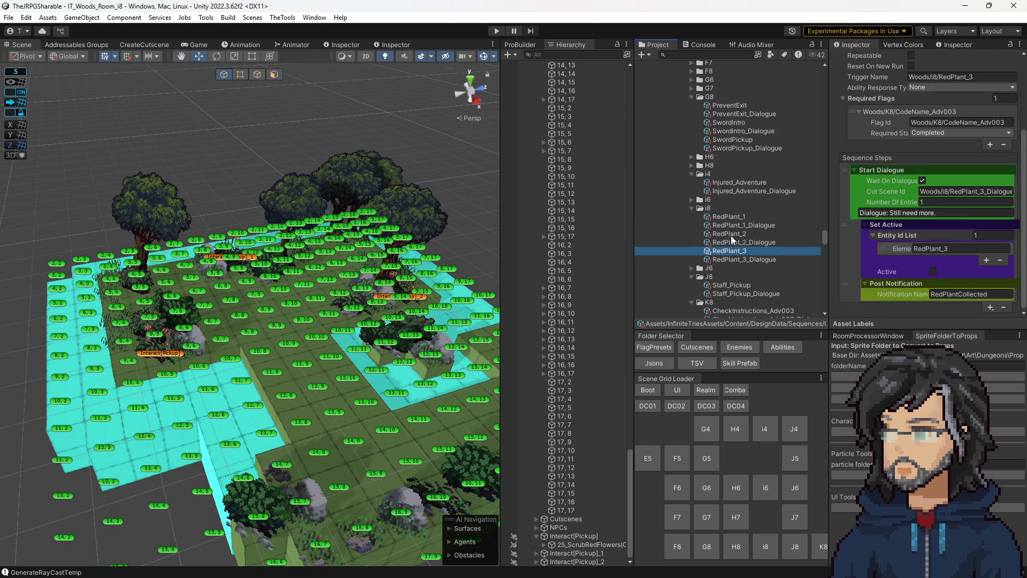
{"action": "left_click", "coordinate": [739, 217]}
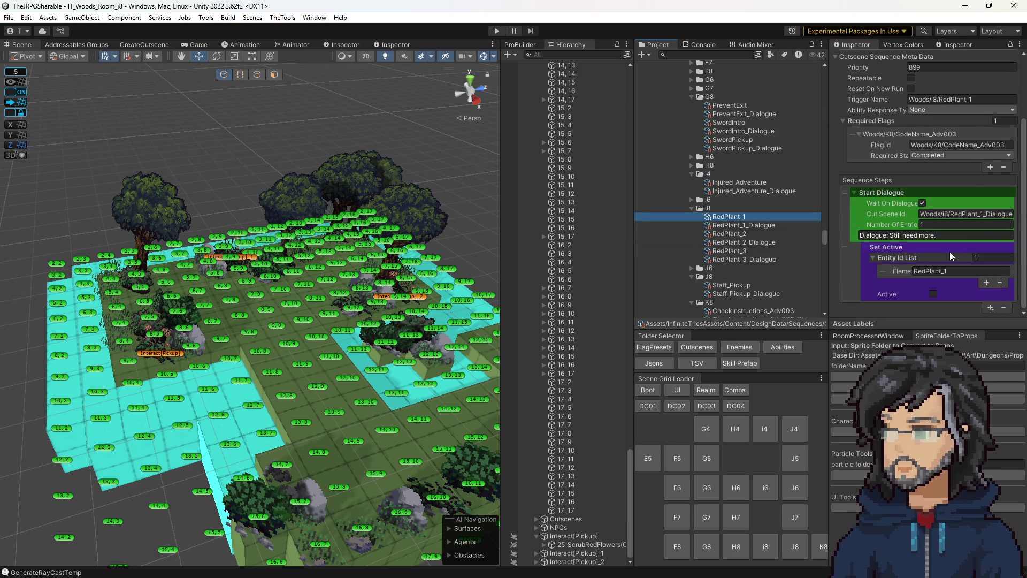
{"action": "left_click", "coordinate": [991, 307]}
{"action": "mouse_move", "coordinate": [963, 343]}
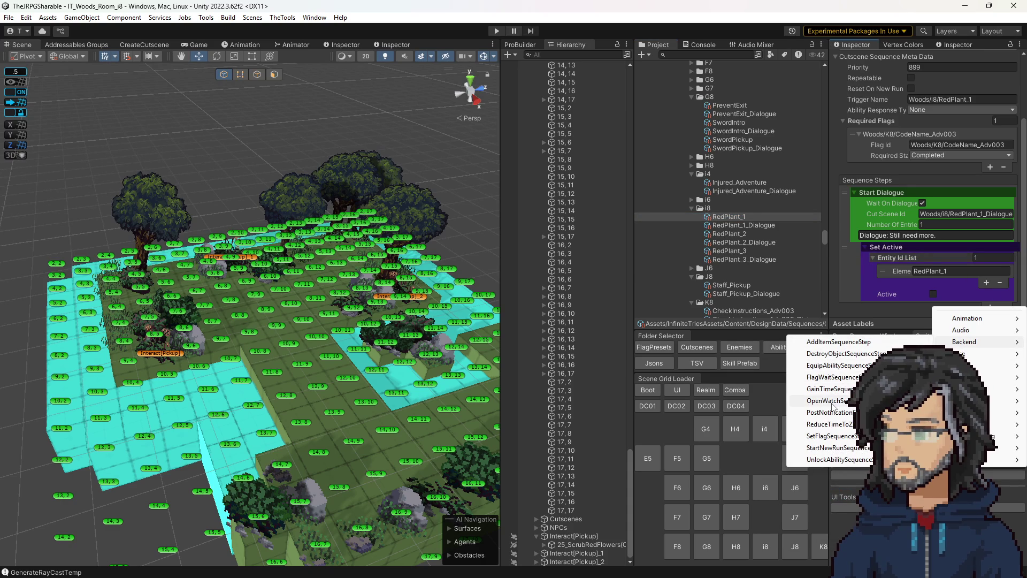
{"action": "left_click", "coordinate": [134, 46]}
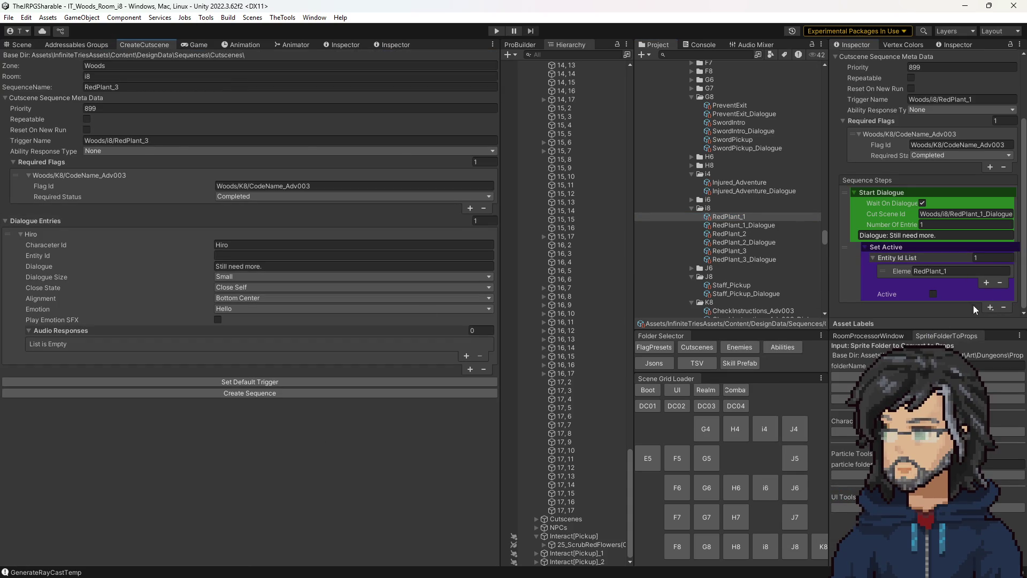
{"action": "left_click", "coordinate": [990, 308]}
{"action": "mouse_move", "coordinate": [979, 355]}
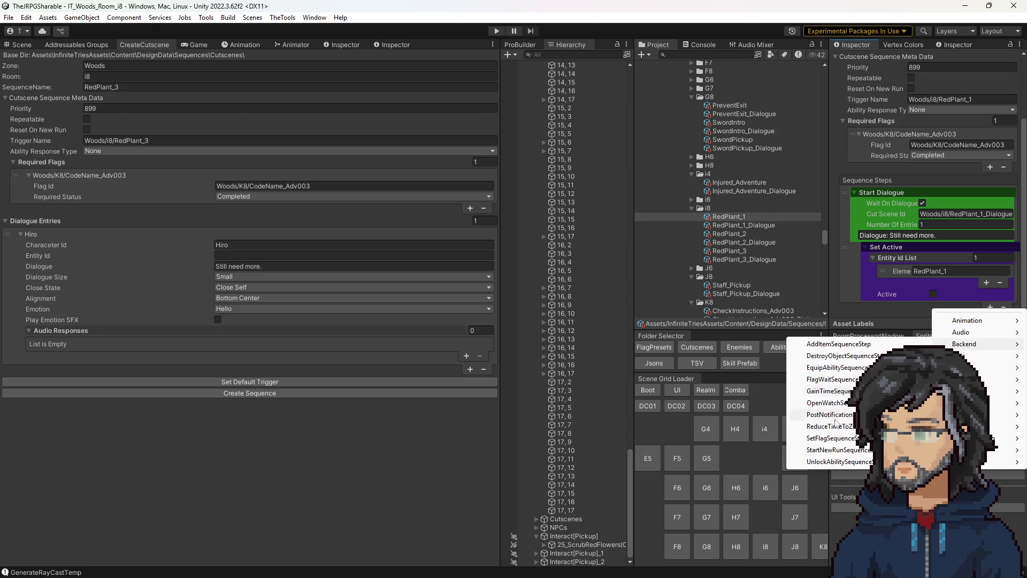
{"action": "left_click", "coordinate": [830, 415]}
{"action": "left_click", "coordinate": [950, 294]}
{"action": "type", "text": "RedPlantCollected"}
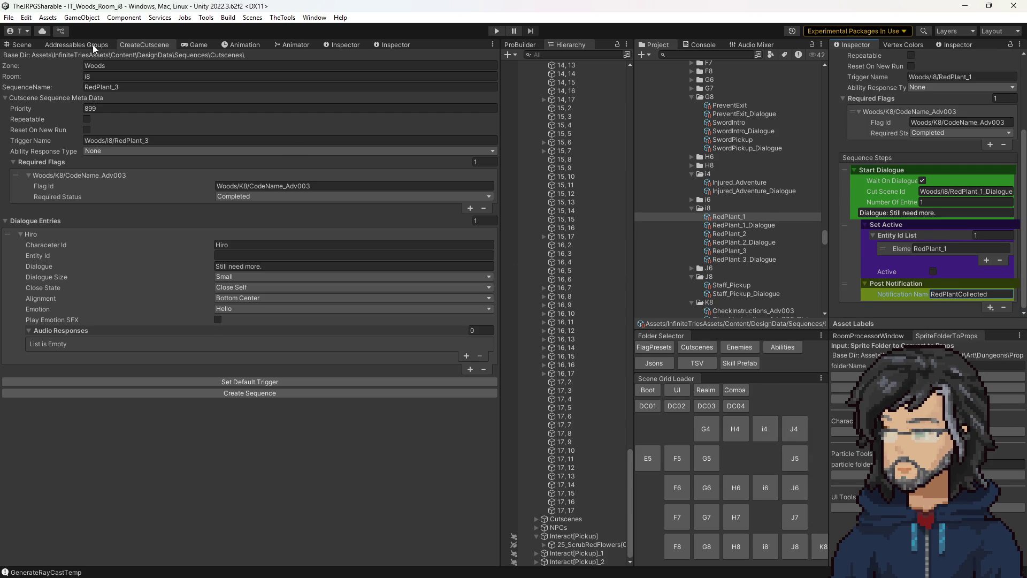
{"action": "left_click", "coordinate": [19, 44]}
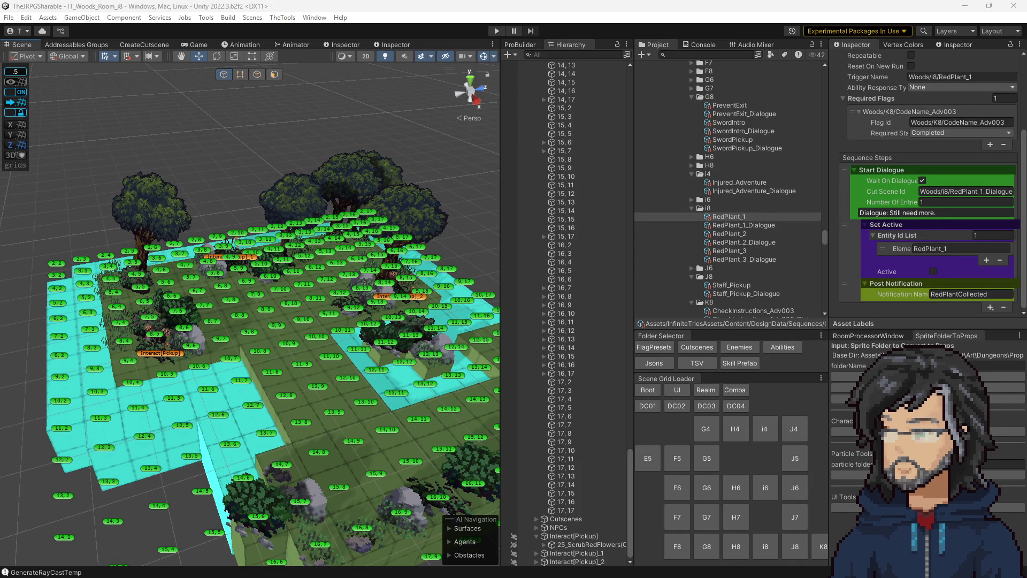
Step: Enter the metric id RedPlantCollected in cell A9 of the Metric sheet
{"action": "key", "text": "alt+Tab"}
{"action": "left_click_drag", "start_coordinate": [663, 115], "coordinate": [450, 85]}
{"action": "left_click", "coordinate": [292, 323]}
{"action": "type", "text": "RedPlantCollected"}
{"action": "left_click", "coordinate": [213, 325]}
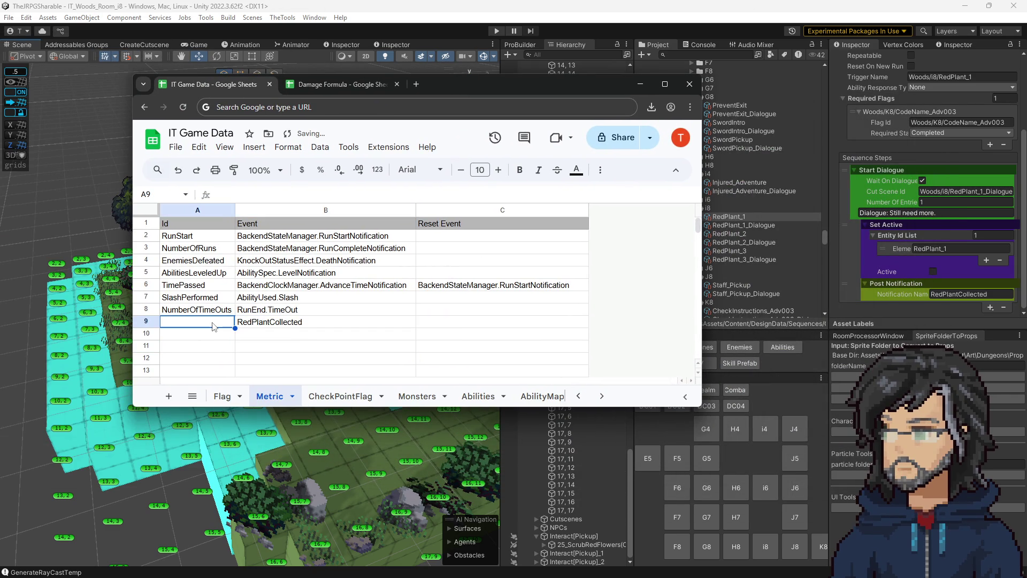
{"action": "type", "text": "RedPlantCollected"}
{"action": "double_click", "coordinate": [214, 323]}
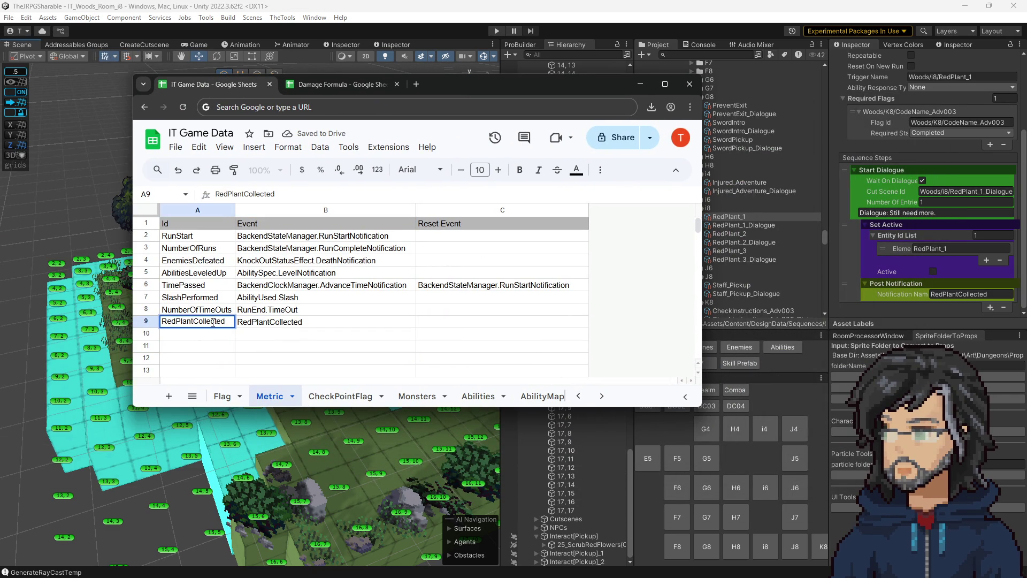
{"action": "type", "text": "Count"}
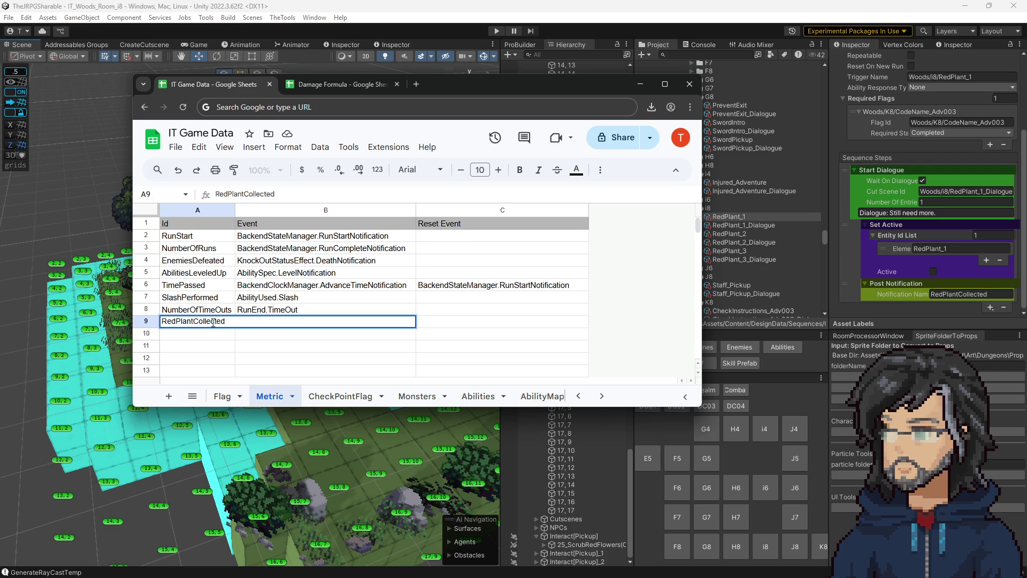
{"action": "key", "text": "Return"}
Step: Fill B9 with the event name RedPlant.Collected and copy it
{"action": "left_click", "coordinate": [212, 323]}
{"action": "key", "text": "ctrl+c"}
{"action": "key", "text": "Right"}
{"action": "key", "text": "ctrl+v"}
{"action": "left_click", "coordinate": [204, 326]}
{"action": "left_click", "coordinate": [261, 326]}
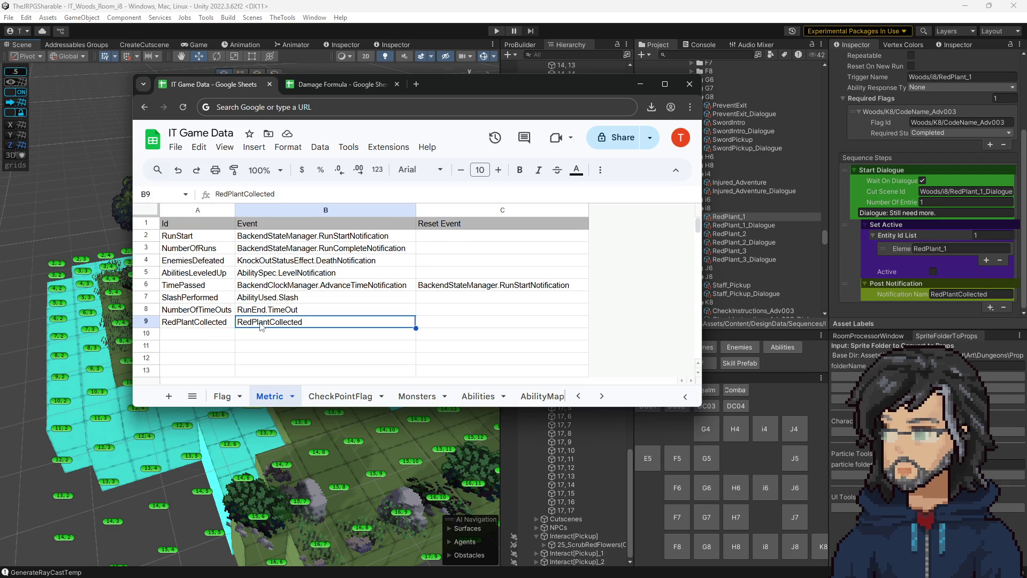
{"action": "double_click", "coordinate": [272, 326]}
{"action": "type", "text": ".0"}
{"action": "key", "text": "BackSpace"}
{"action": "key", "text": "ctrl+a"}
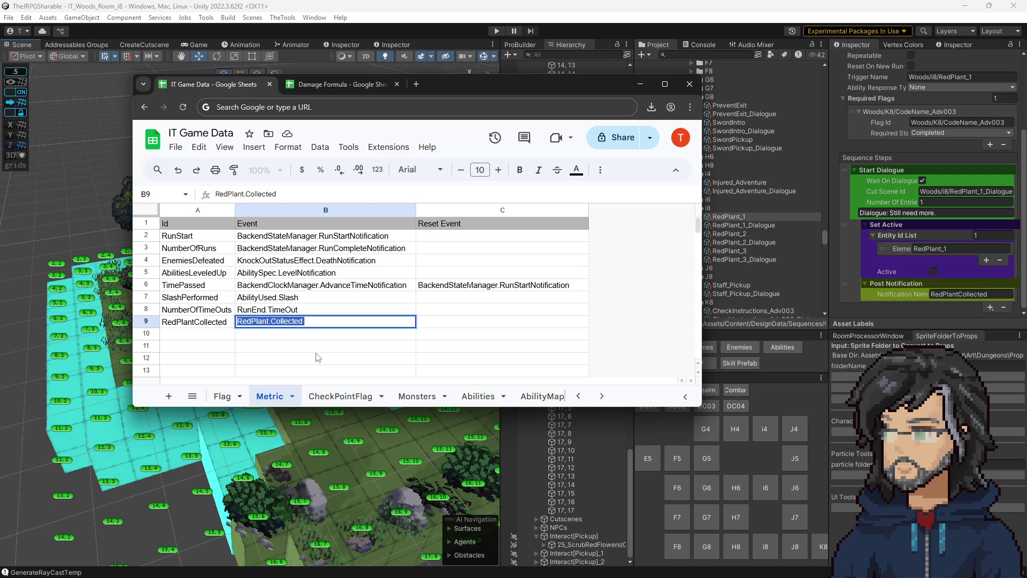
{"action": "left_click", "coordinate": [295, 356]}
{"action": "left_click", "coordinate": [284, 325]}
{"action": "left_click", "coordinate": [278, 312]}
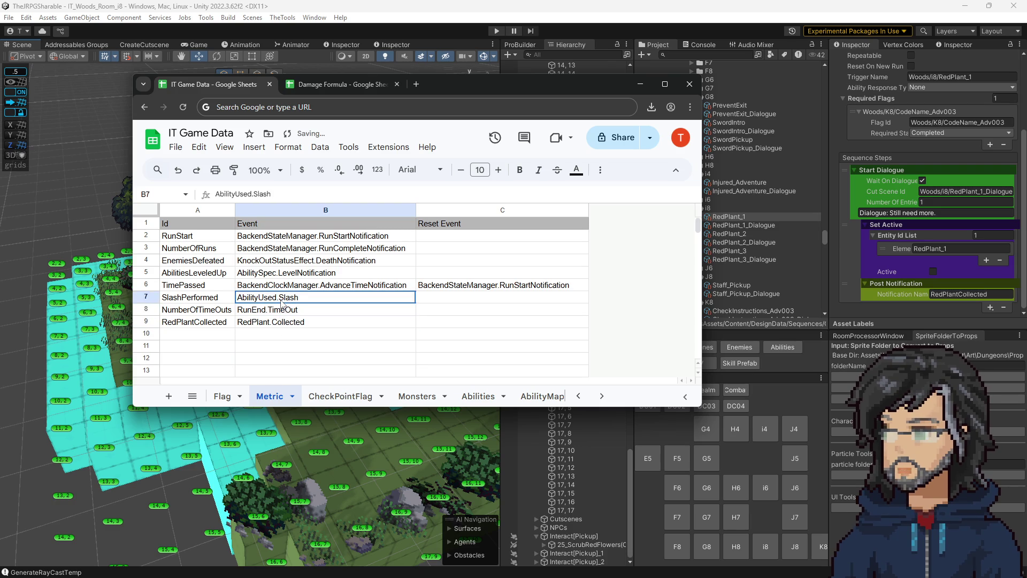
{"action": "left_click", "coordinate": [277, 322]}
{"action": "key", "text": "ctrl+c"}
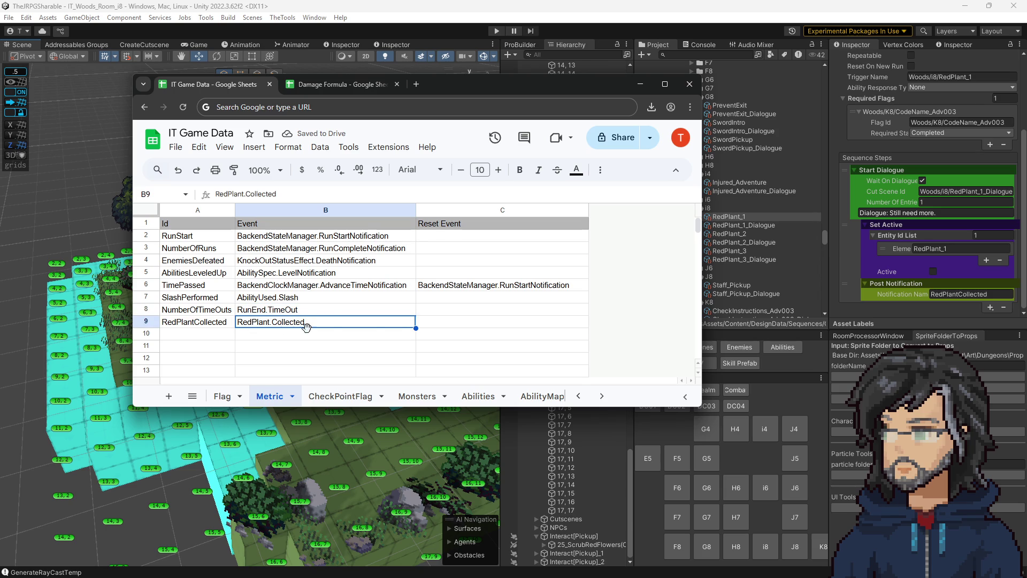
Step: Set the notification name of RedPlant_1 and RedPlant_3 to RedPlant.Collected
{"action": "left_click", "coordinate": [958, 294]}
{"action": "key", "text": "ctrl+v"}
{"action": "left_click", "coordinate": [739, 237]}
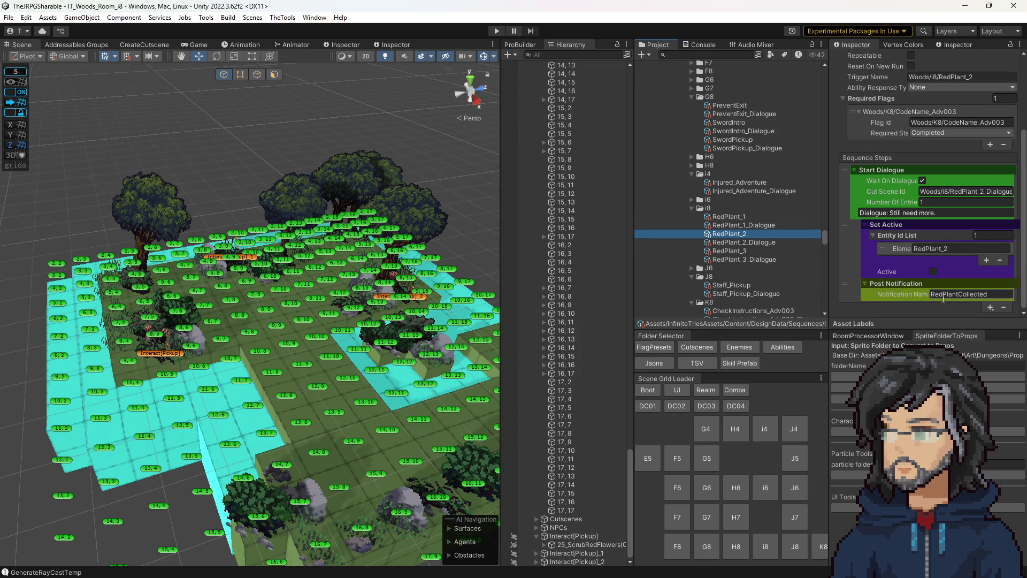
{"action": "left_click", "coordinate": [740, 253]}
{"action": "left_click", "coordinate": [961, 294]}
{"action": "key", "text": "ctrl+v"}
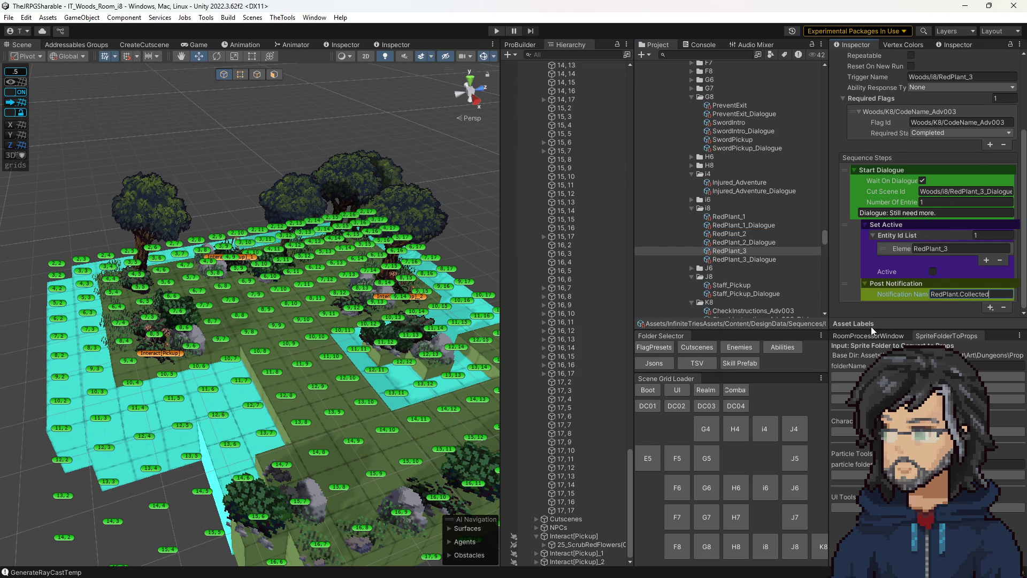
{"action": "key", "text": "alt+Tab"}
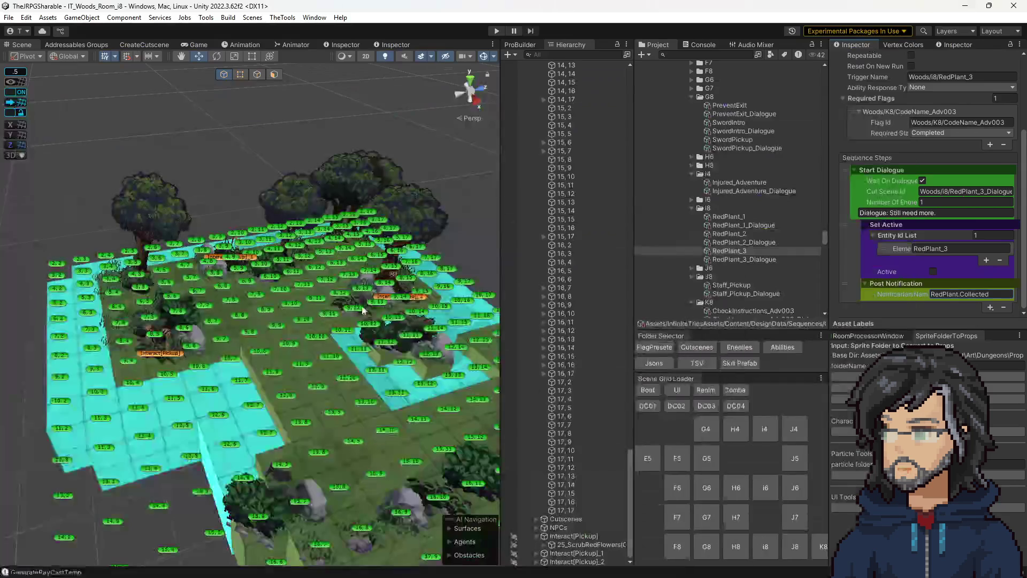
{"action": "left_click", "coordinate": [966, 9]}
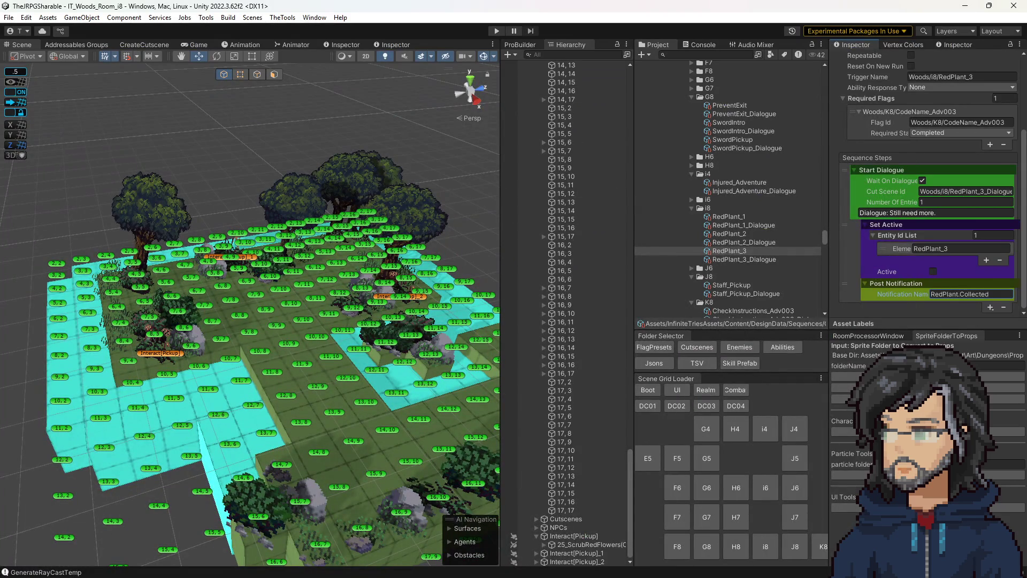
Step: Copy the RedPlantCollected id from A9 and select empty cell A24 on the Flag sheet
{"action": "key", "text": "alt+Tab"}
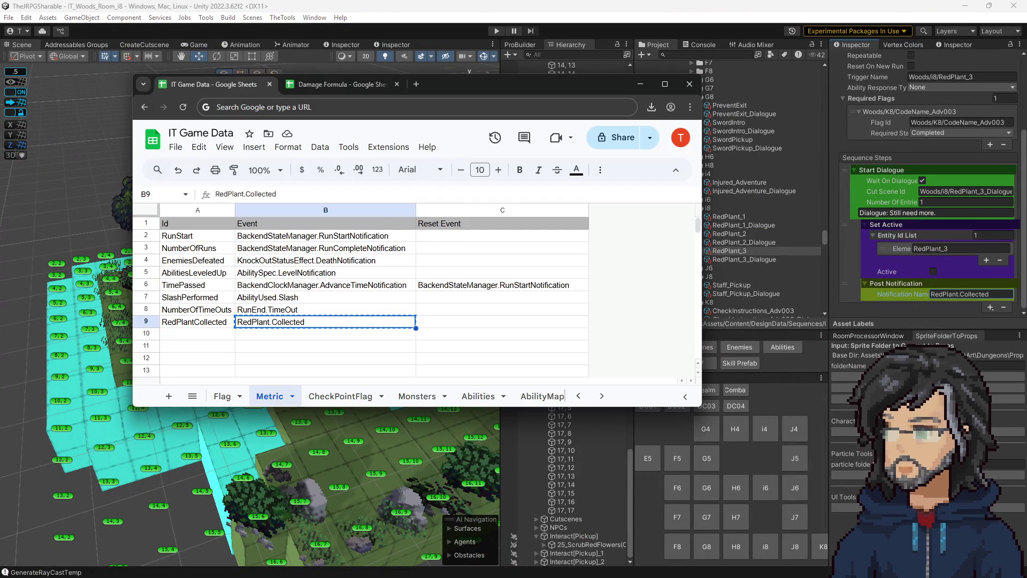
{"action": "left_click", "coordinate": [208, 313]}
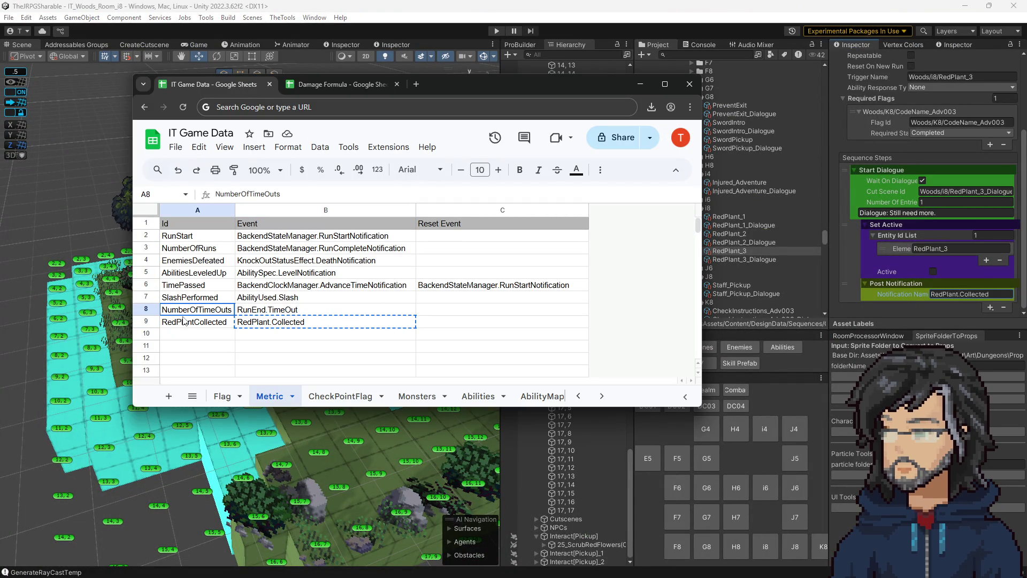
{"action": "left_click", "coordinate": [210, 323]}
{"action": "left_click", "coordinate": [641, 84]}
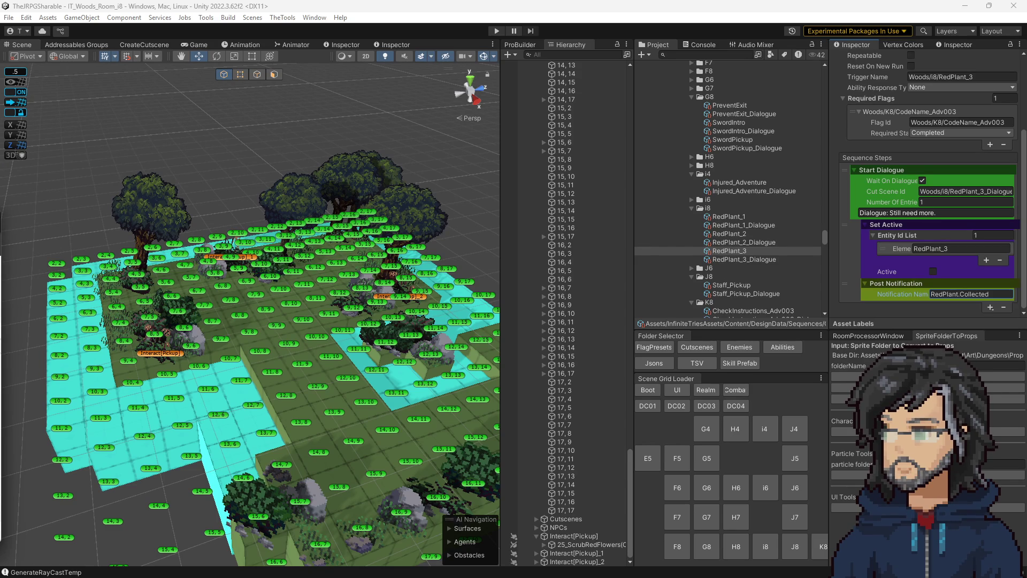
{"action": "key", "text": "alt+Tab"}
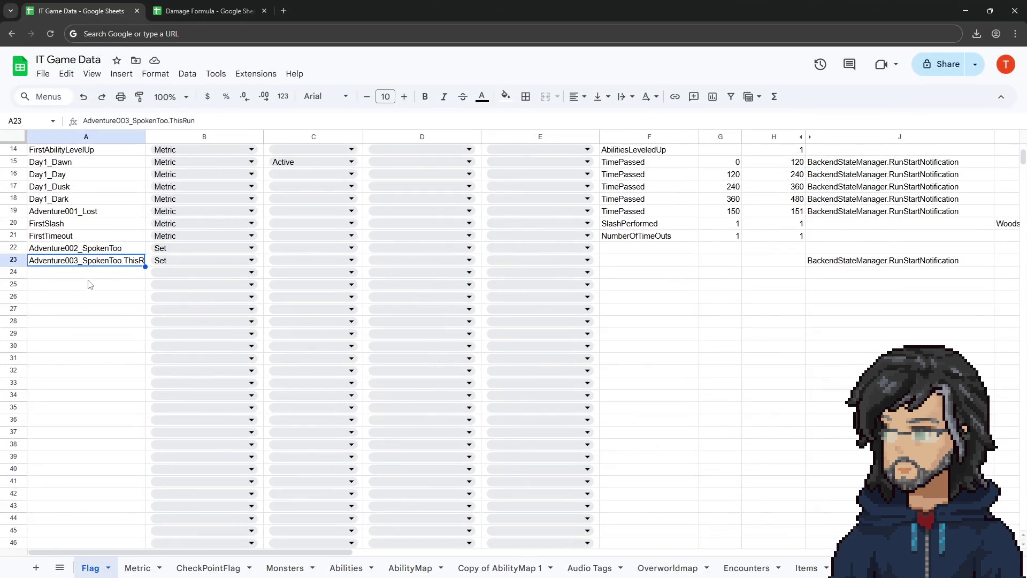
{"action": "left_click", "coordinate": [89, 274]}
Step: Name the new flag AllRedPlantsCollected in A24 and set its type to Metric
{"action": "key", "text": "ctrl+v"}
{"action": "double_click", "coordinate": [93, 274]}
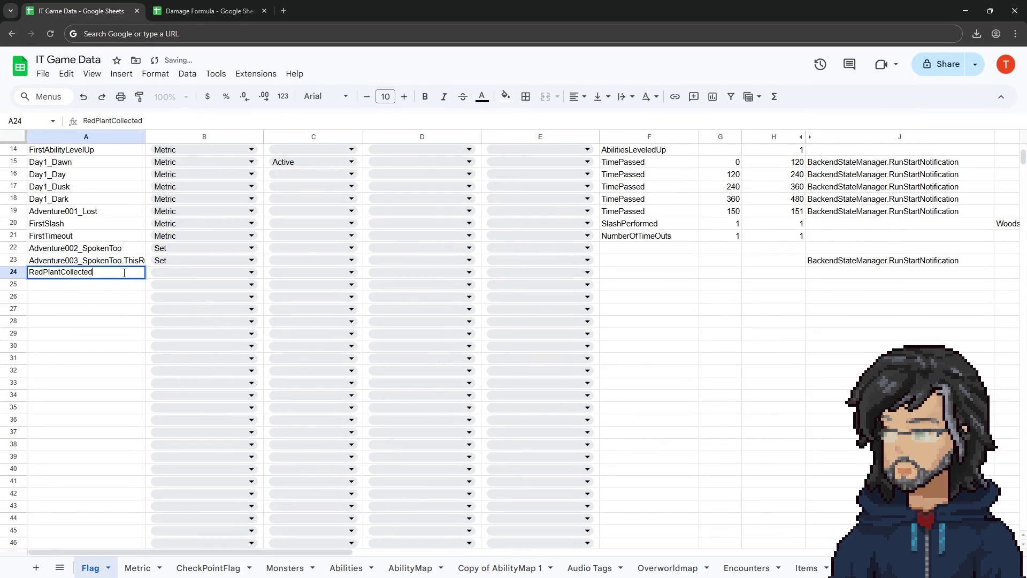
{"action": "key", "text": "Home"}
{"action": "type", "text": "A;"}
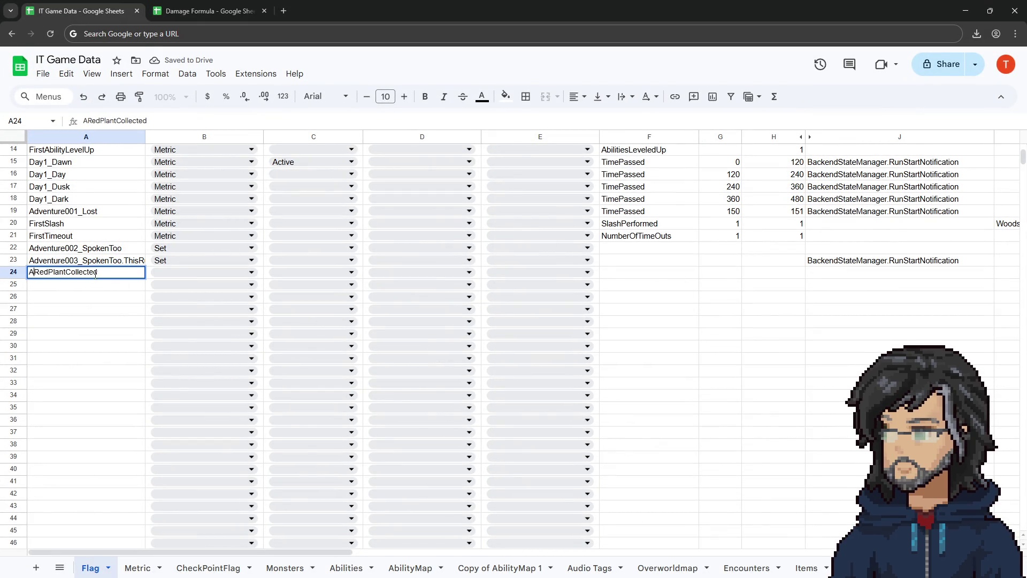
{"action": "key", "text": "BackSpace"}
{"action": "type", "text": "ll"}
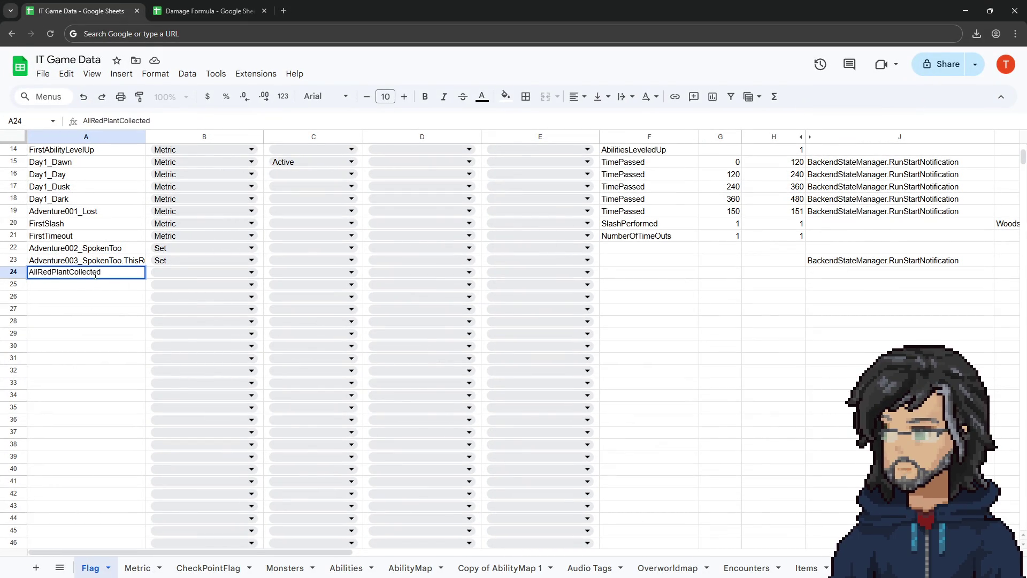
{"action": "type", "text": "s"}
{"action": "key", "text": "Return"}
{"action": "left_click", "coordinate": [189, 270]}
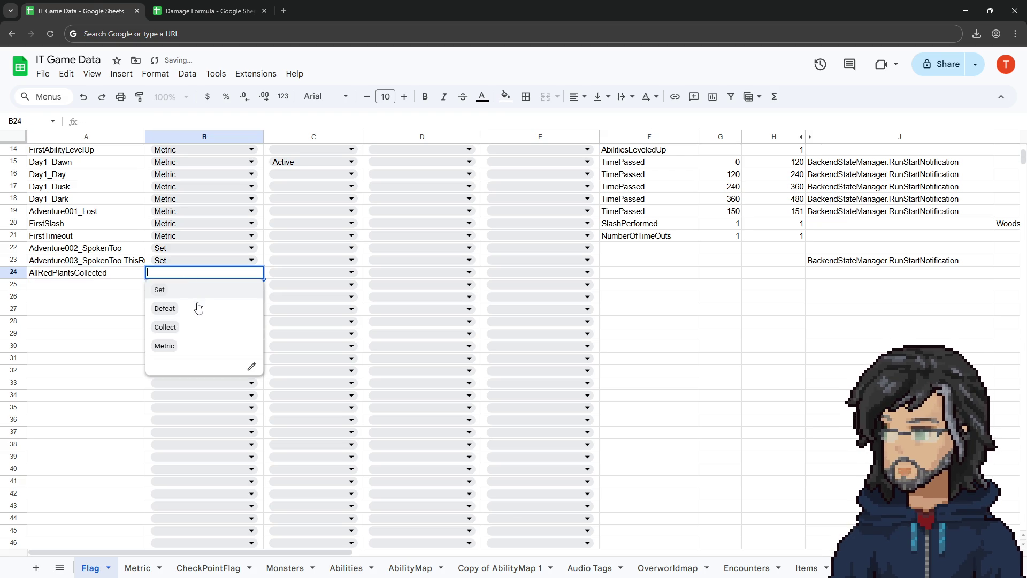
{"action": "left_click", "coordinate": [187, 346]}
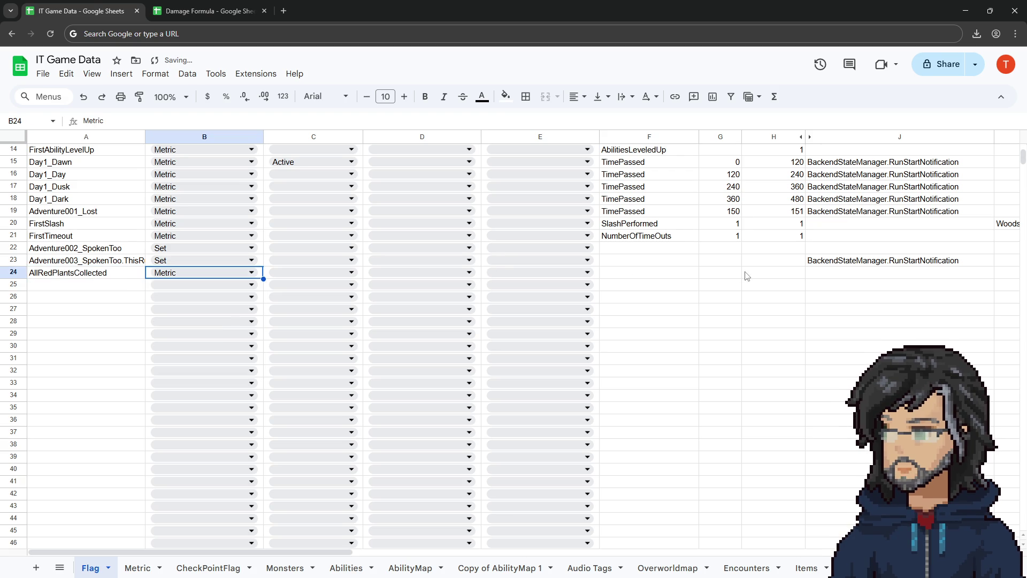
Step: Set active and complete amounts to 3 and the metric parameter in F24 to RedPlantCollected
{"action": "left_click", "coordinate": [765, 277]}
{"action": "type", "text": "3"}
{"action": "left_click", "coordinate": [733, 280]}
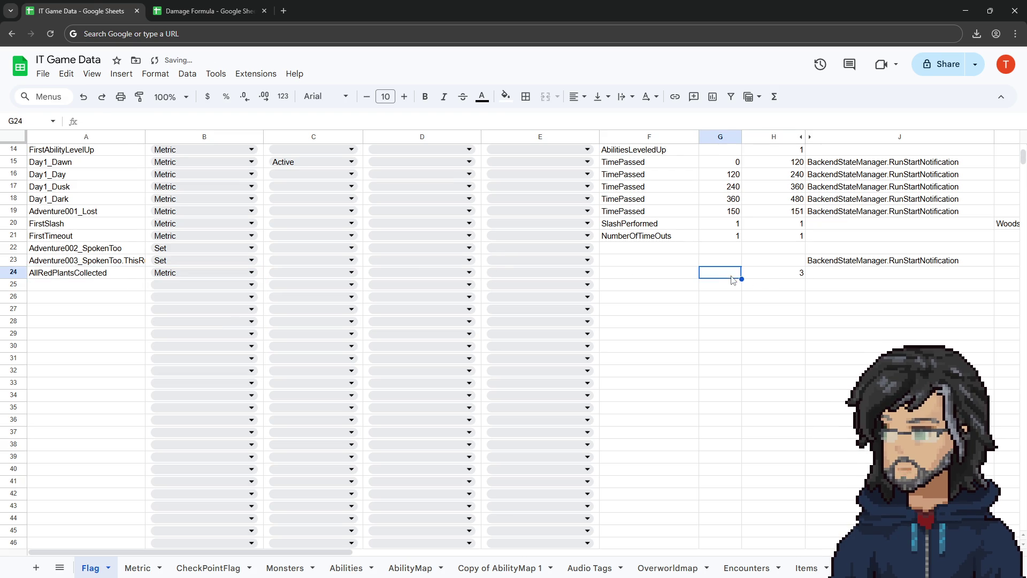
{"action": "type", "text": "3"}
{"action": "key", "text": "Tab"}
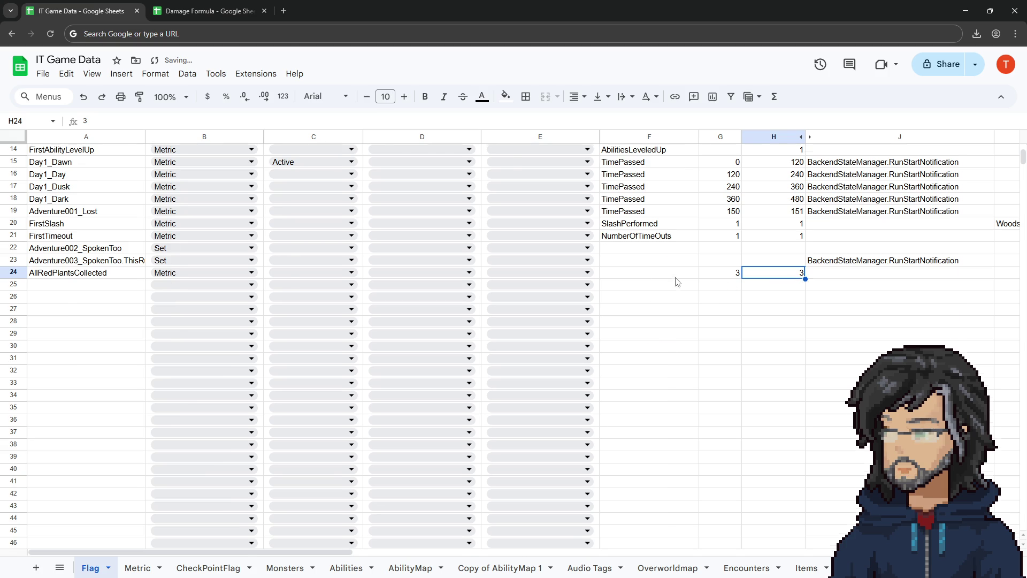
{"action": "scroll", "coordinate": [677, 282], "scroll_direction": "up", "scroll_amount": 3}
{"action": "scroll", "coordinate": [636, 276], "scroll_direction": "down", "scroll_amount": 2}
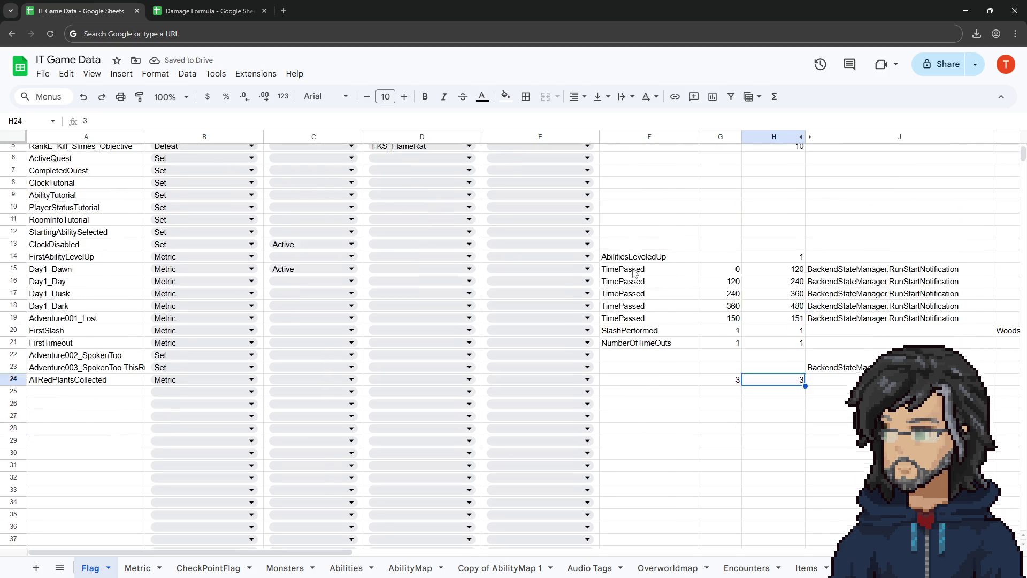
{"action": "scroll", "coordinate": [633, 273], "scroll_direction": "up", "scroll_amount": 3}
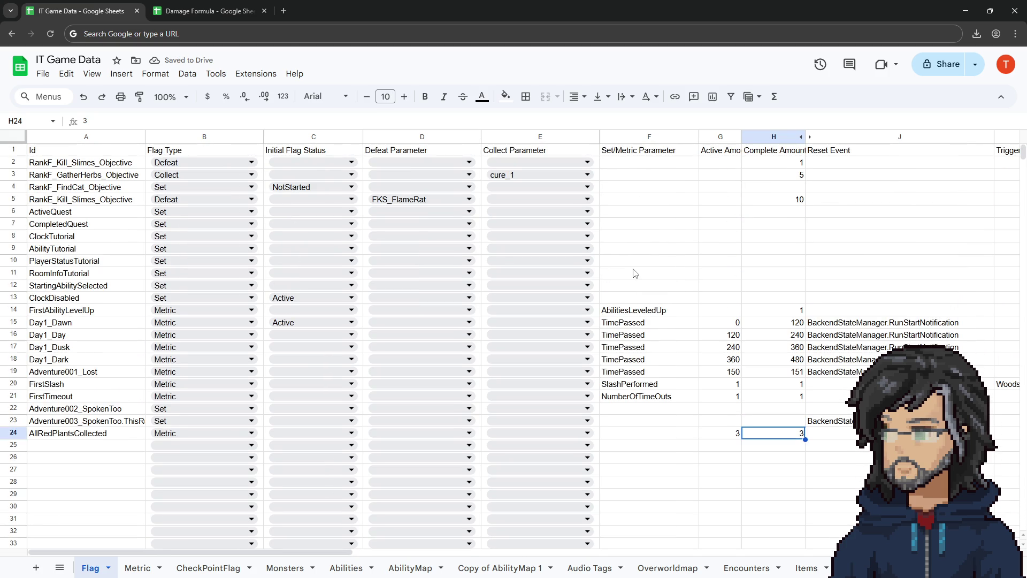
{"action": "left_click", "coordinate": [645, 422]}
{"action": "left_click", "coordinate": [632, 433]}
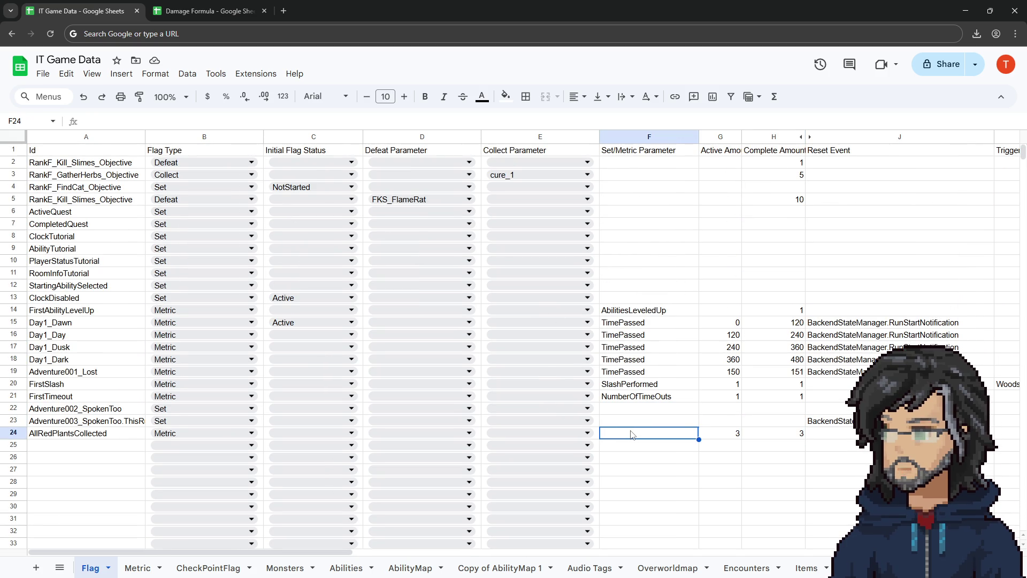
{"action": "type", "text": "RedPlantCollected"}
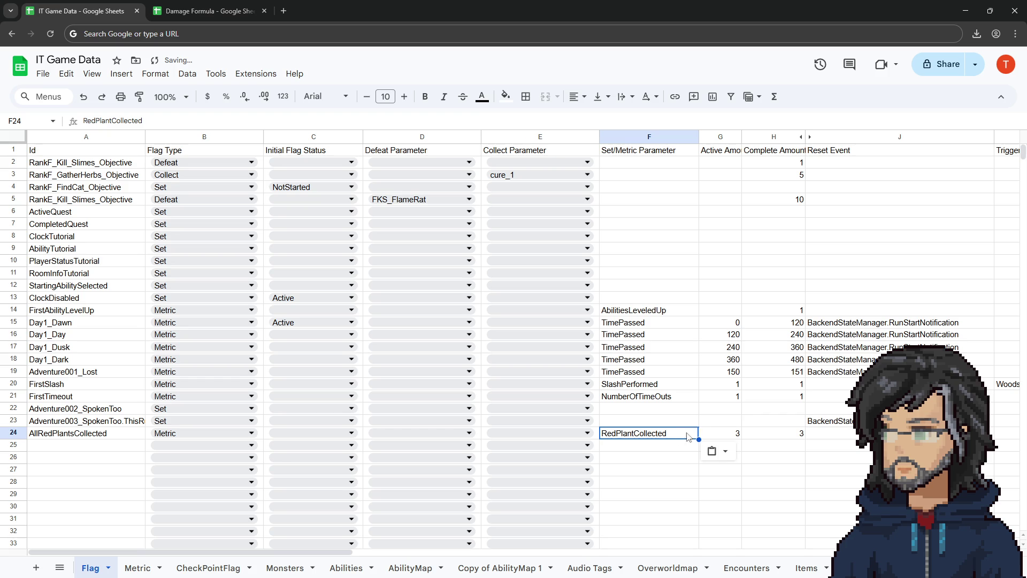
{"action": "left_click", "coordinate": [755, 434]}
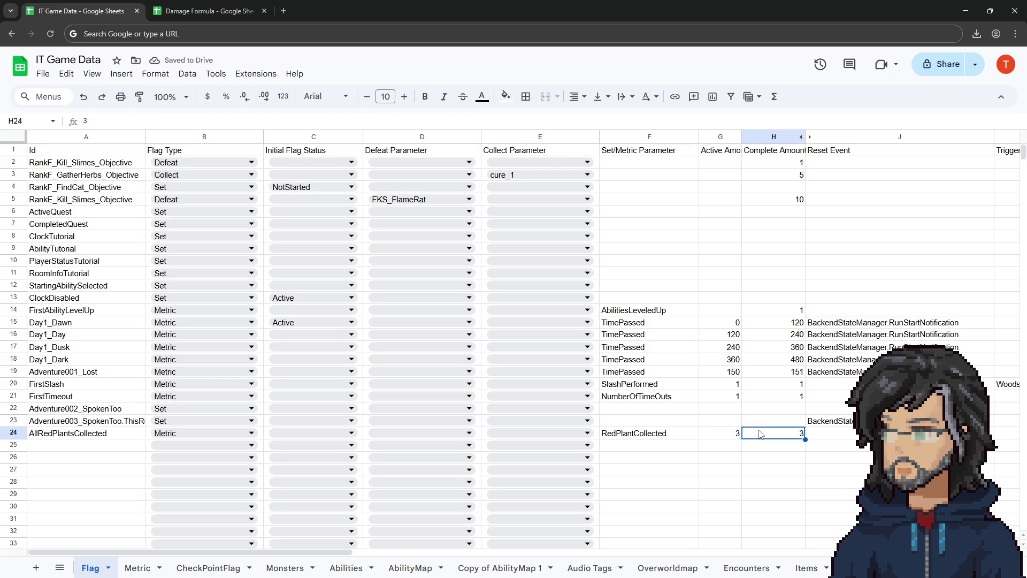
{"action": "left_click", "coordinate": [51, 436]}
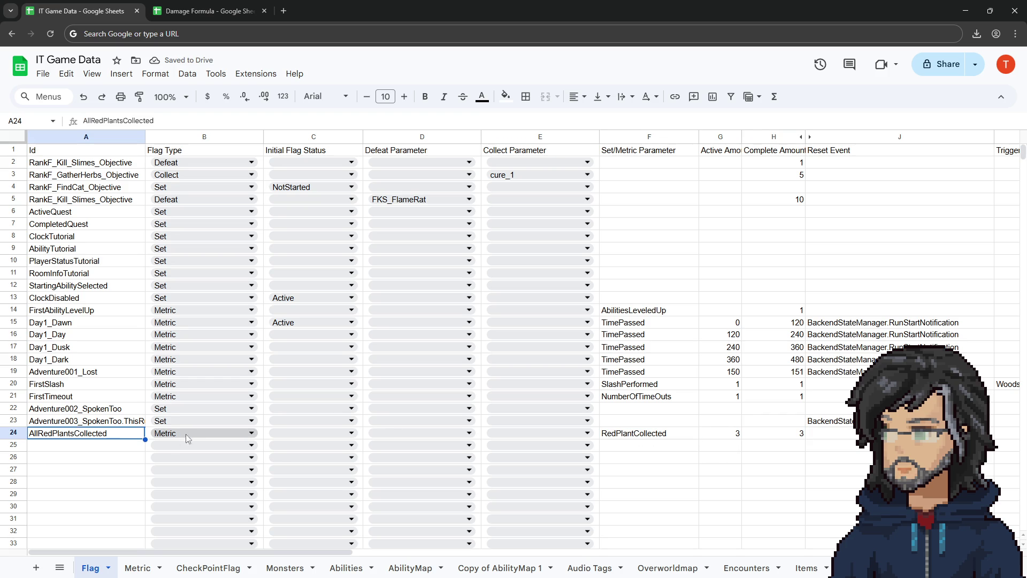
{"action": "left_click", "coordinate": [856, 433]}
{"action": "key", "text": "Right"}
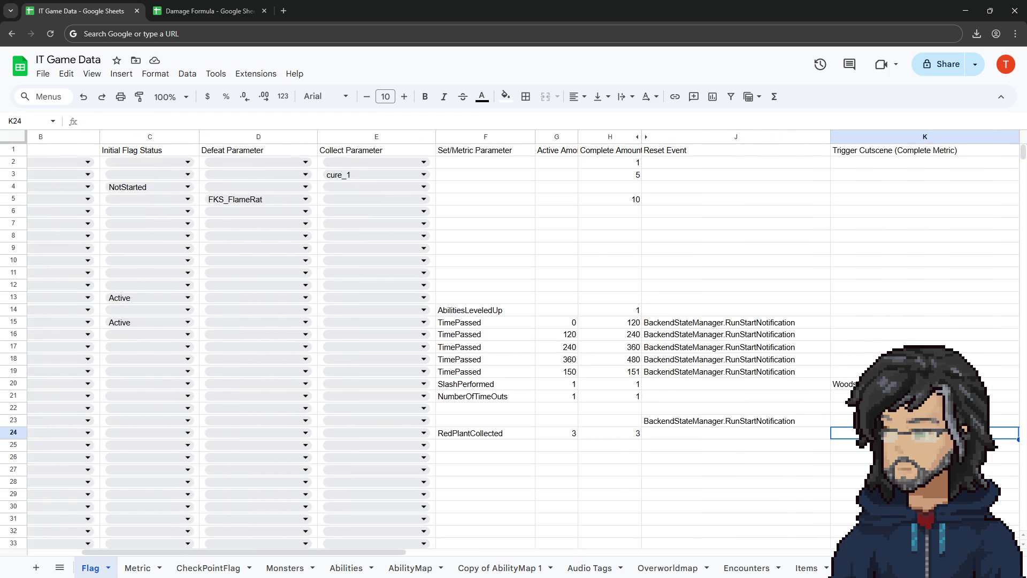
Step: Enter Woods/_Generic/AllRedPlantsCollected as the trigger cutscene in K24, copy it, and return to Unity
{"action": "type", "text": "Woods/"}
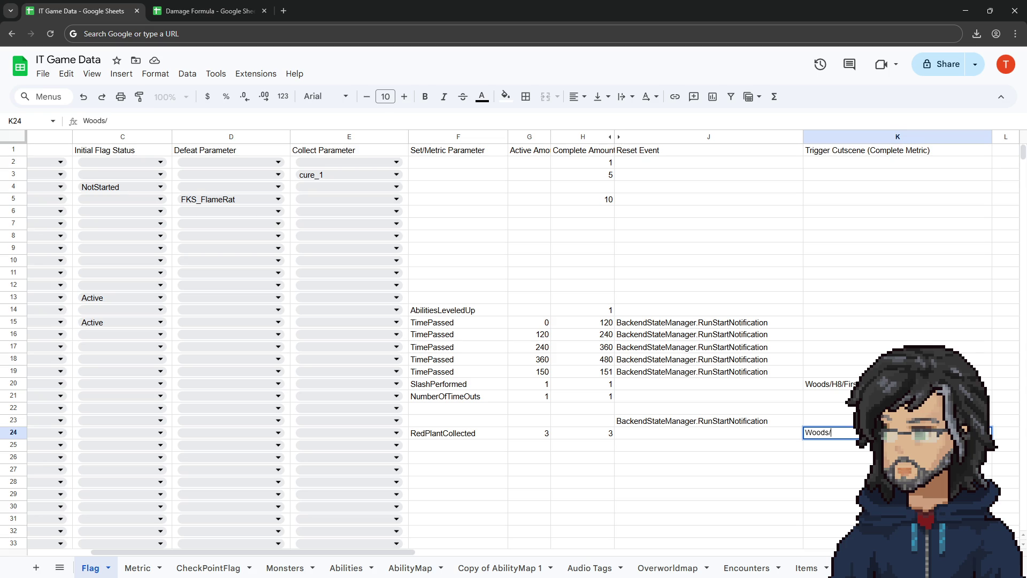
{"action": "type", "text": "_Gener"}
{"action": "type", "text": "d"}
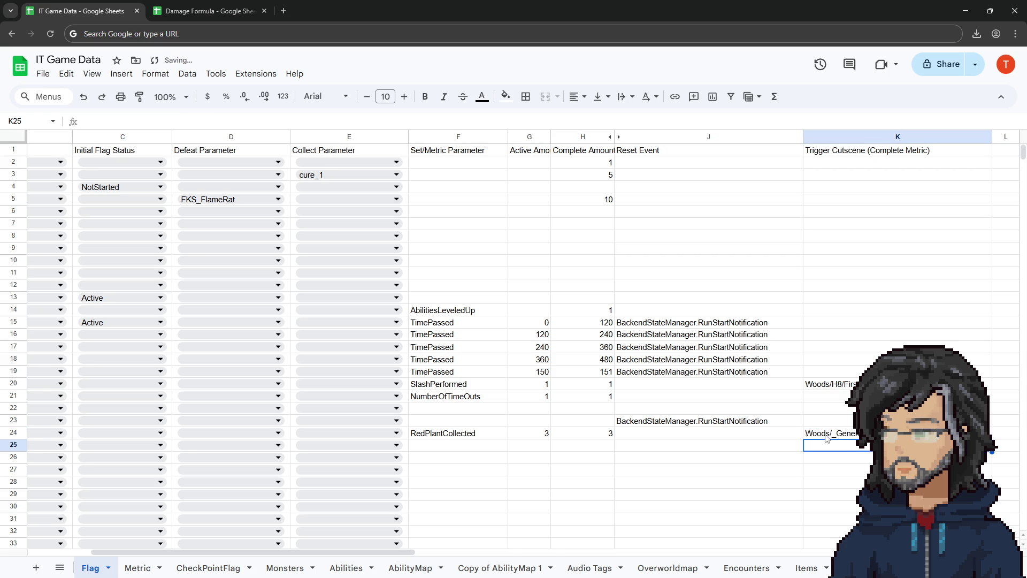
{"action": "key", "text": "ctrl+Return"}
{"action": "key", "text": "ctrl+c"}
{"action": "key", "text": "alt+Tab"}
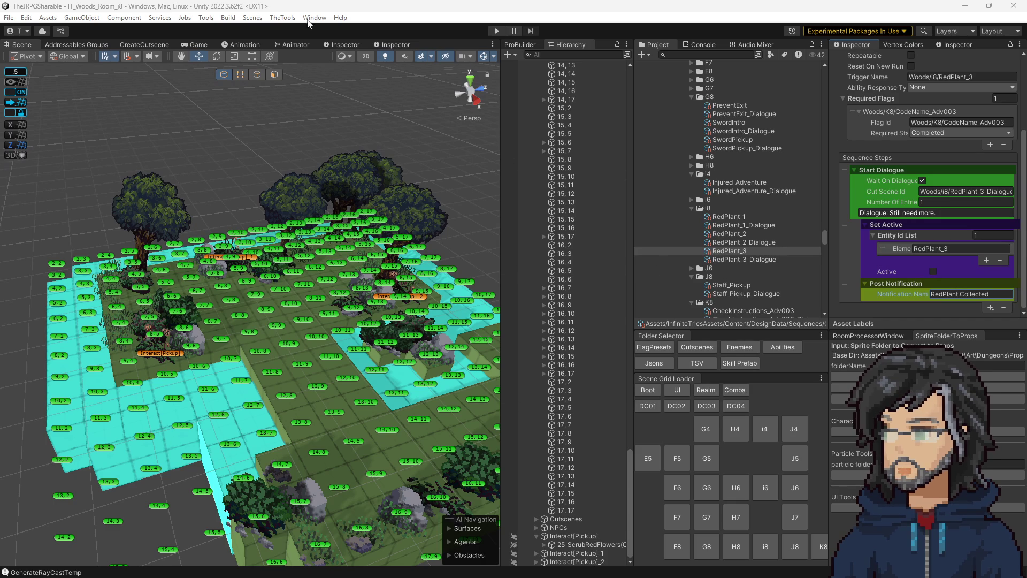
Step: Run the MetricParser from TheTools > TheJRPG > Parser and show the CreateCutscene form
{"action": "left_click", "coordinate": [271, 18]}
{"action": "mouse_move", "coordinate": [299, 30]}
{"action": "mouse_move", "coordinate": [385, 66]}
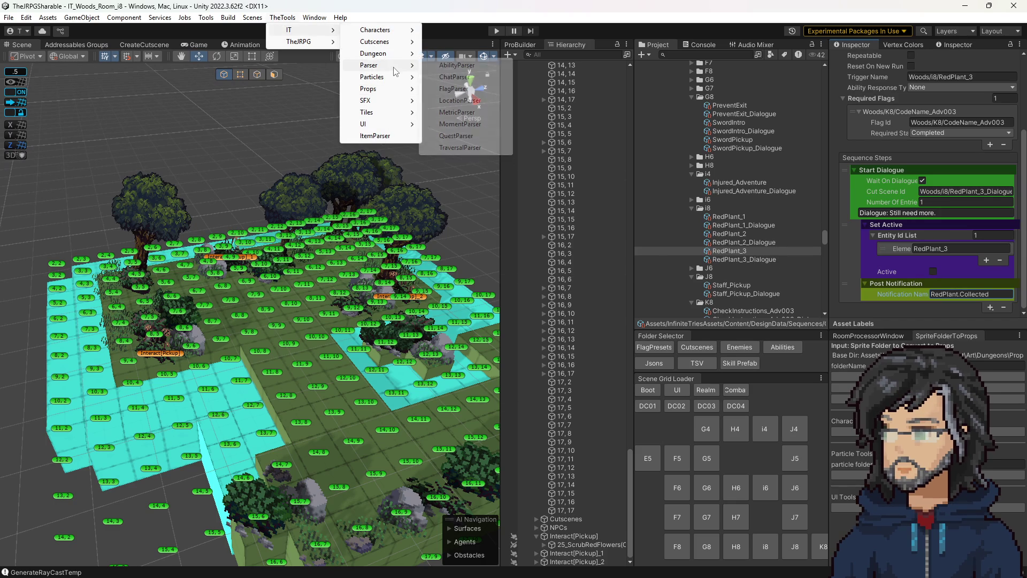
{"action": "left_click", "coordinate": [448, 90]}
{"action": "left_click", "coordinate": [282, 18]}
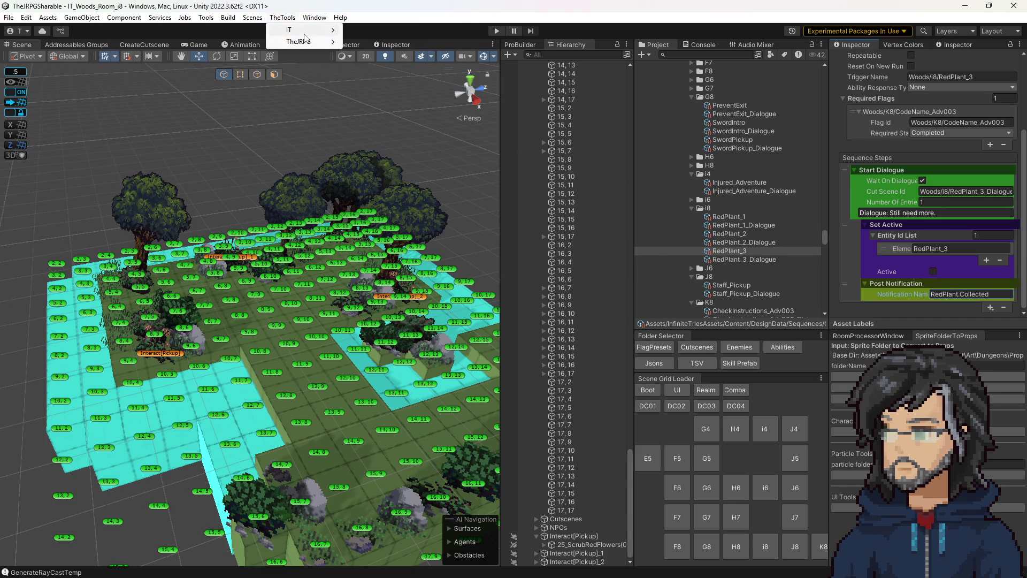
{"action": "mouse_move", "coordinate": [321, 45]}
{"action": "mouse_move", "coordinate": [385, 65]}
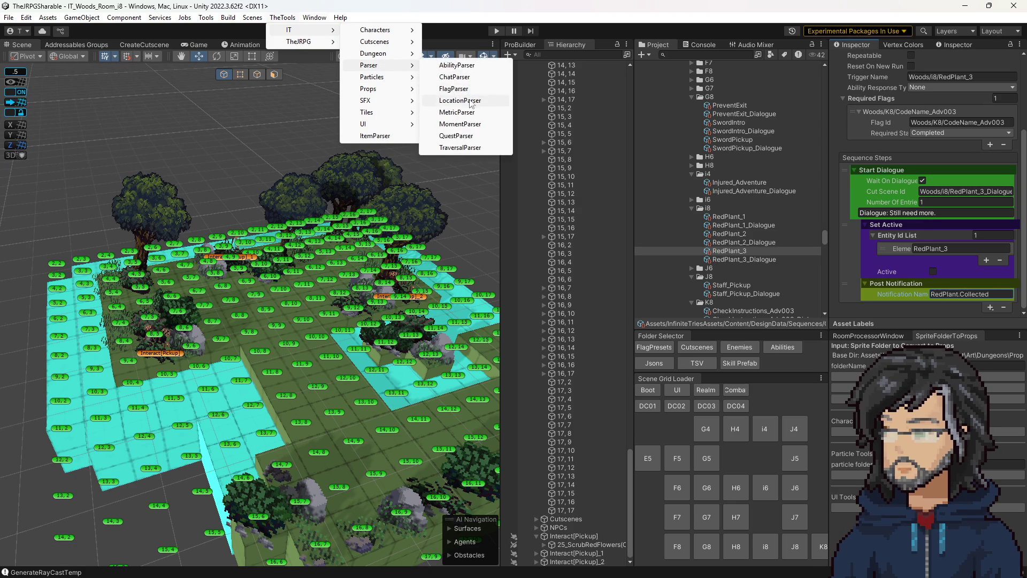
{"action": "left_click", "coordinate": [463, 113]}
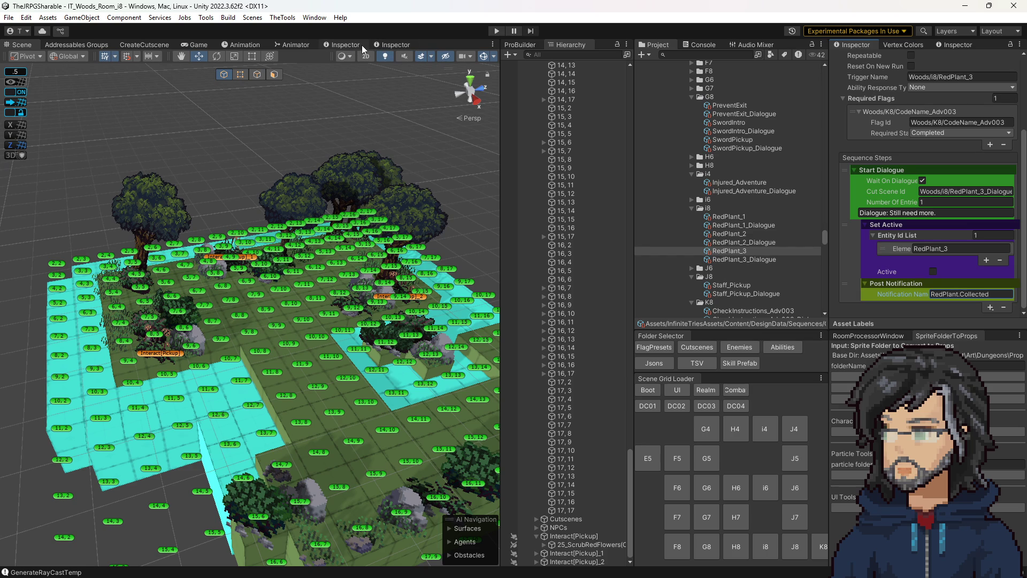
{"action": "left_click", "coordinate": [142, 45]}
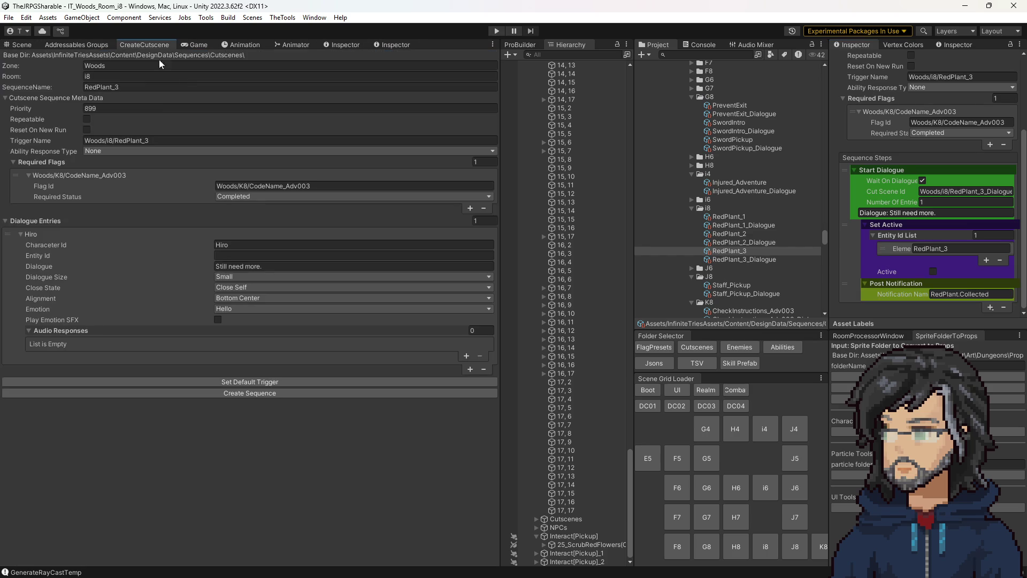
Step: Set room _Generic, sequence AllRedPlantsCollected, priority 999 and zero required flags in the cutscene form
{"action": "left_click", "coordinate": [145, 76]}
{"action": "type", "text": "_Generic"}
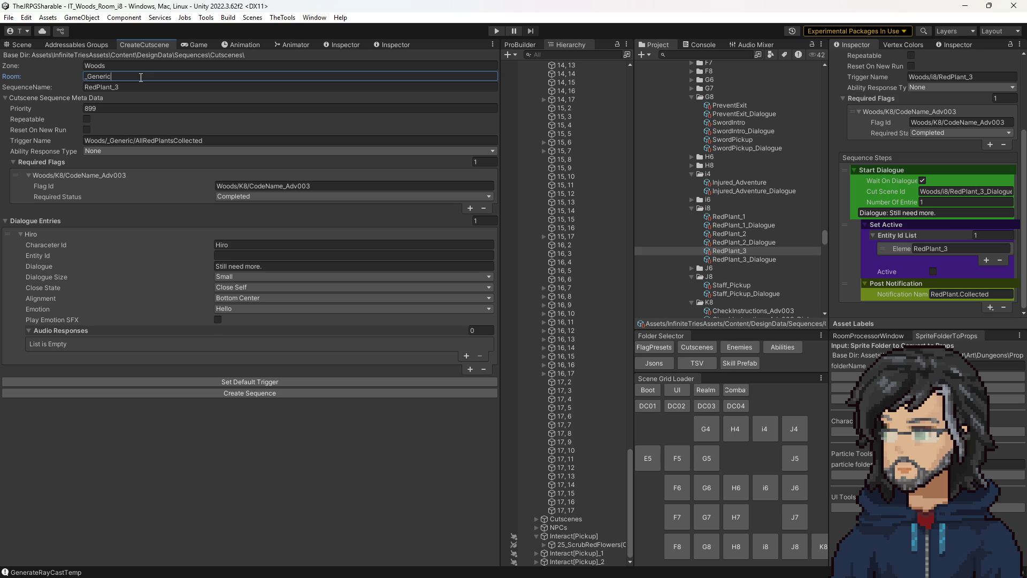
{"action": "key", "text": "Tab"}
{"action": "type", "text": "A"}
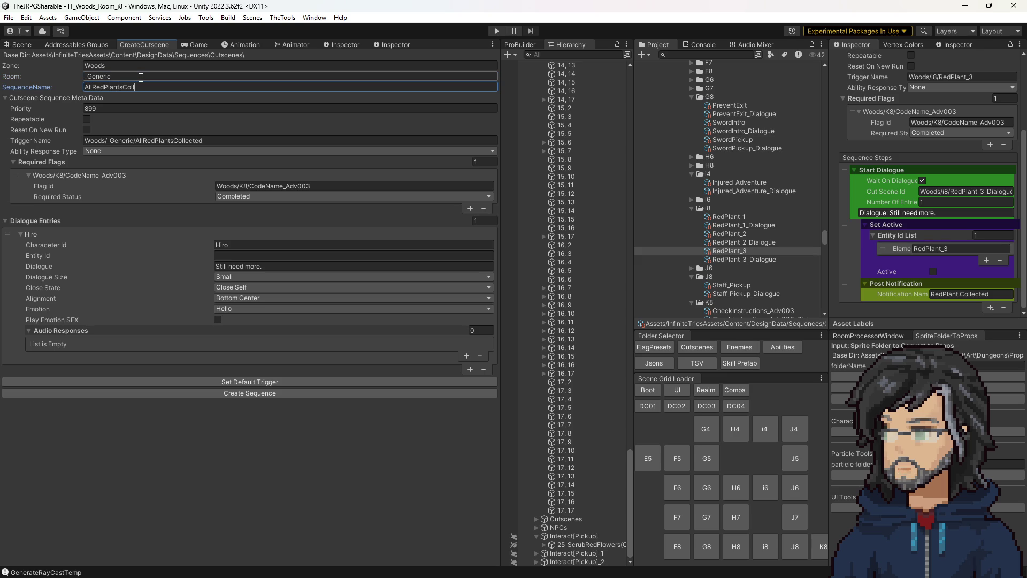
{"action": "left_click", "coordinate": [110, 107]}
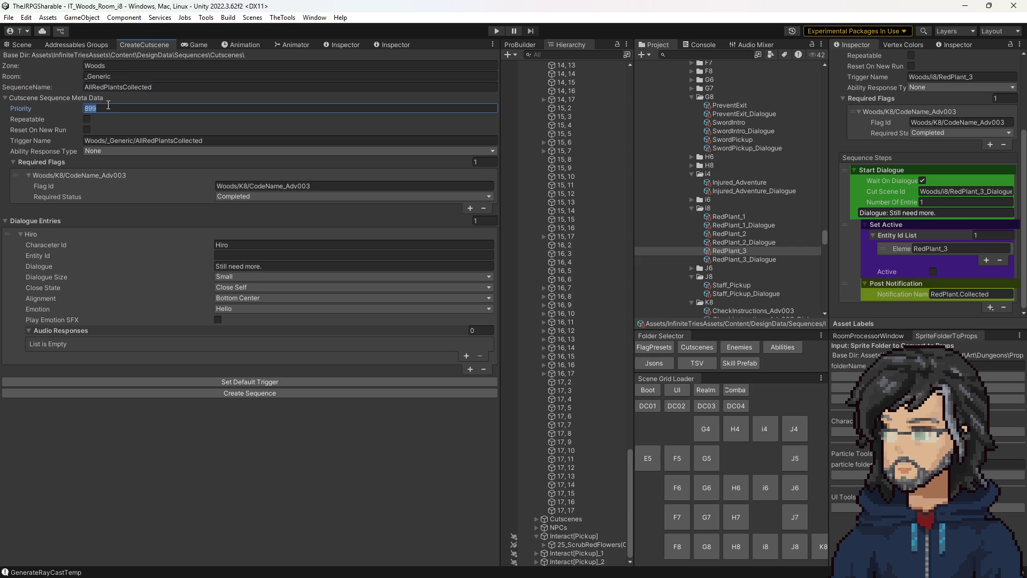
{"action": "type", "text": "99"}
{"action": "left_click", "coordinate": [178, 142]}
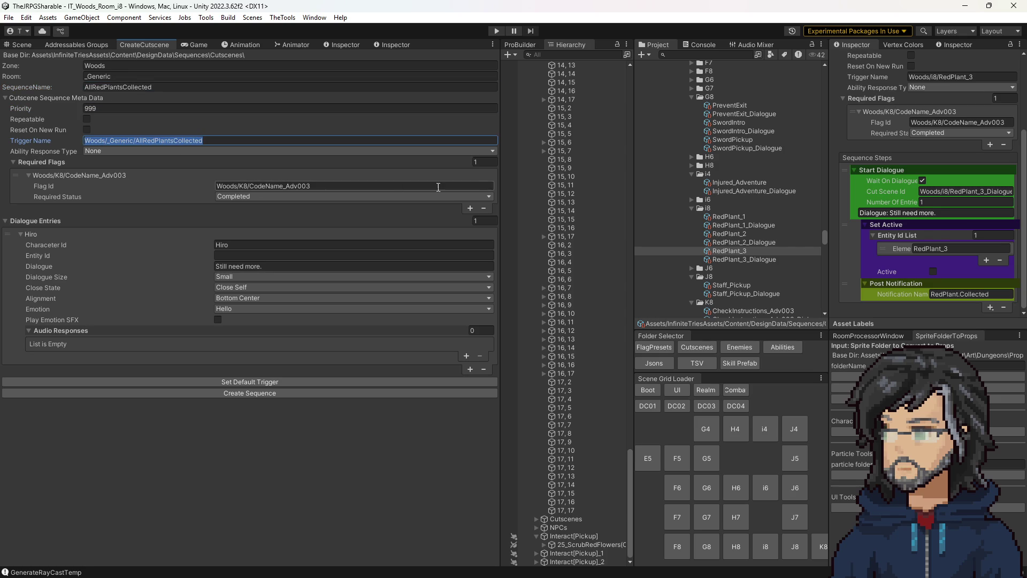
{"action": "left_click", "coordinate": [481, 162]}
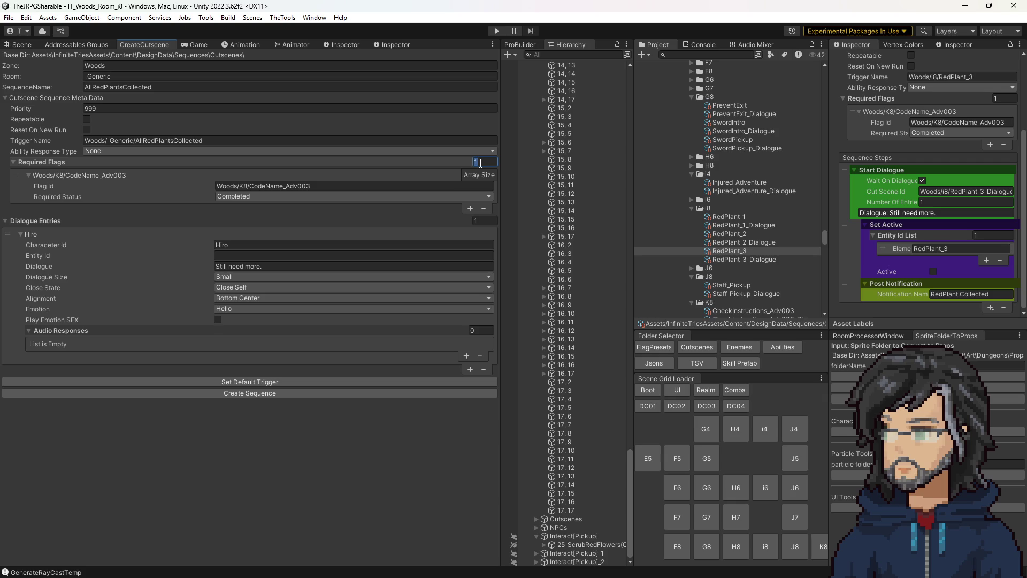
{"action": "type", "text": "0"}
{"action": "key", "text": "Return"}
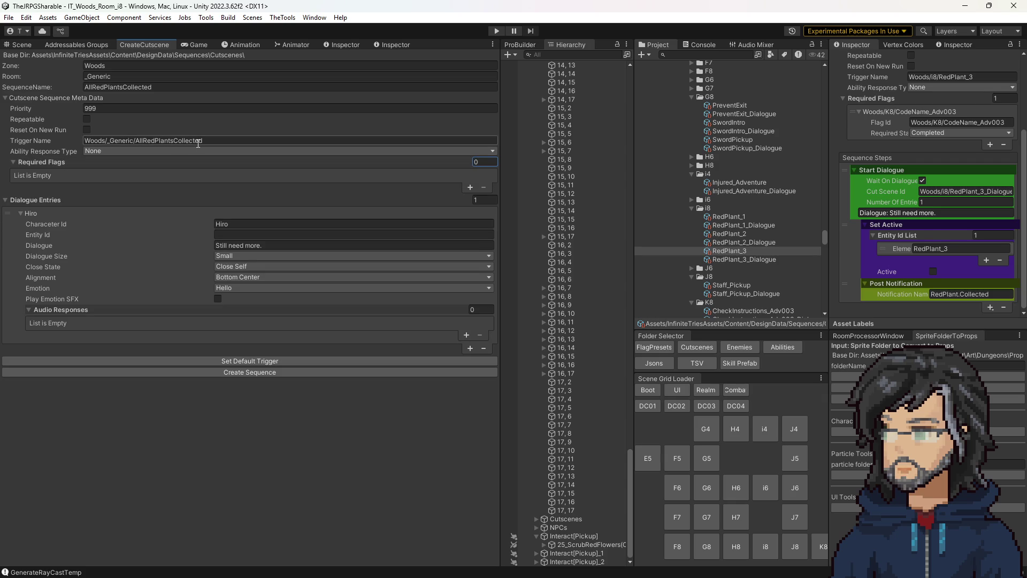
{"action": "left_click", "coordinate": [256, 224]}
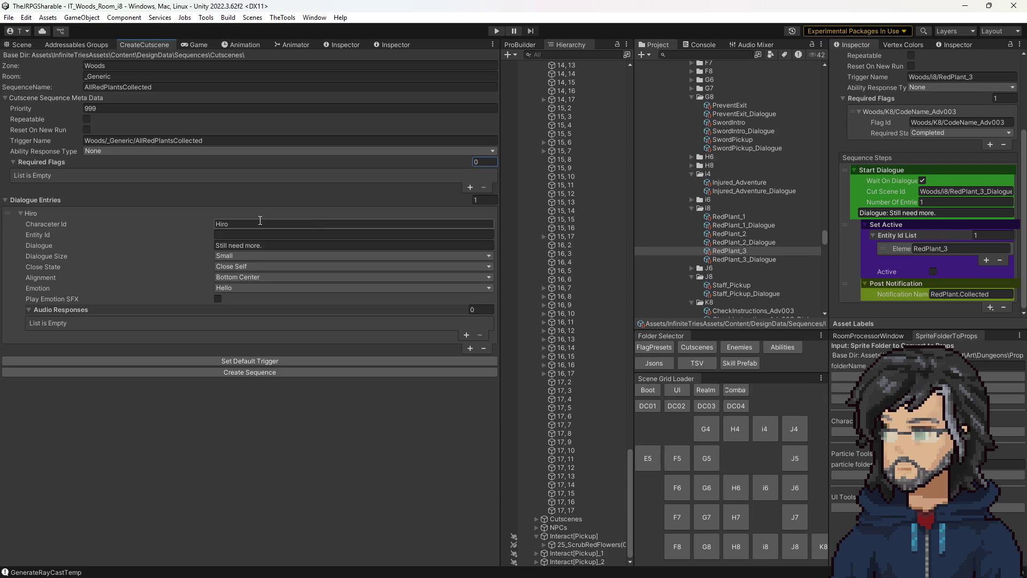
{"action": "key", "text": "alt+Tab"}
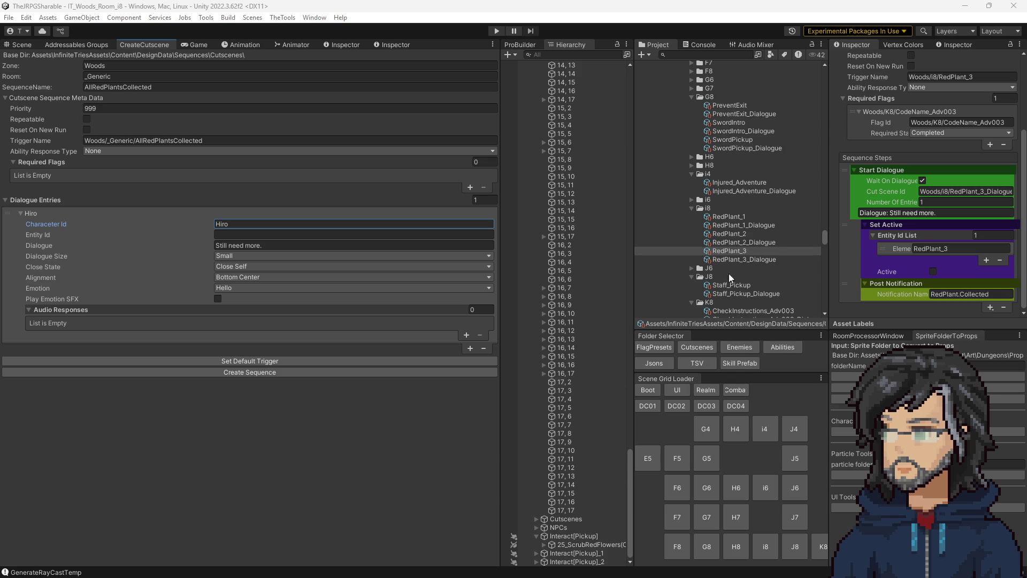
{"action": "left_click", "coordinate": [740, 234]}
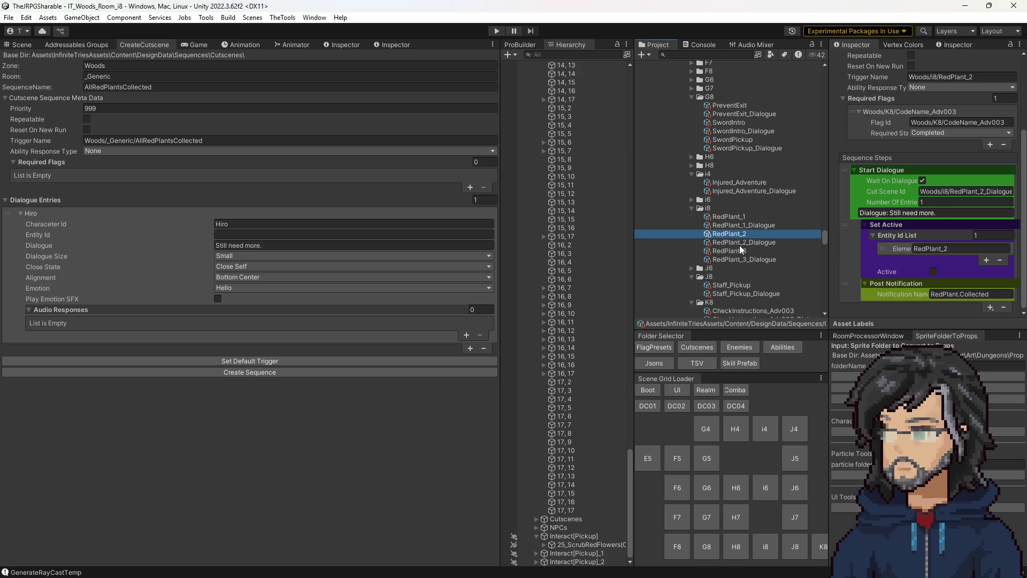
Step: Reopen the RedPlant_3 sequence and begin editing the new cutscene's dialogue line
{"action": "left_click", "coordinate": [729, 250]}
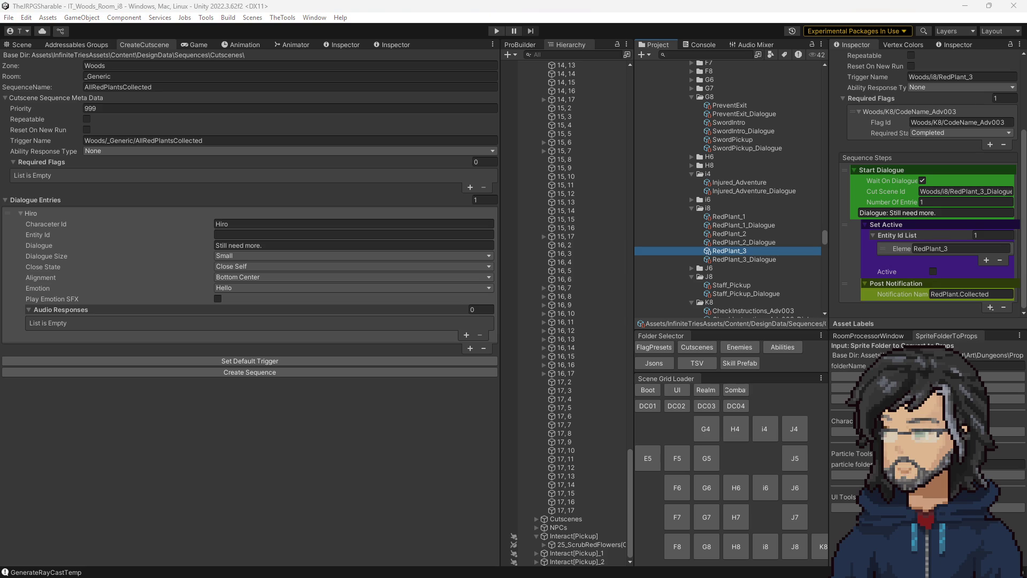
{"action": "left_click", "coordinate": [252, 246]}
Step: Paste the dialogue line starting 'That should be enough.' and set Dialogue Size to Medium
{"action": "key", "text": "ctrl+v"}
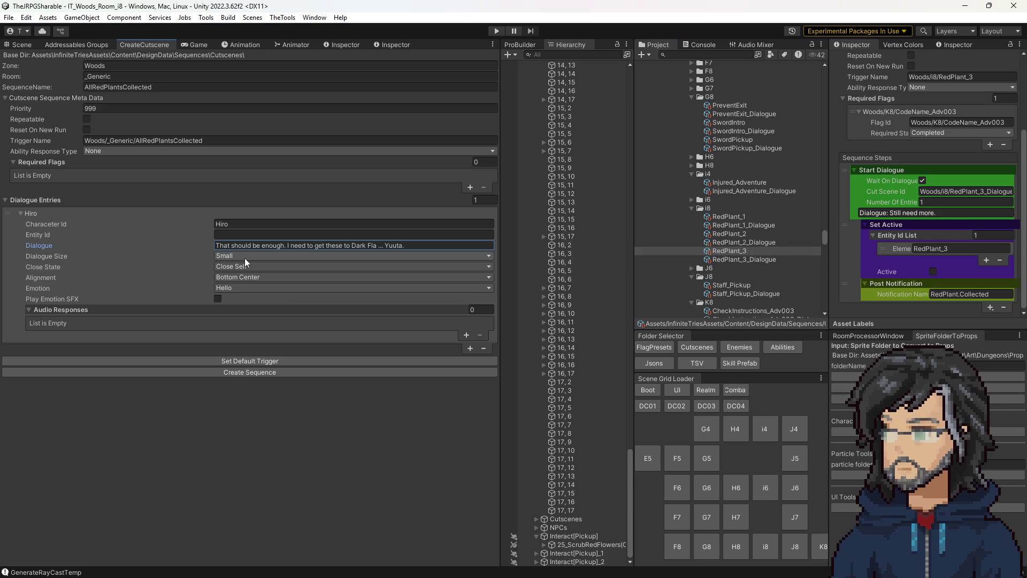
{"action": "left_click", "coordinate": [246, 257]}
{"action": "left_click", "coordinate": [262, 274]}
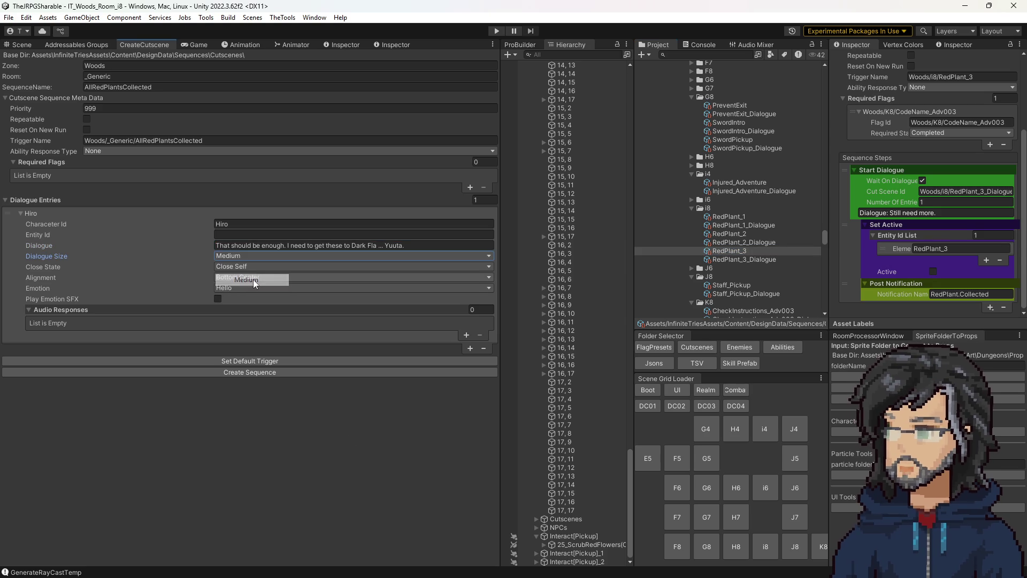
Step: Select the opening sentence and keep Bottom Center alignment and Close Self close state
{"action": "left_click", "coordinate": [321, 246]}
{"action": "left_click_drag", "start_coordinate": [285, 246], "coordinate": [123, 252]}
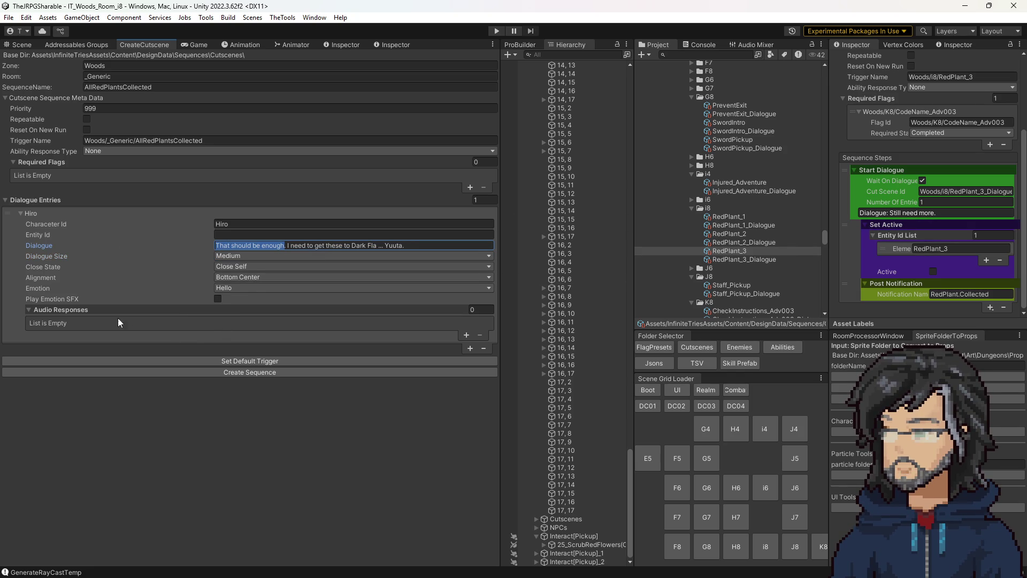
{"action": "left_click", "coordinate": [243, 278]}
{"action": "left_click", "coordinate": [254, 372]}
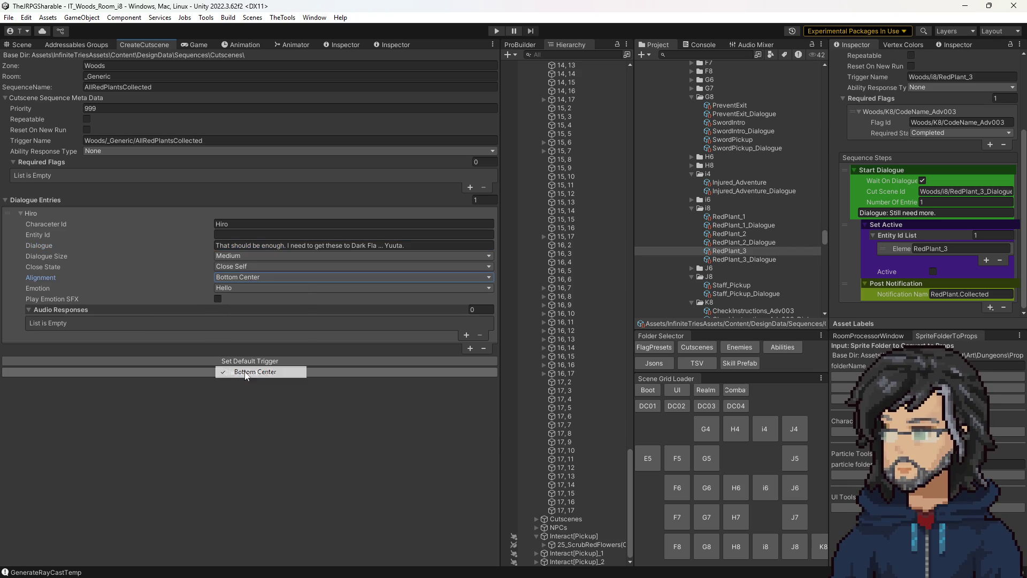
{"action": "left_click", "coordinate": [241, 267]}
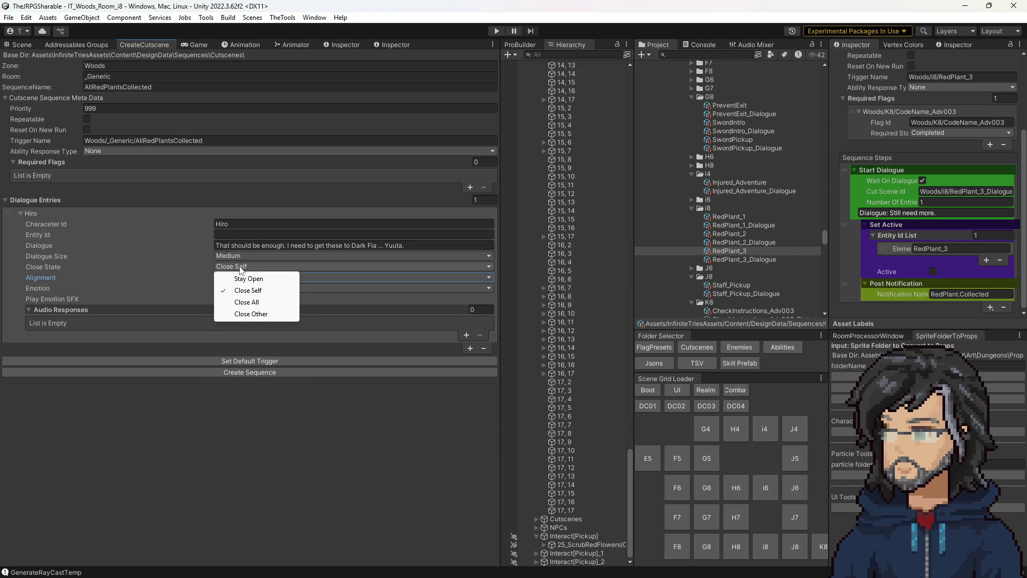
{"action": "left_click", "coordinate": [183, 445]}
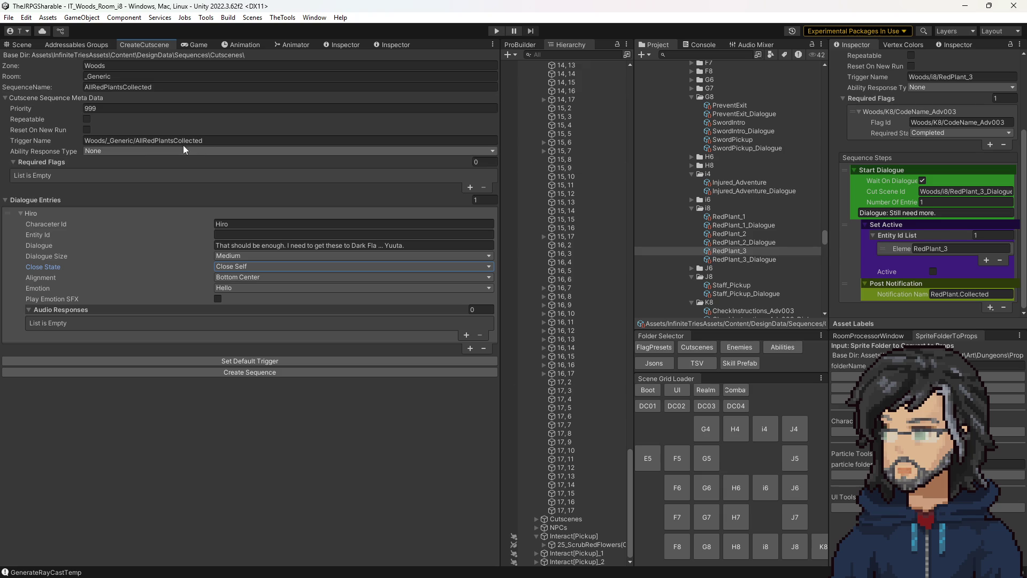
Step: Set the cutscene's Ability Response Type to End Of Turn
{"action": "left_click", "coordinate": [140, 152]}
{"action": "left_click", "coordinate": [118, 205]}
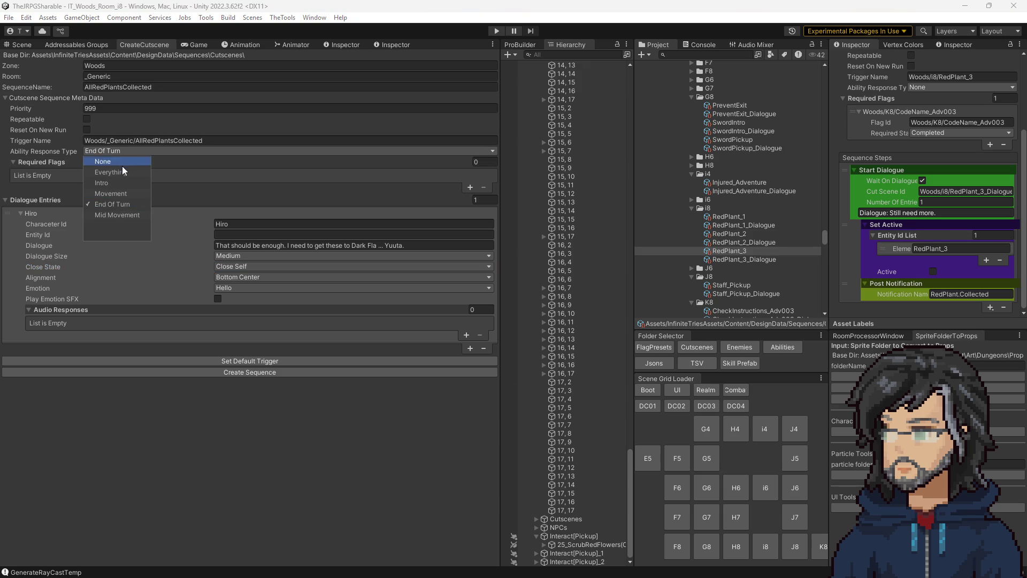
{"action": "left_click", "coordinate": [222, 199]}
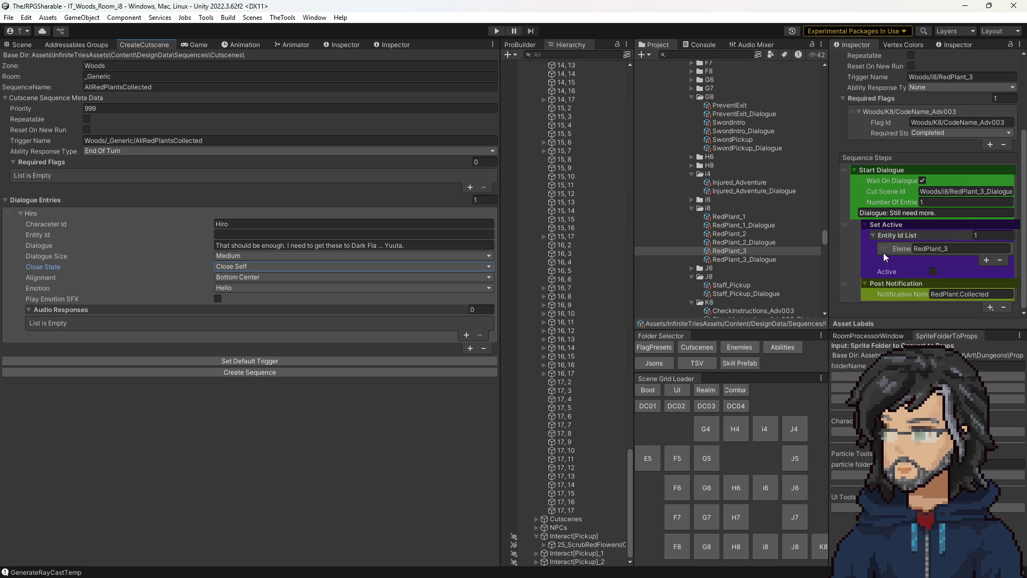
Step: Create the AllRedPlantsCollected sequence and its _Dialogue asset in Woods/_Generic, back in the Scene view
{"action": "scroll", "coordinate": [734, 218], "scroll_direction": "up", "scroll_amount": 6}
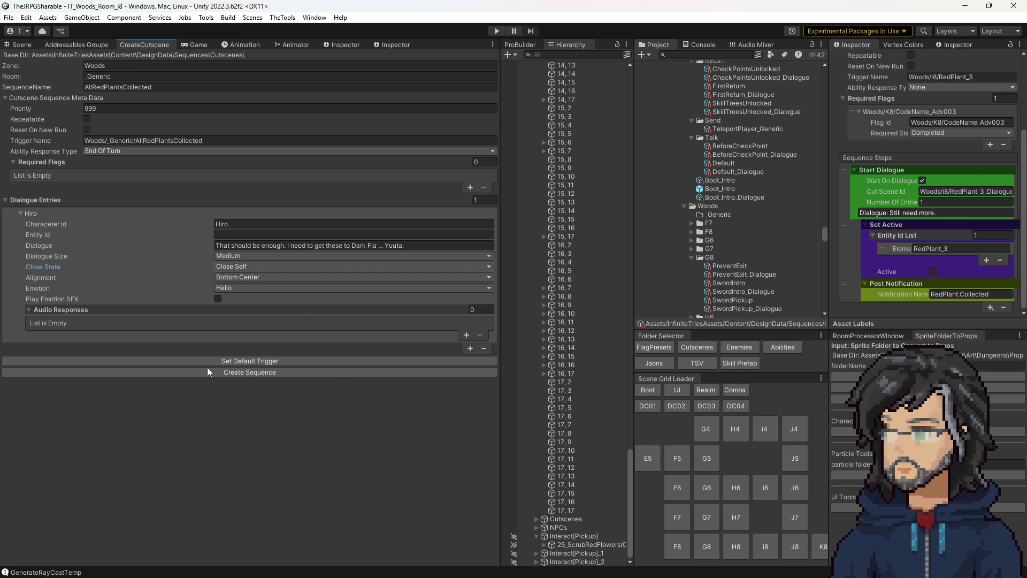
{"action": "left_click", "coordinate": [243, 372]}
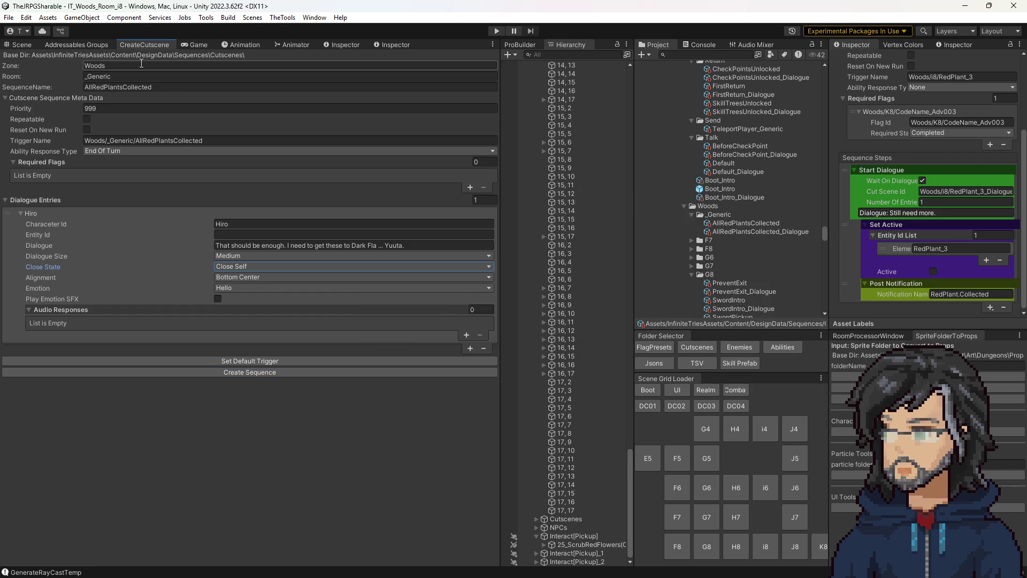
{"action": "left_click", "coordinate": [28, 47]}
{"action": "scroll", "coordinate": [612, 130], "scroll_direction": "up", "scroll_amount": 10}
{"action": "left_click_drag", "start_coordinate": [633, 375], "coordinate": [601, 60]}
Step: Find the 9_Adventure002_Met debug flag preset through GlobalSceneChecker and duplicate it
{"action": "left_click", "coordinate": [575, 72]}
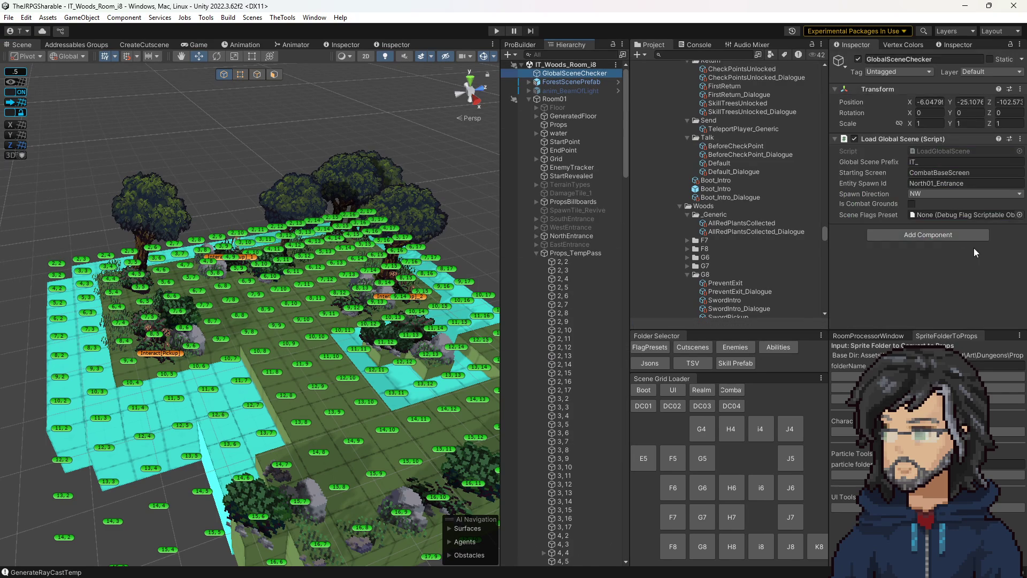
{"action": "left_click", "coordinate": [654, 347]}
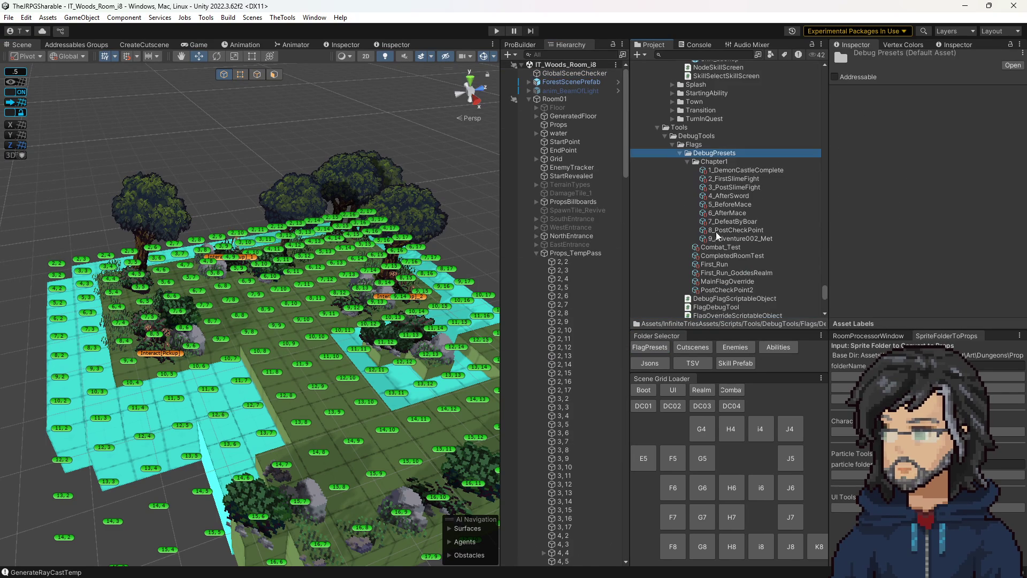
{"action": "left_click", "coordinate": [721, 240]}
{"action": "key", "text": "ctrl+d"}
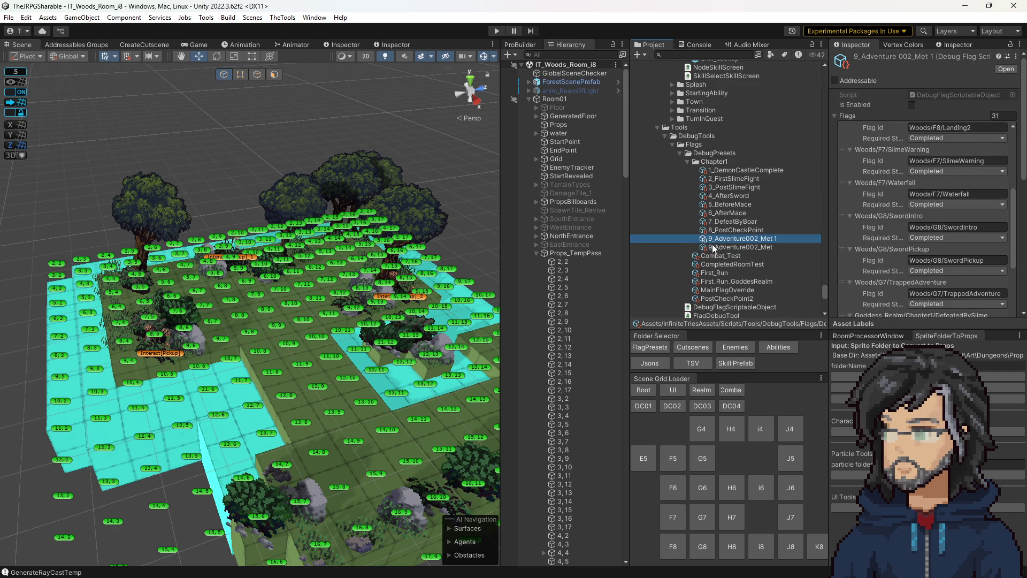
Step: Rename the duplicated preset to 10_Adventure003_Met
{"action": "left_click", "coordinate": [711, 239]}
{"action": "key", "text": "Home"}
{"action": "key", "text": "Delete"}
{"action": "type", "text": "10"}
{"action": "left_click", "coordinate": [762, 239]}
{"action": "key", "text": "BackSpace"}
{"action": "type", "text": "3"}
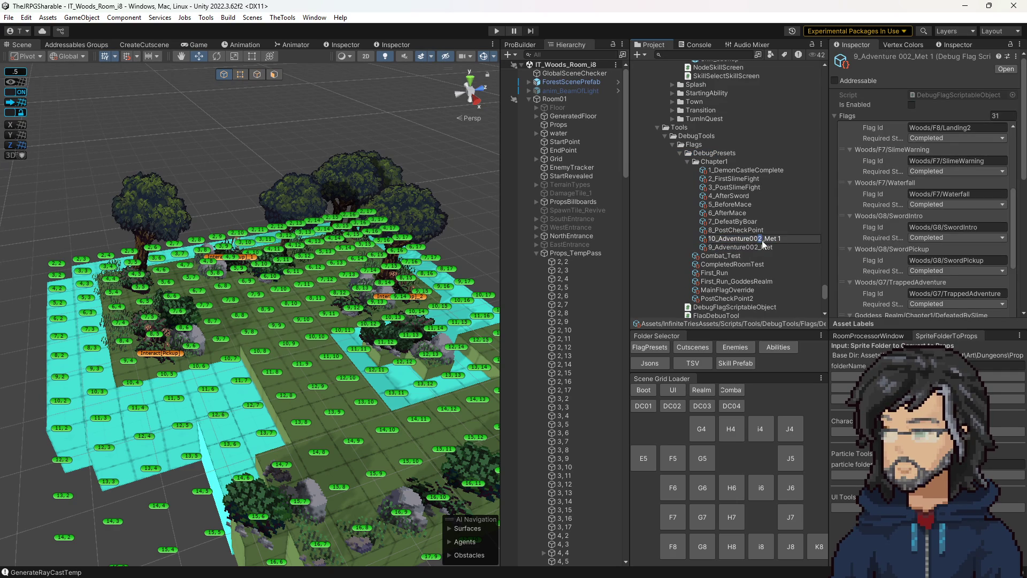
{"action": "key", "text": "BackSpace"}
{"action": "key", "text": "Return"}
Step: Review the red-plant pickup Interact[Pickup] settings and open the Cutscenes sequences folder
{"action": "left_click", "coordinate": [178, 350]}
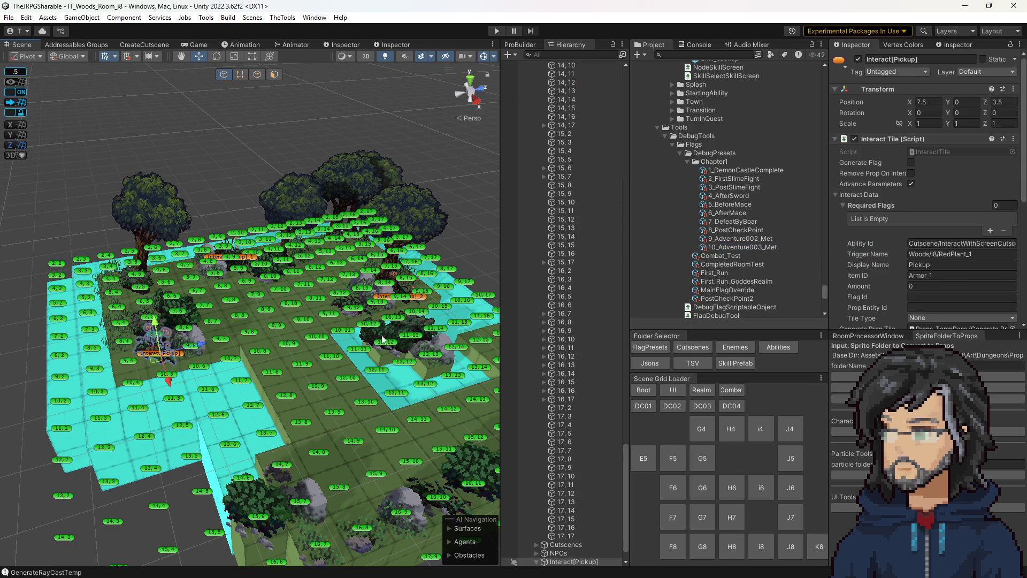
{"action": "scroll", "coordinate": [952, 265], "scroll_direction": "down", "scroll_amount": 4}
{"action": "scroll", "coordinate": [951, 267], "scroll_direction": "down", "scroll_amount": 3}
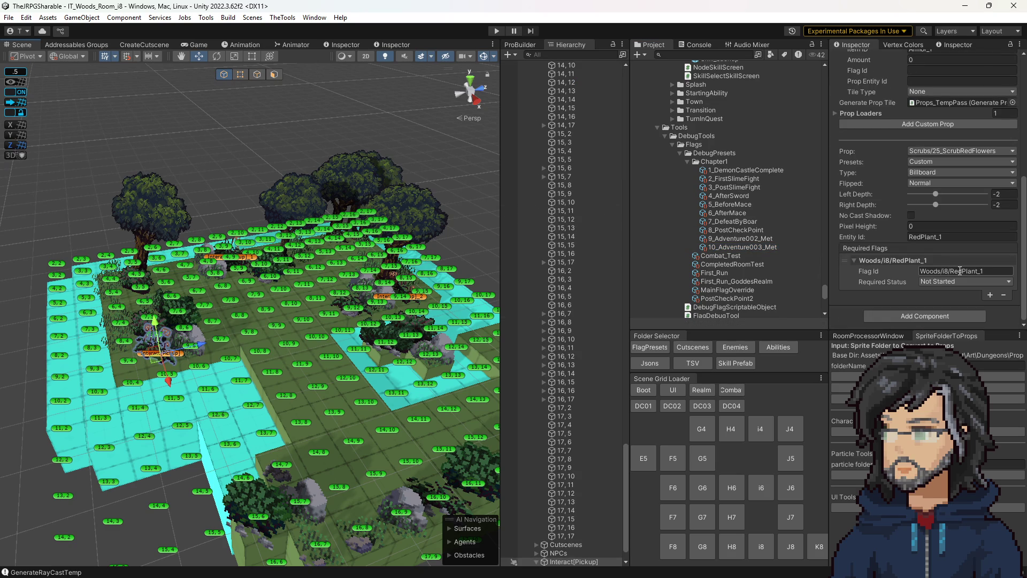
{"action": "scroll", "coordinate": [943, 271], "scroll_direction": "up", "scroll_amount": 5}
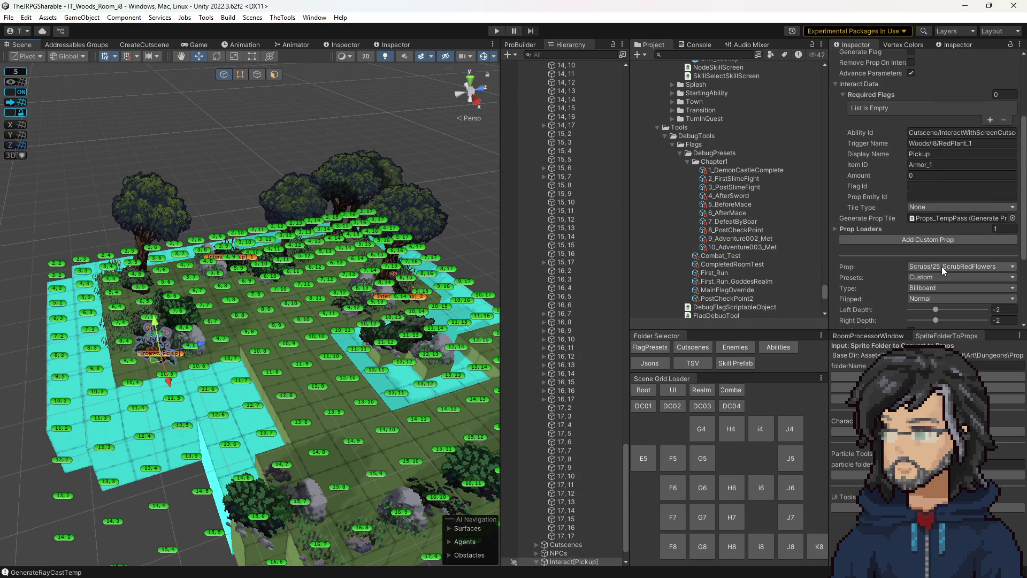
{"action": "scroll", "coordinate": [887, 228], "scroll_direction": "up", "scroll_amount": 5}
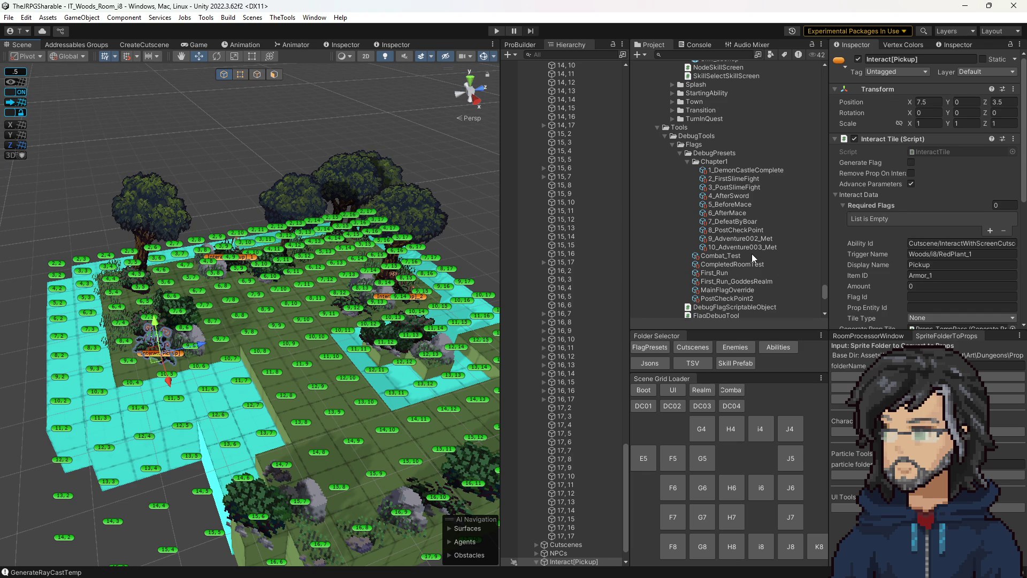
{"action": "scroll", "coordinate": [749, 254], "scroll_direction": "down", "scroll_amount": 15}
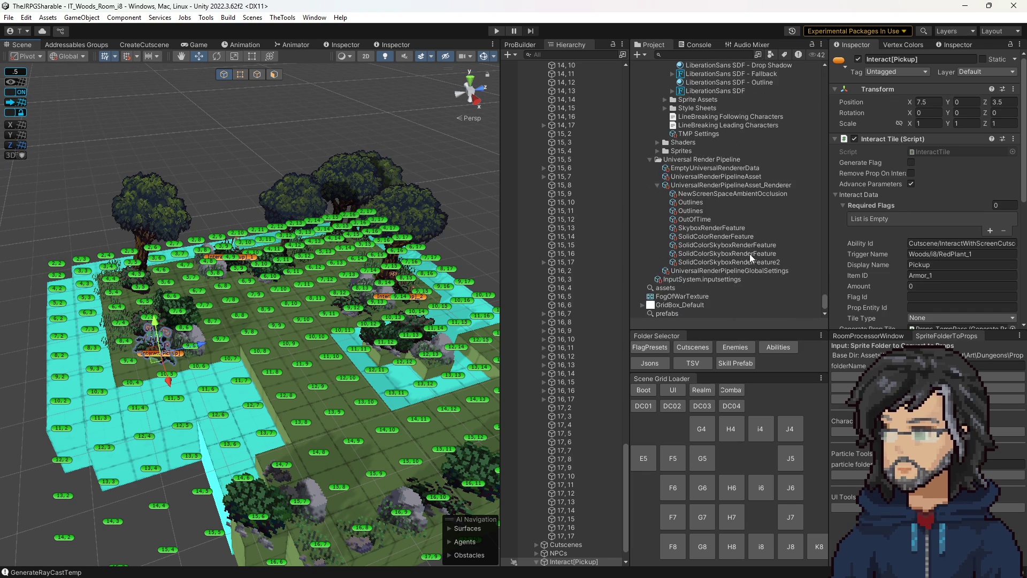
{"action": "scroll", "coordinate": [749, 253], "scroll_direction": "up", "scroll_amount": 10}
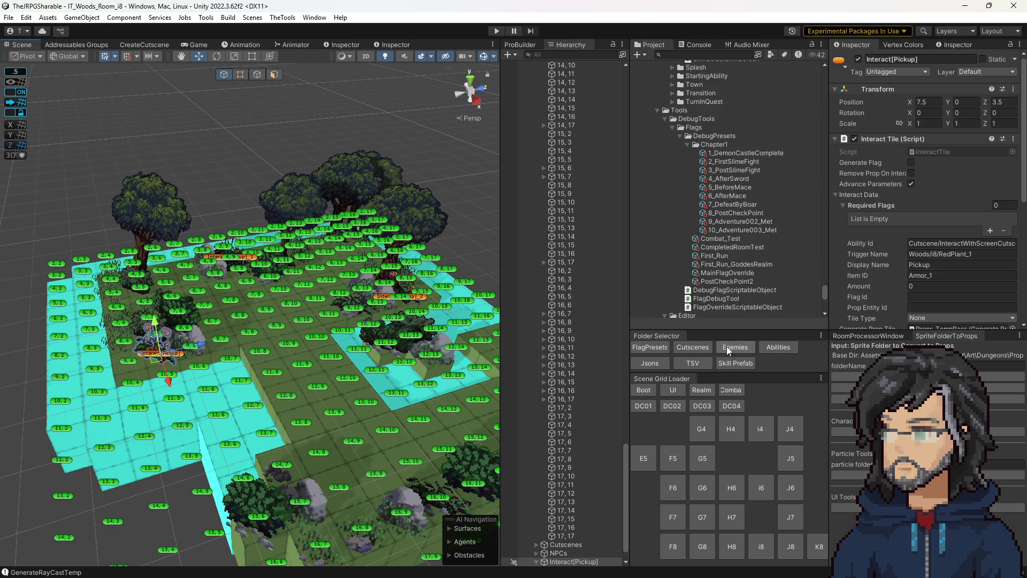
{"action": "left_click", "coordinate": [688, 347]}
{"action": "scroll", "coordinate": [720, 194], "scroll_direction": "down", "scroll_amount": 3}
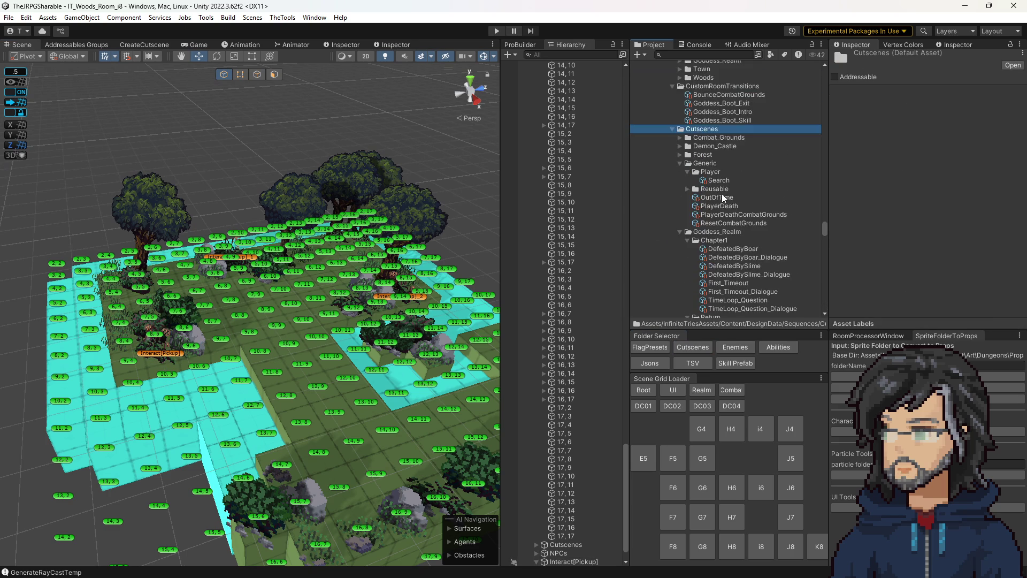
{"action": "scroll", "coordinate": [728, 232], "scroll_direction": "up", "scroll_amount": 5}
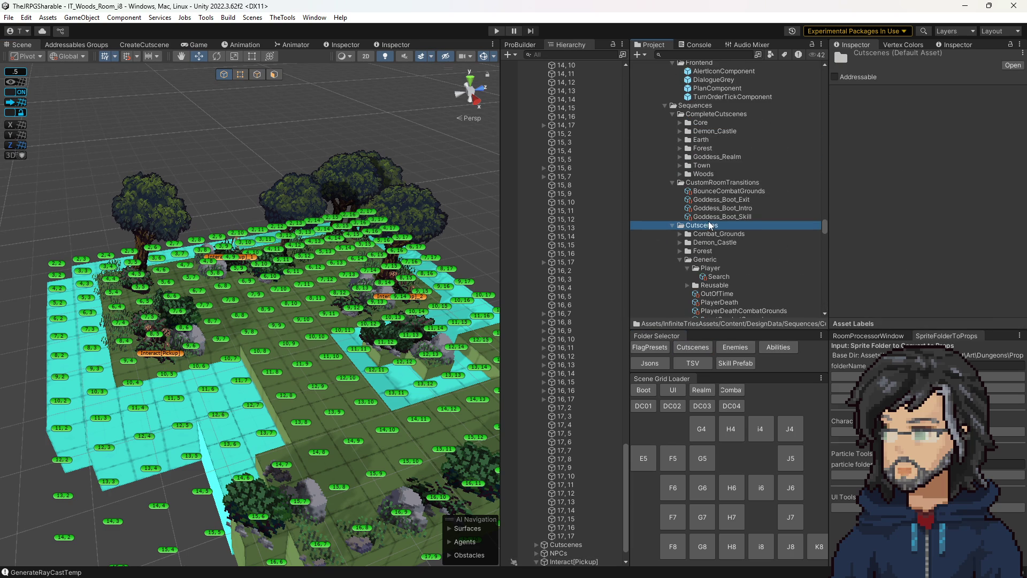
{"action": "scroll", "coordinate": [720, 223], "scroll_direction": "down", "scroll_amount": 3}
{"action": "scroll", "coordinate": [720, 225], "scroll_direction": "down", "scroll_amount": 3}
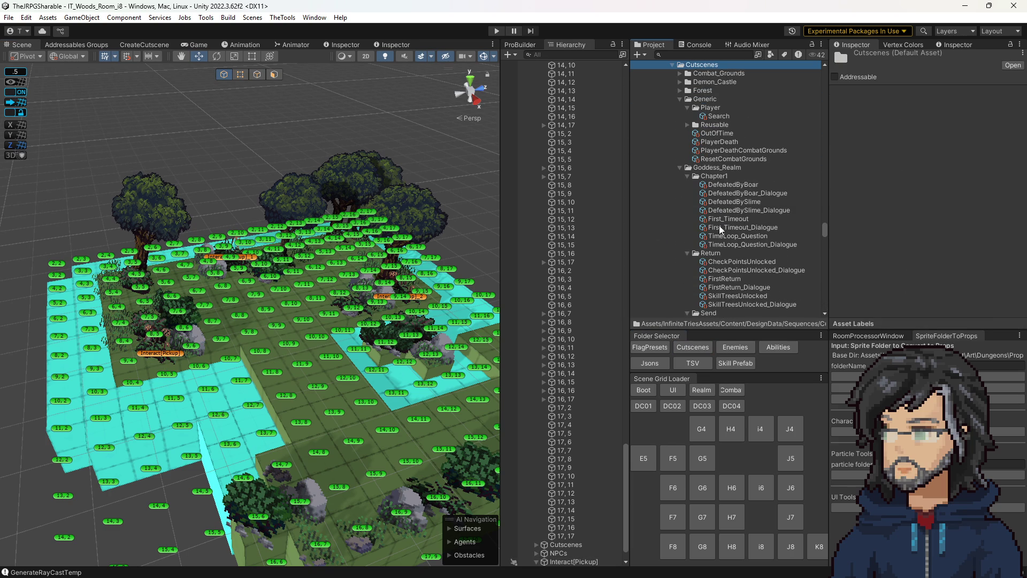
{"action": "scroll", "coordinate": [754, 235], "scroll_direction": "down", "scroll_amount": 4}
{"action": "scroll", "coordinate": [749, 235], "scroll_direction": "down", "scroll_amount": 3}
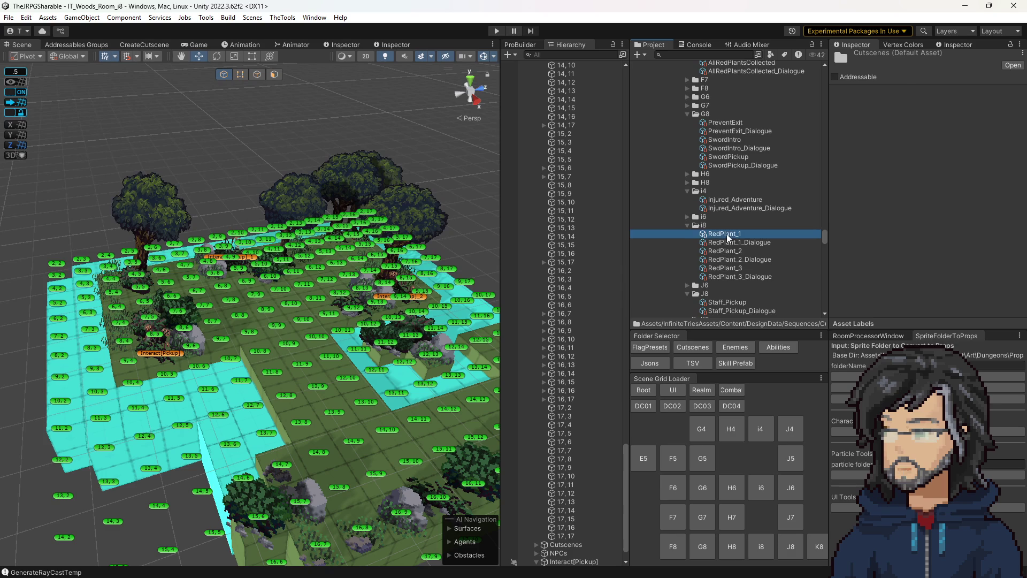
{"action": "left_click", "coordinate": [725, 233]}
{"action": "left_click", "coordinate": [962, 239]}
{"action": "left_click", "coordinate": [955, 228]}
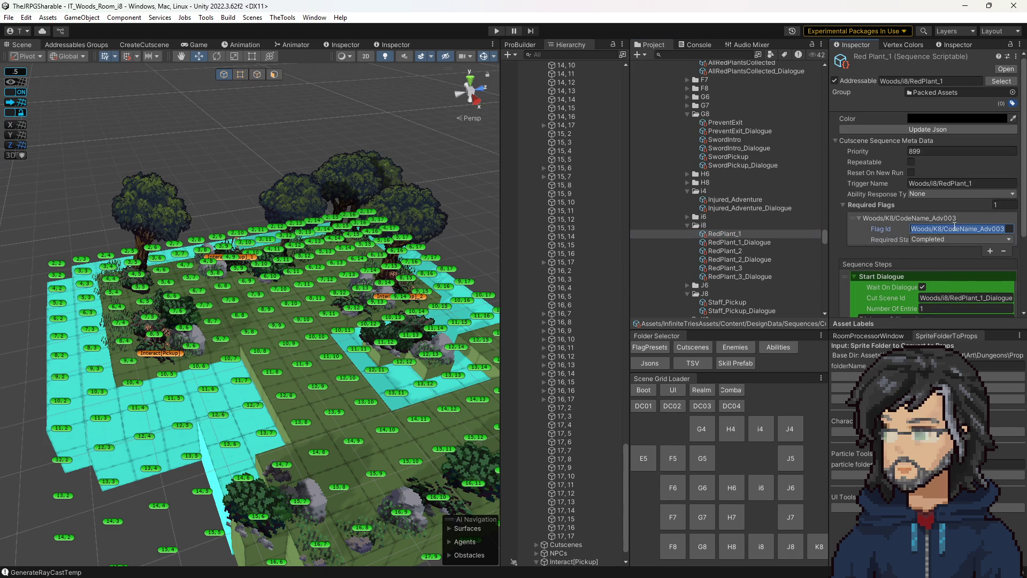
{"action": "left_click", "coordinate": [179, 362]}
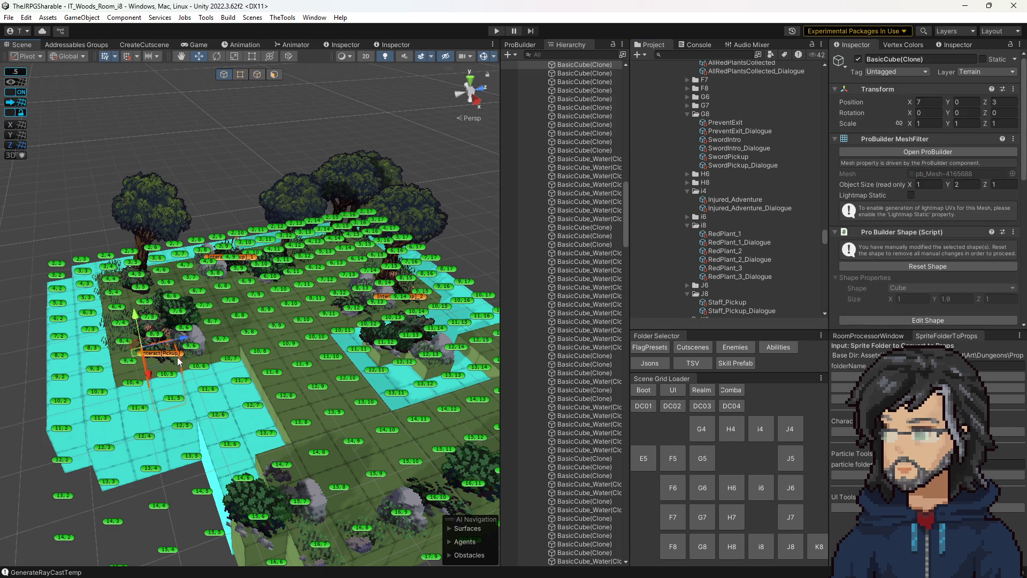
{"action": "left_click", "coordinate": [726, 235]}
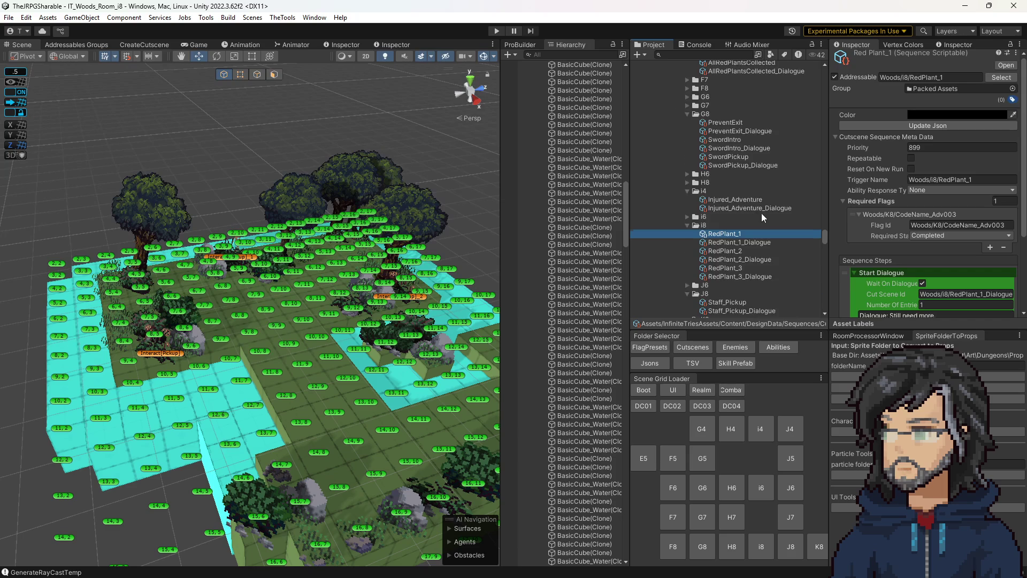
{"action": "scroll", "coordinate": [781, 239], "scroll_direction": "up", "scroll_amount": 6}
{"action": "scroll", "coordinate": [750, 253], "scroll_direction": "down", "scroll_amount": 6}
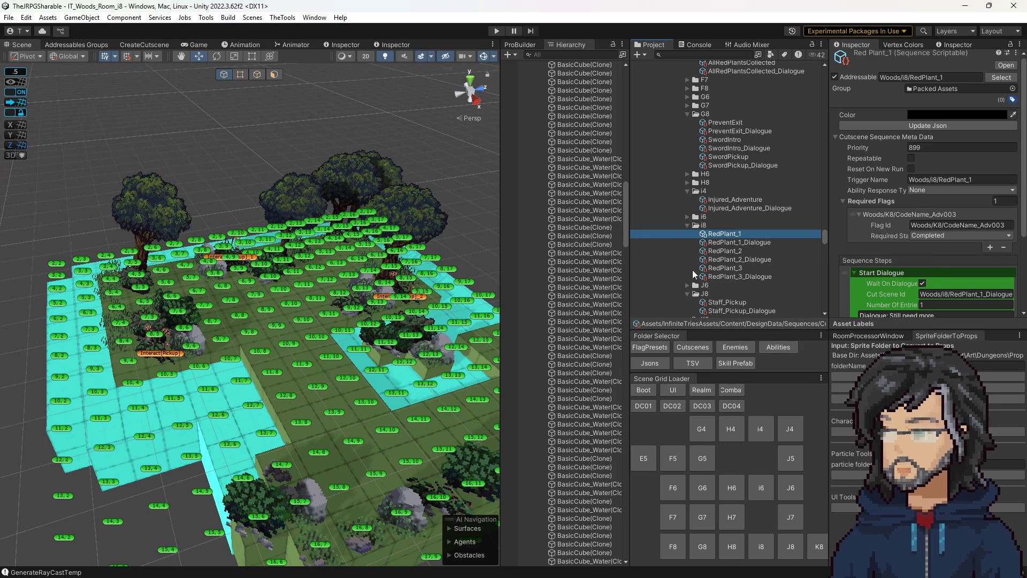
{"action": "scroll", "coordinate": [766, 255], "scroll_direction": "up", "scroll_amount": 5}
{"action": "scroll", "coordinate": [766, 252], "scroll_direction": "up", "scroll_amount": 3}
{"action": "left_click", "coordinate": [731, 255]}
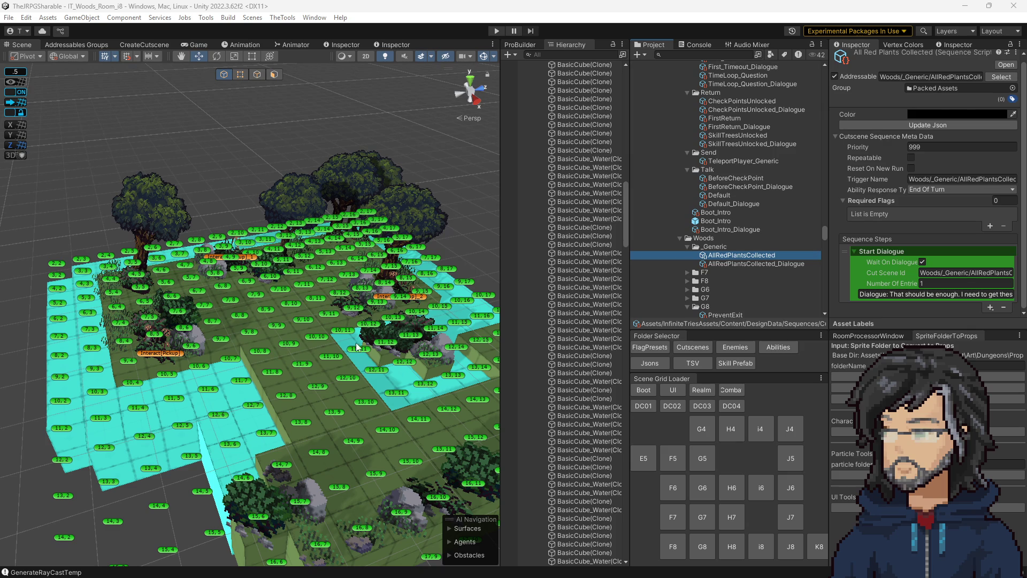
{"action": "left_click", "coordinate": [164, 353]}
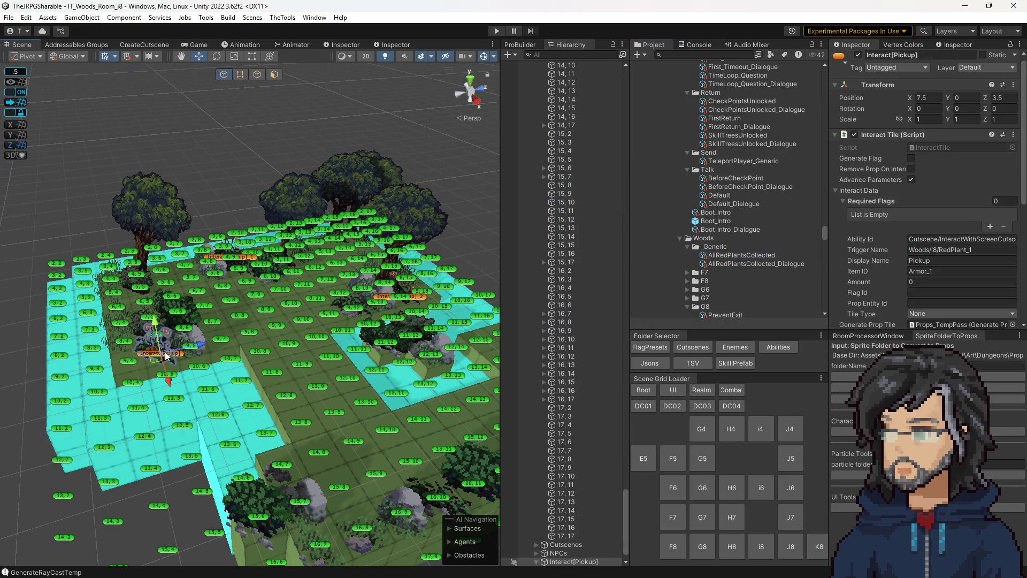
Step: Check the AllRedPlantsCollected sequence and the RedPlant_1 sequence's required flag
{"action": "scroll", "coordinate": [949, 251], "scroll_direction": "down", "scroll_amount": 3}
{"action": "scroll", "coordinate": [919, 266], "scroll_direction": "down", "scroll_amount": 4}
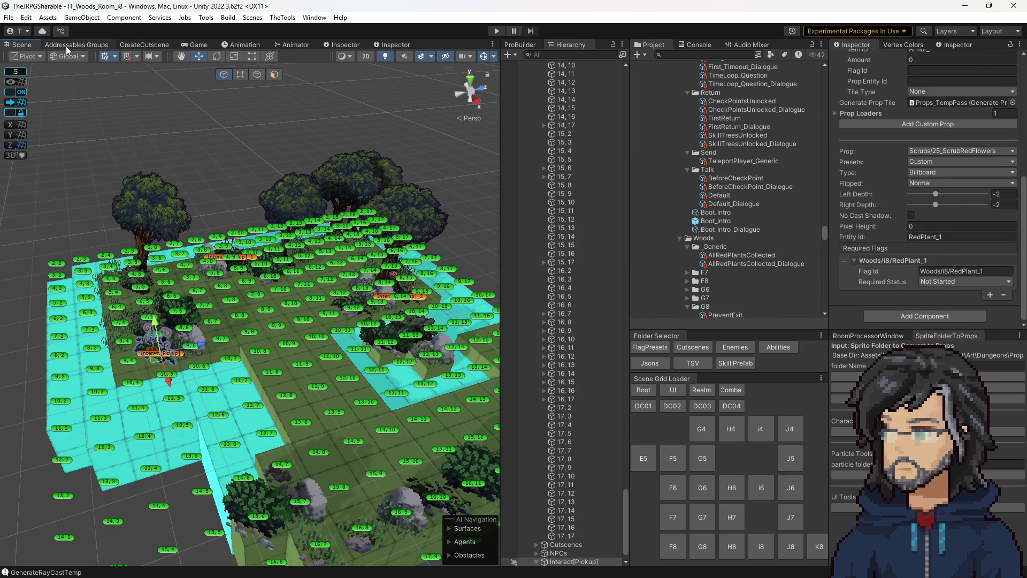
{"action": "left_click", "coordinate": [126, 44]}
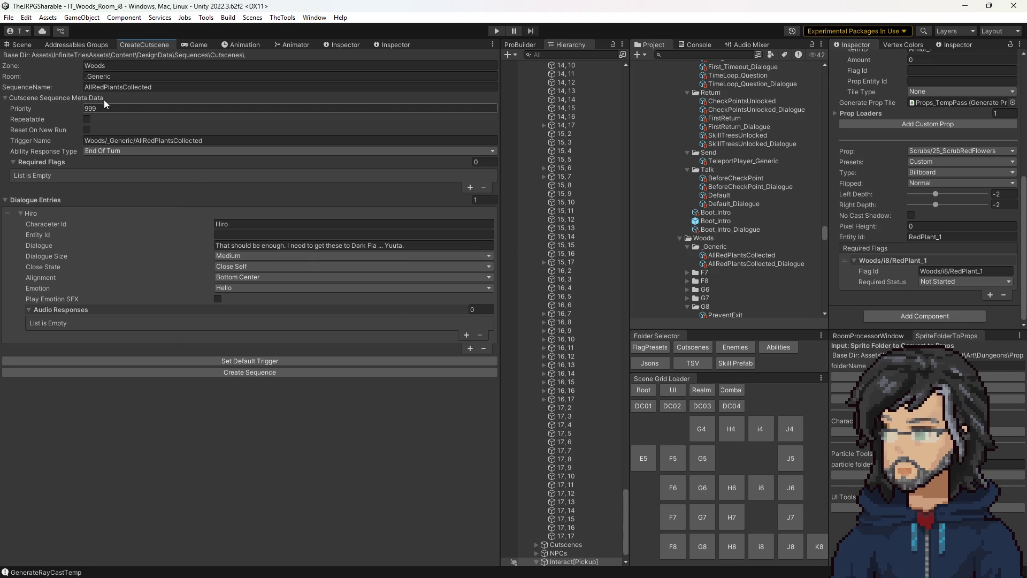
{"action": "left_click", "coordinate": [16, 45]}
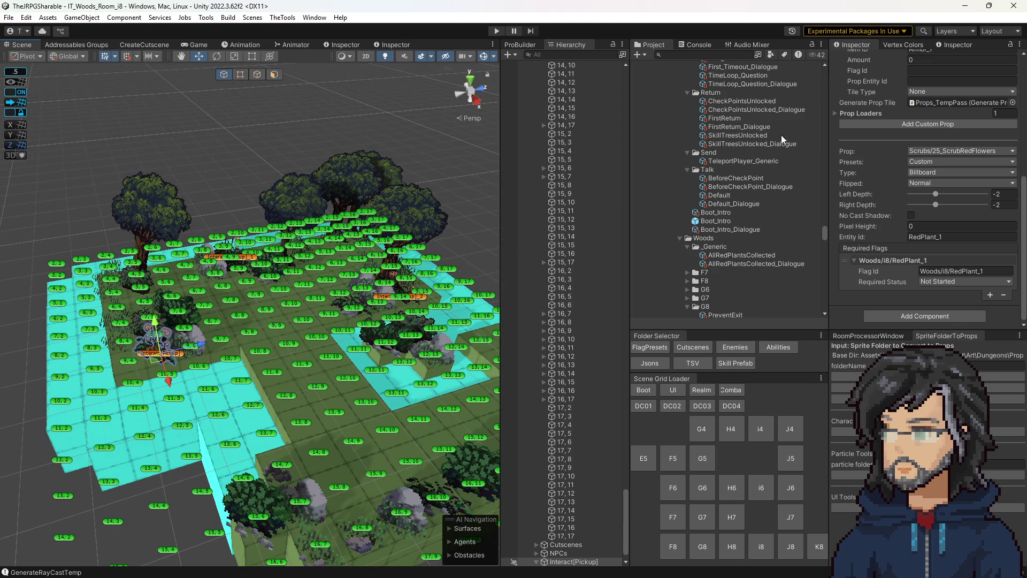
{"action": "left_click", "coordinate": [731, 255]}
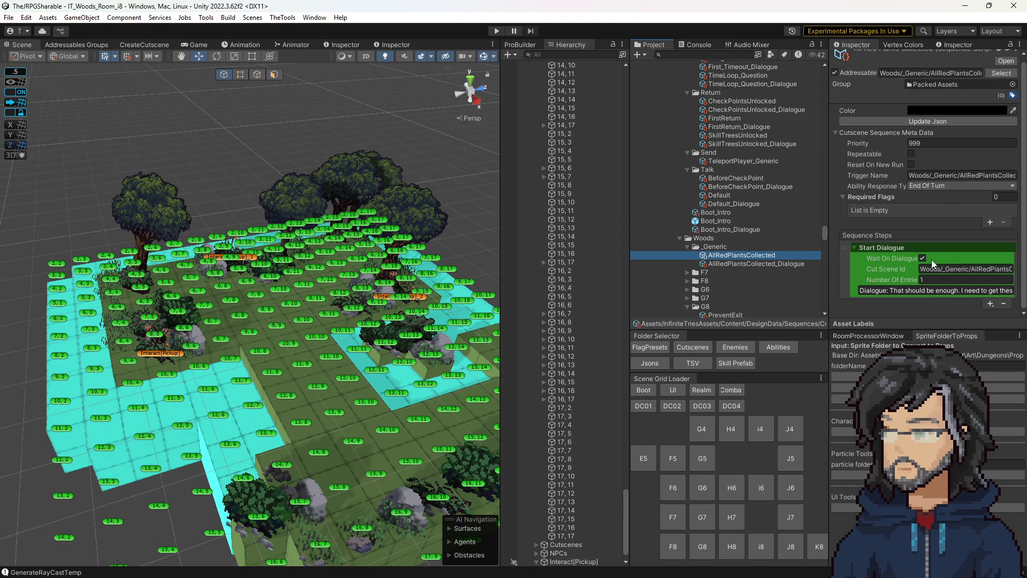
{"action": "scroll", "coordinate": [748, 249], "scroll_direction": "down", "scroll_amount": 8}
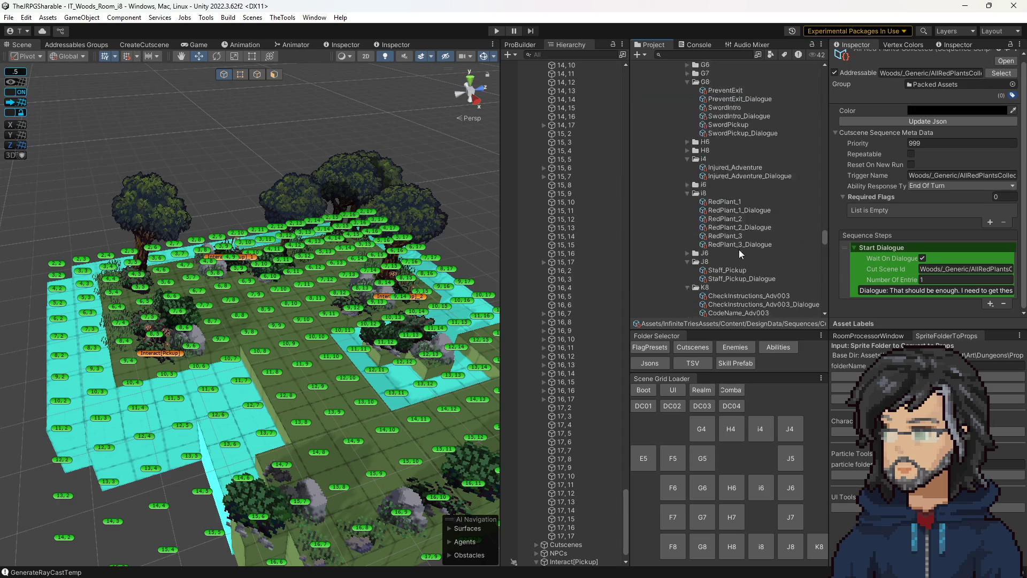
{"action": "left_click", "coordinate": [719, 169]}
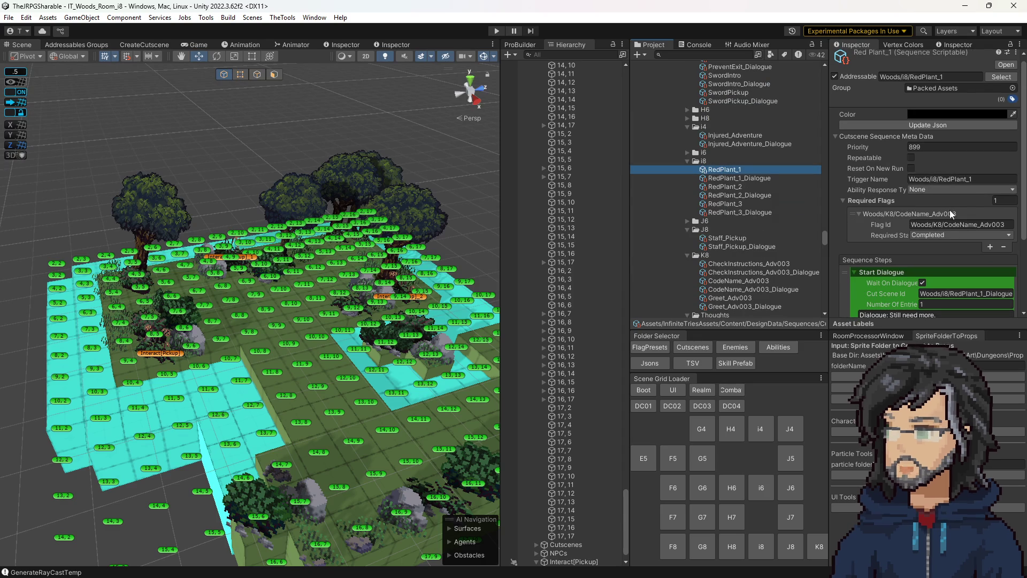
Step: Add flag Woods/K8/CodeName_Adv003, required Completed, to the end of the 10_Adventure003_Met preset
{"action": "left_click", "coordinate": [658, 347]}
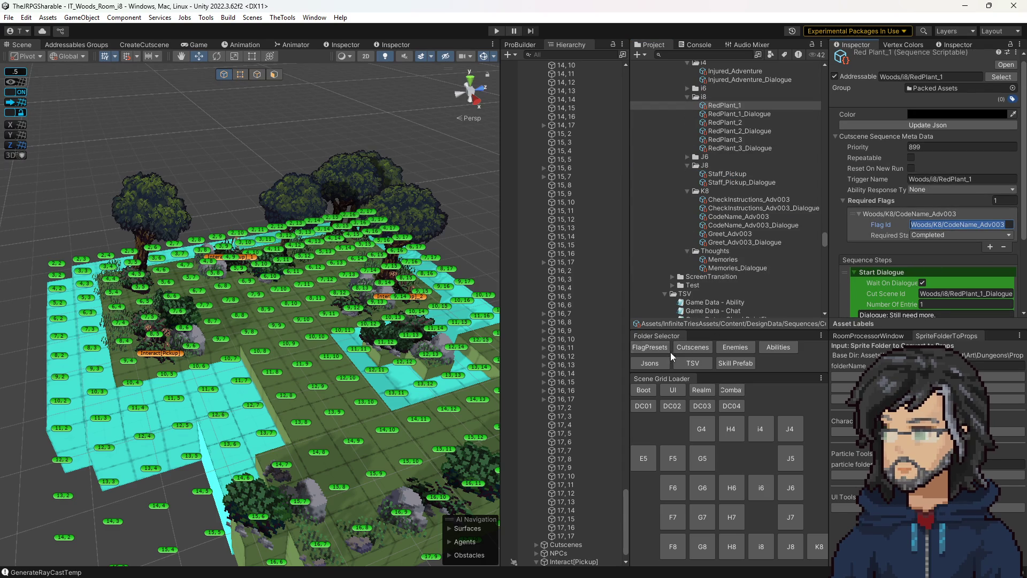
{"action": "scroll", "coordinate": [731, 248], "scroll_direction": "down", "scroll_amount": 10}
{"action": "left_click", "coordinate": [721, 150]}
{"action": "scroll", "coordinate": [938, 263], "scroll_direction": "down", "scroll_amount": 5}
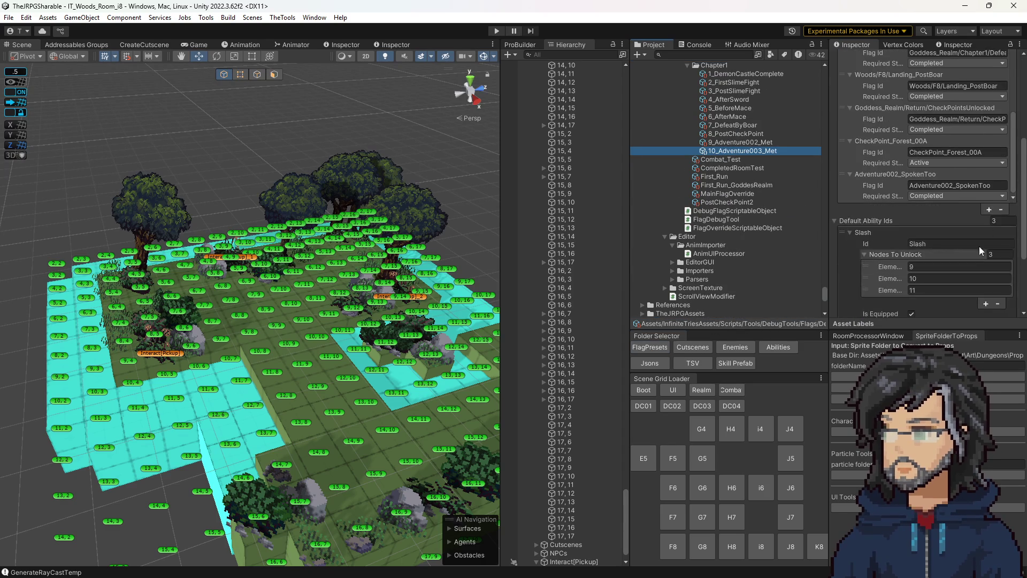
{"action": "left_click", "coordinate": [989, 210]}
{"action": "left_click", "coordinate": [936, 185]}
{"action": "type", "text": "Woods/K8/CodeName_Adv003"}
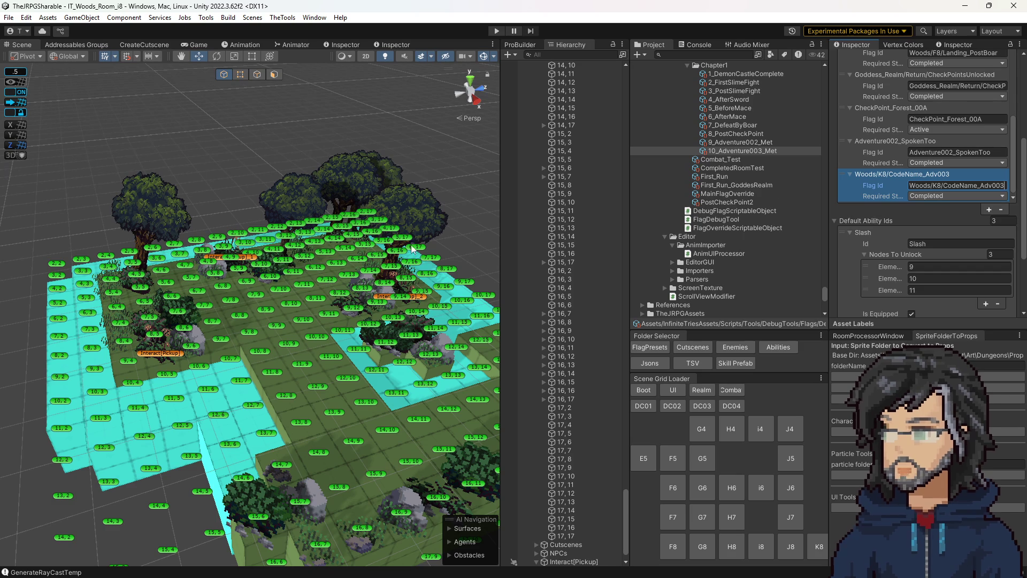
Step: Select GlobalSceneChecker to show its Load Global Scene settings, with Scene Flags Preset still None
{"action": "scroll", "coordinate": [583, 134], "scroll_direction": "up", "scroll_amount": 15}
{"action": "scroll", "coordinate": [582, 134], "scroll_direction": "up", "scroll_amount": 20}
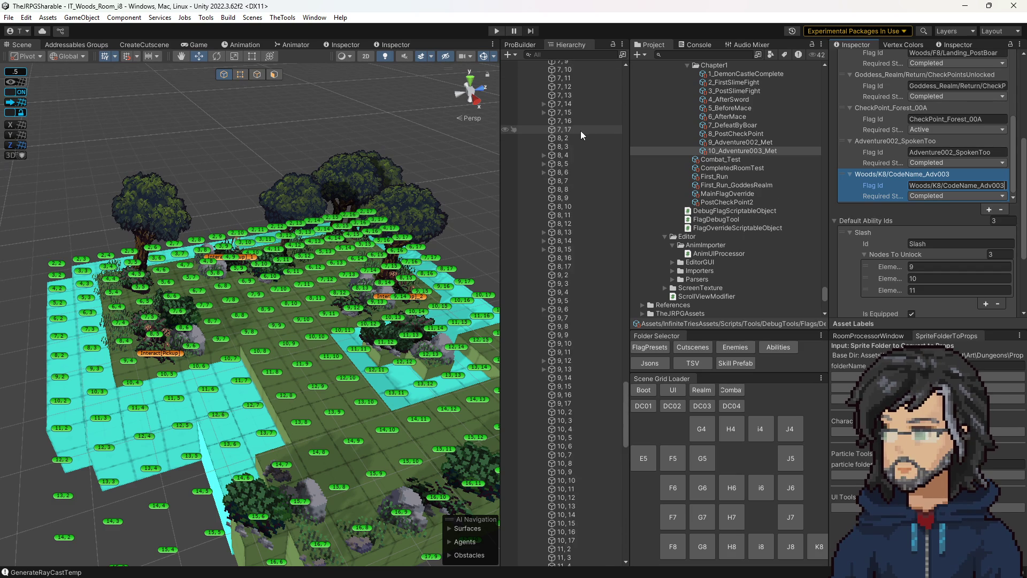
{"action": "scroll", "coordinate": [571, 114], "scroll_direction": "up", "scroll_amount": 15}
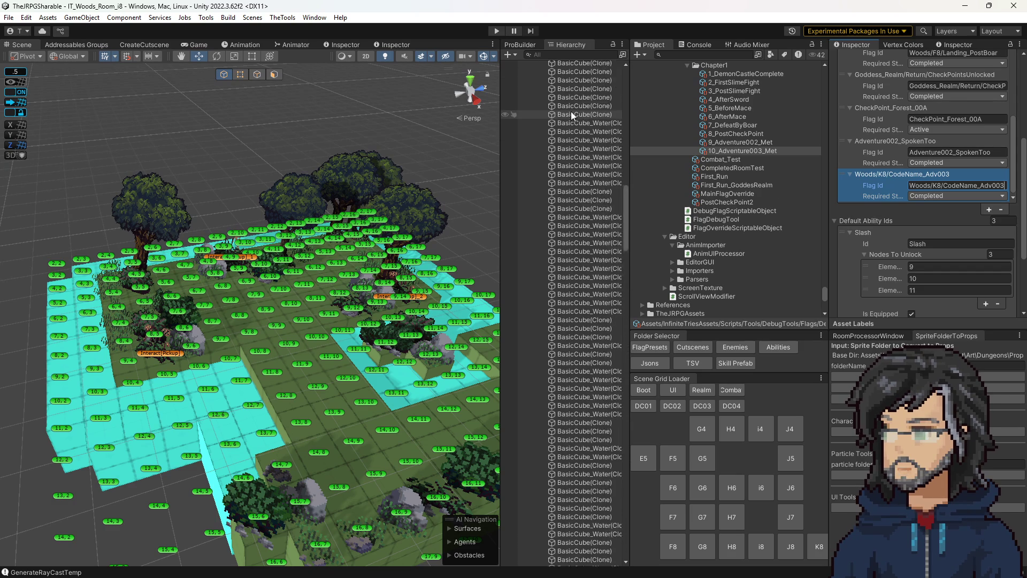
{"action": "left_click", "coordinate": [561, 73]}
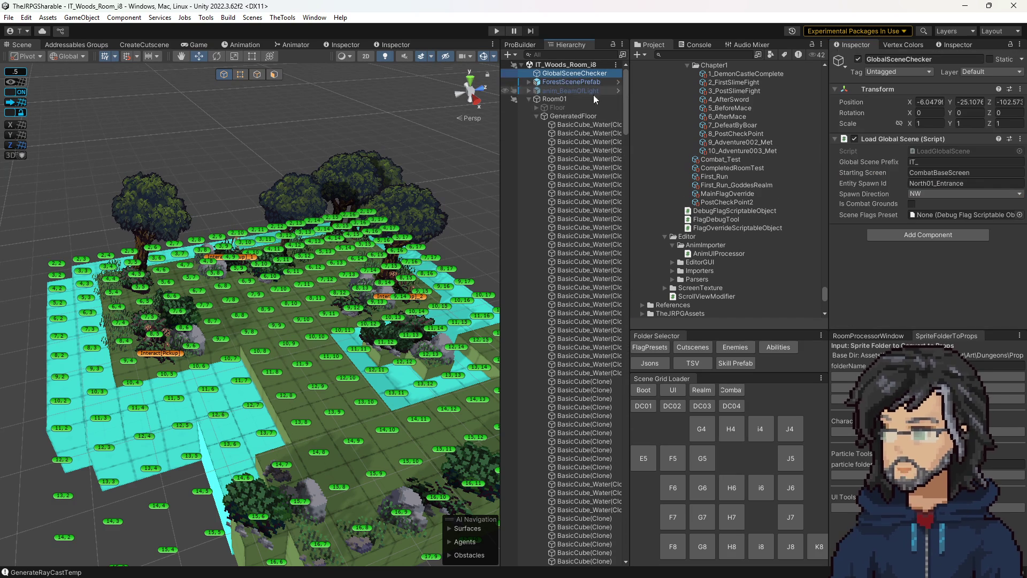
Step: Assign 10_Adventure003_Met as GlobalSceneChecker's Scene Flags Preset and start Play mode
{"action": "left_click_drag", "start_coordinate": [746, 150], "coordinate": [951, 215]}
{"action": "left_click", "coordinate": [499, 32]}
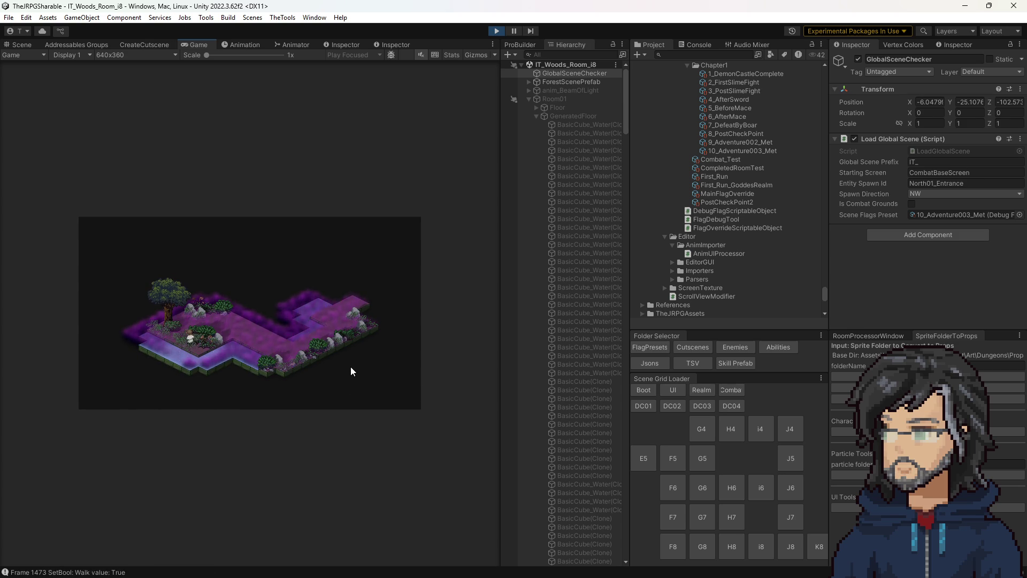
Step: Stop play and check the first red-plant pickup's Required Flags
{"action": "left_click", "coordinate": [496, 31]}
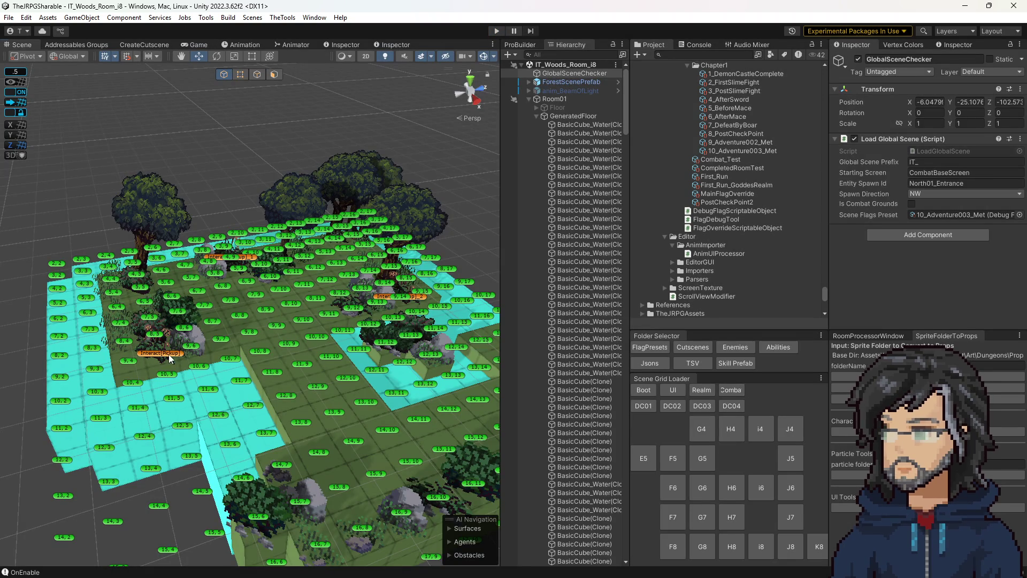
{"action": "left_click", "coordinate": [168, 354]}
{"action": "scroll", "coordinate": [374, 340], "scroll_direction": "up", "scroll_amount": 2}
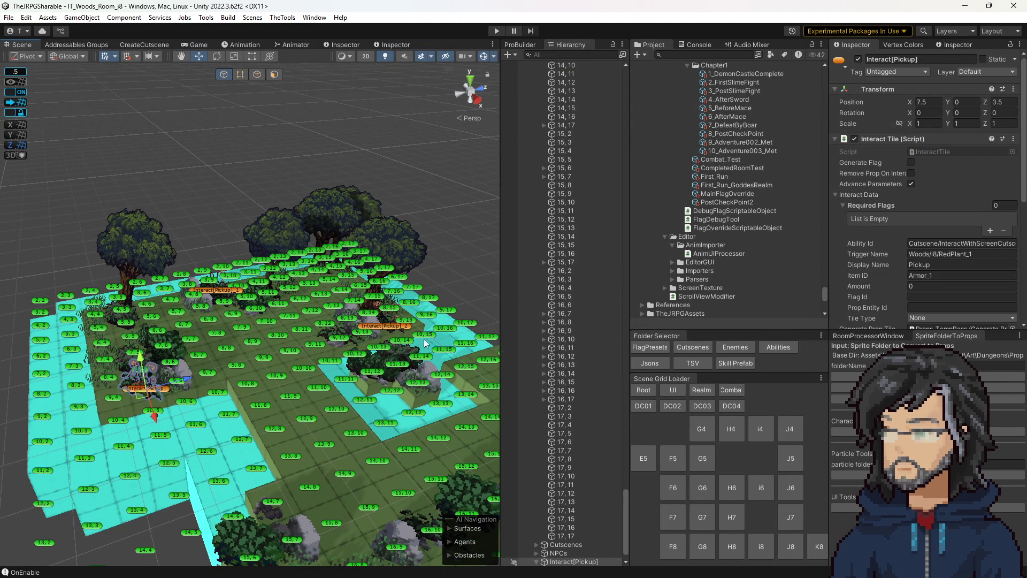
{"action": "scroll", "coordinate": [905, 262], "scroll_direction": "down", "scroll_amount": 5}
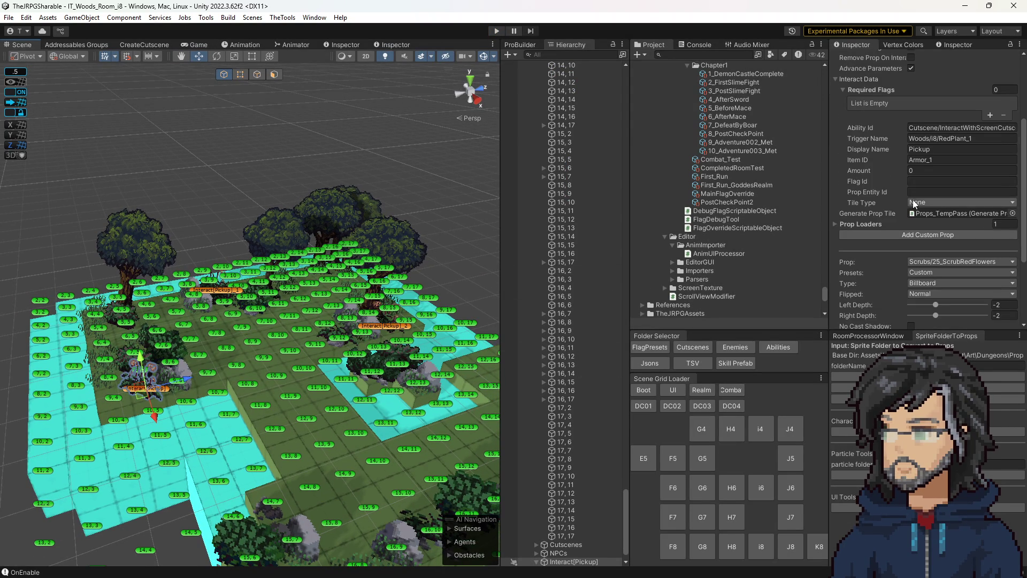
{"action": "scroll", "coordinate": [923, 178], "scroll_direction": "up", "scroll_amount": 3}
{"action": "scroll", "coordinate": [919, 203], "scroll_direction": "down", "scroll_amount": 8}
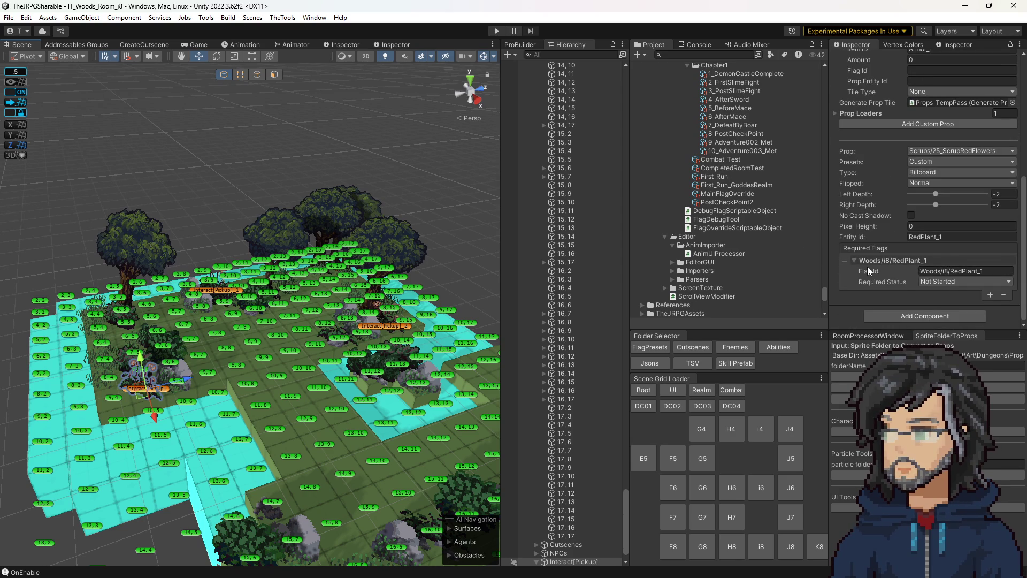
Step: Review the 10_Adventure003_Met preset, then tick Is Enabled on 9_Adventure002_Met
{"action": "left_click", "coordinate": [737, 152]}
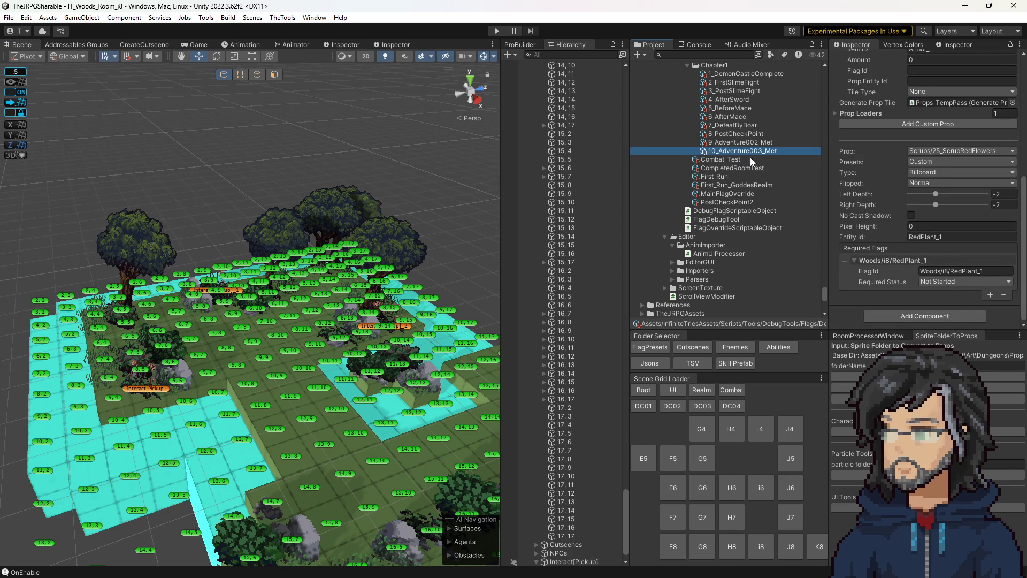
{"action": "scroll", "coordinate": [888, 235], "scroll_direction": "down", "scroll_amount": 3}
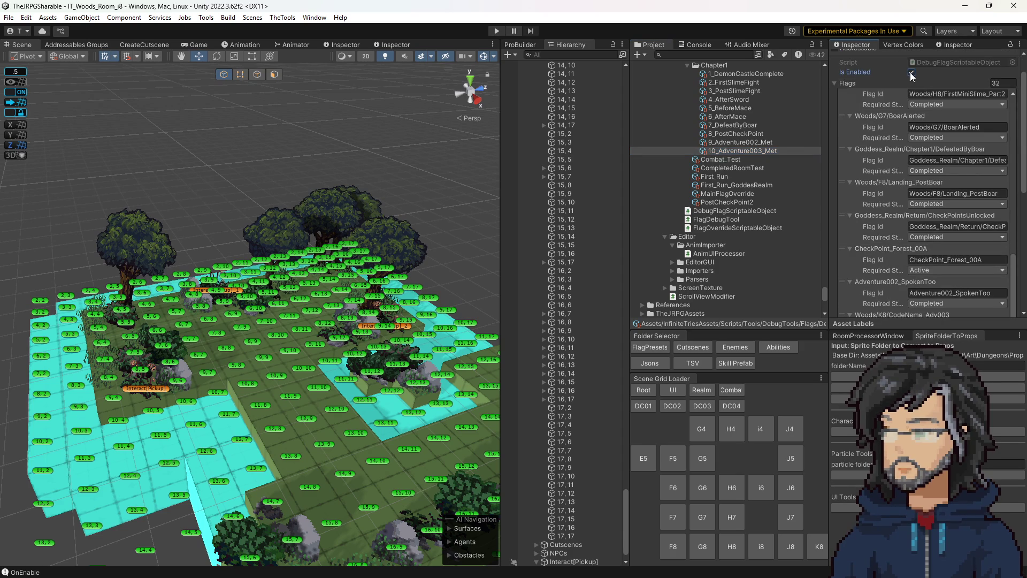
{"action": "left_click", "coordinate": [741, 142]}
{"action": "left_click", "coordinate": [911, 105]}
{"action": "scroll", "coordinate": [435, 133], "scroll_direction": "down", "scroll_amount": 2}
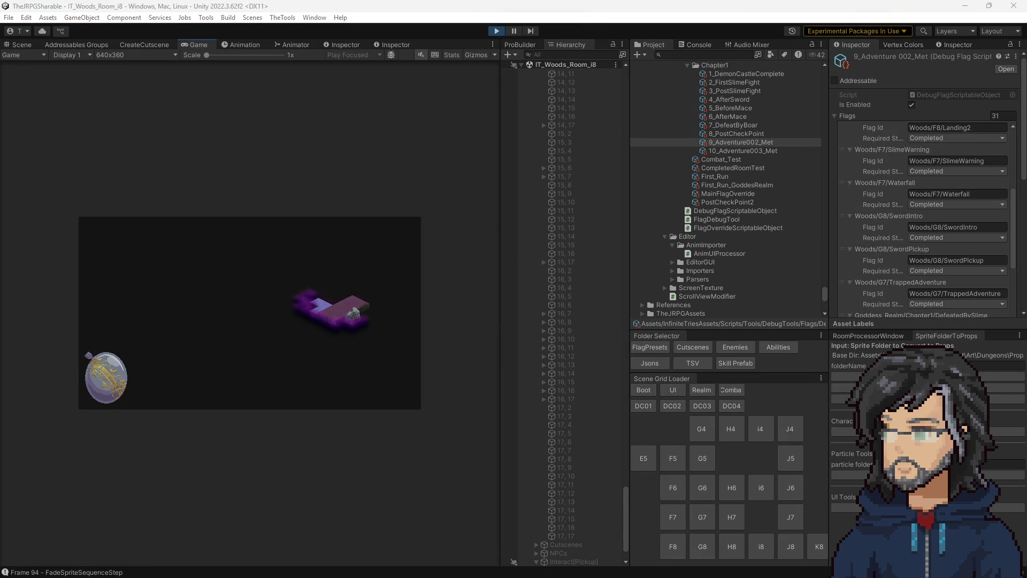
Step: In a widened Game view, walk to the red plant, pick it up past 'Still need more.', then stop
{"action": "left_click_drag", "start_coordinate": [500, 155], "coordinate": [790, 156]}
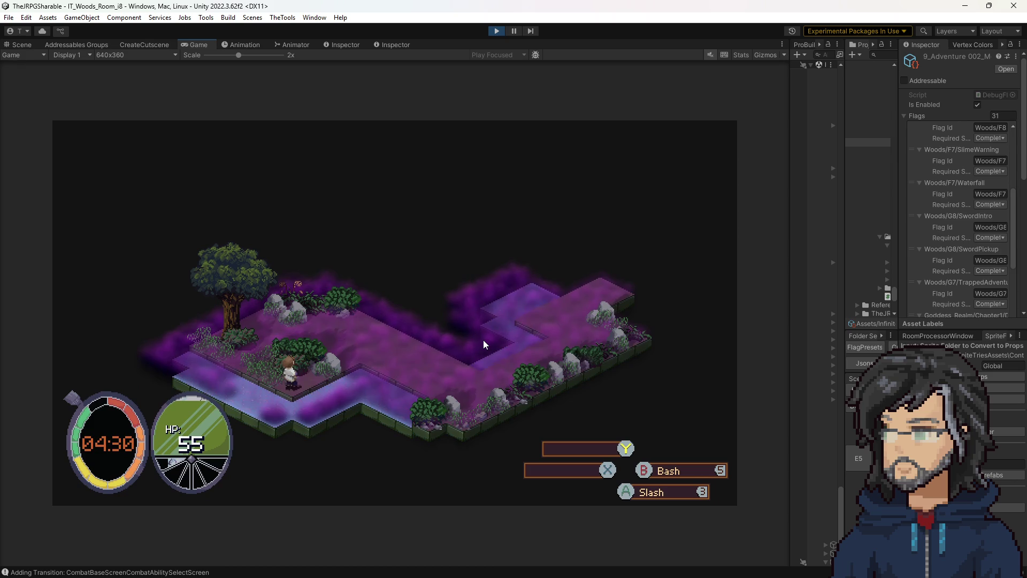
{"action": "key", "text": "Up"}
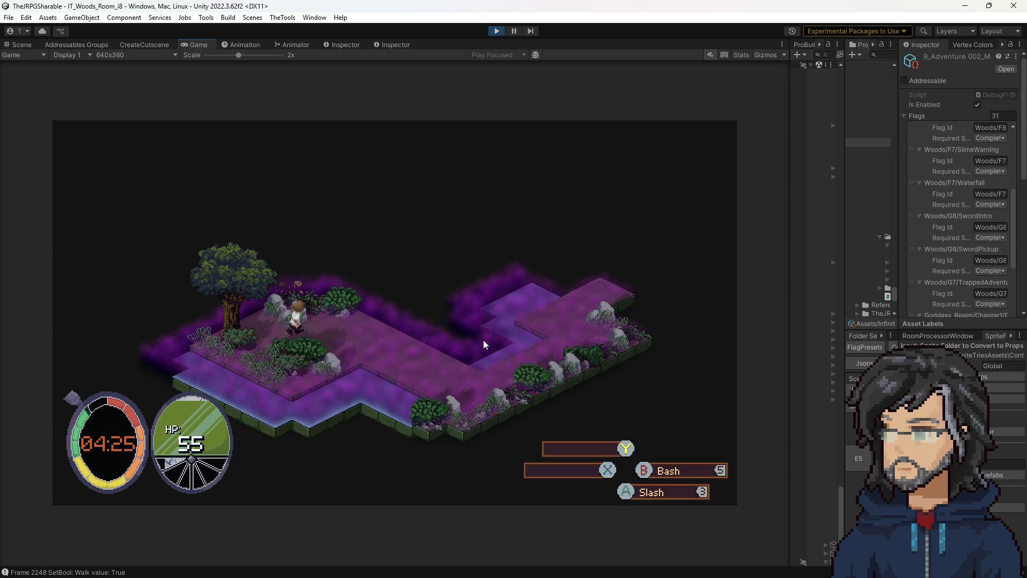
{"action": "key", "text": "Up"}
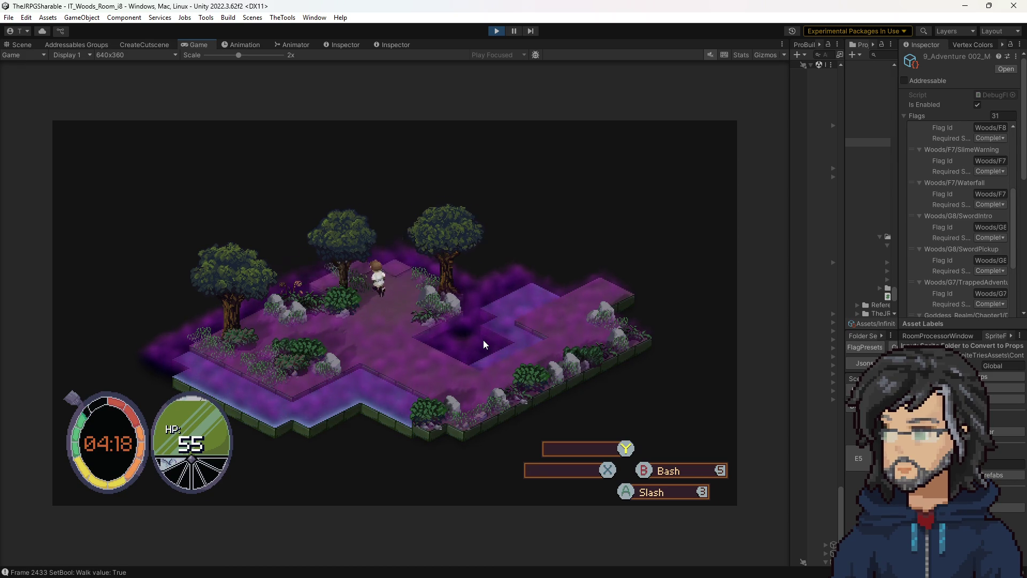
{"action": "key", "text": "Left"}
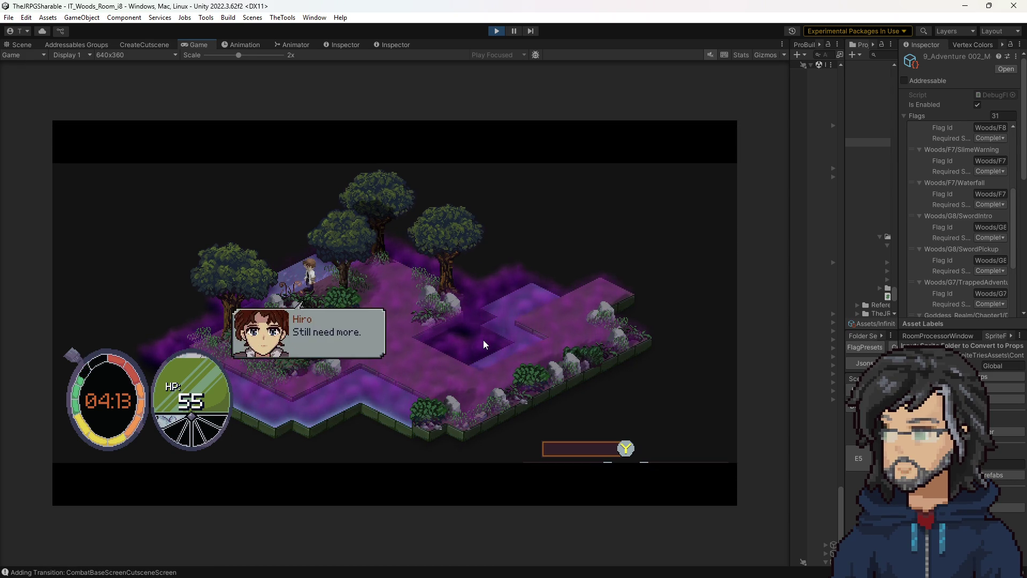
{"action": "key", "text": "Right"}
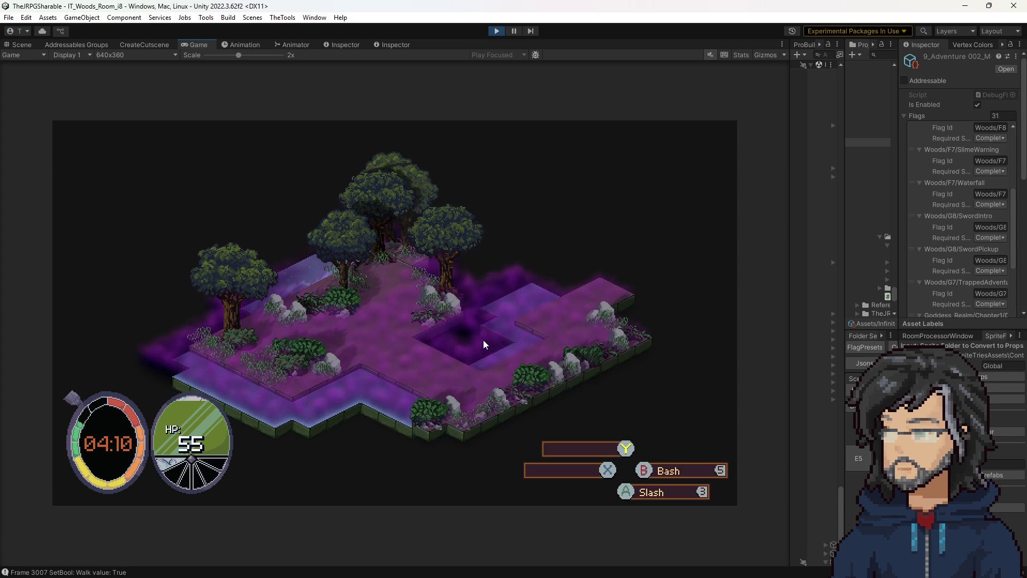
{"action": "key", "text": "Right"}
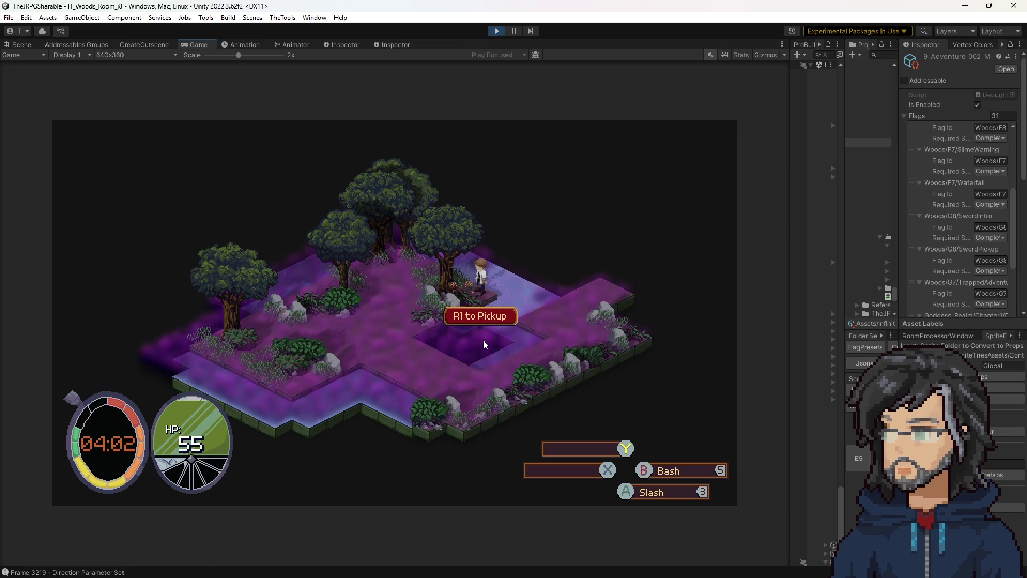
{"action": "key", "text": "e"}
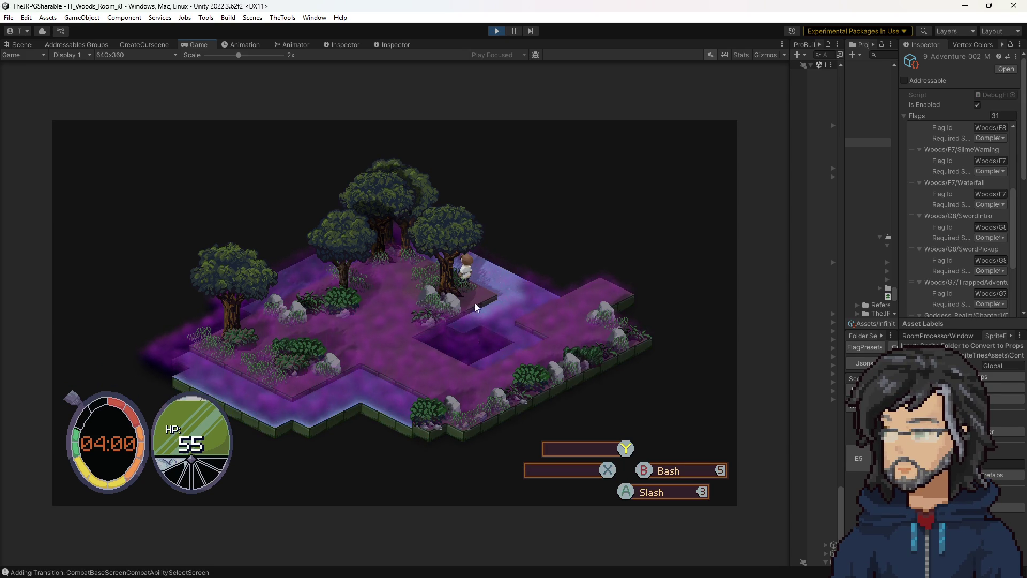
{"action": "left_click", "coordinate": [497, 30]}
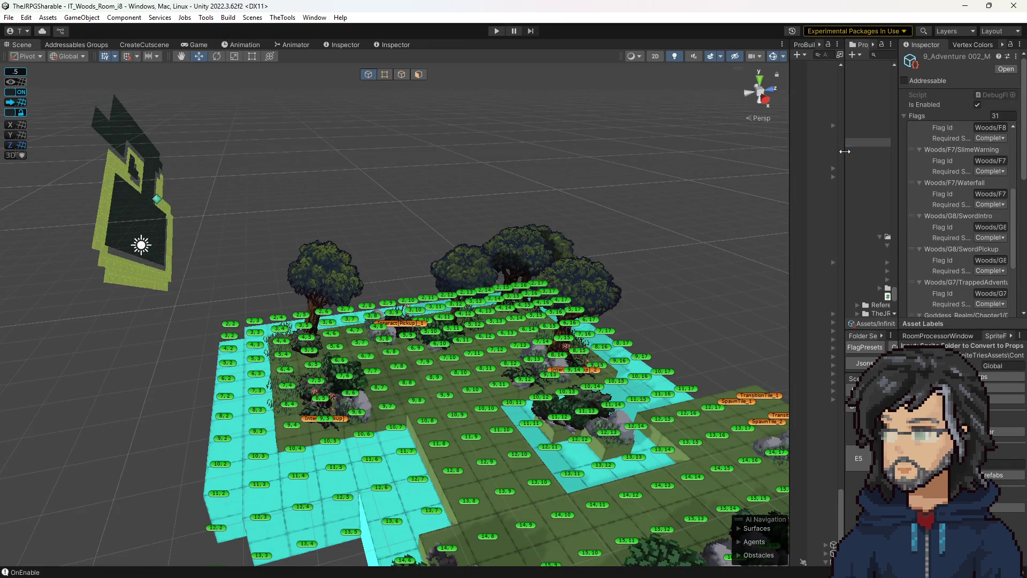
Step: Select the third red-plant pickup and review its trigger Woods/I8/RedPlant_3 and item Armor_1
{"action": "mouse_move", "coordinate": [846, 156]}
{"action": "left_mouse_down"}
{"action": "mouse_move", "coordinate": [690, 159]}
{"action": "mouse_move", "coordinate": [754, 161]}
{"action": "left_mouse_up"}
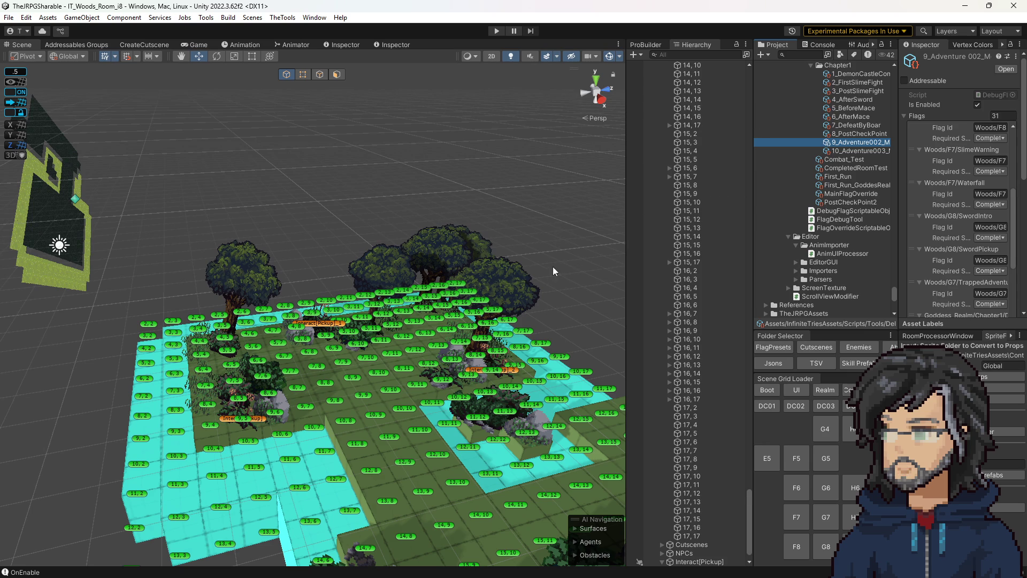
{"action": "left_click_drag", "start_coordinate": [557, 271], "coordinate": [537, 304]}
{"action": "left_click", "coordinate": [535, 303]}
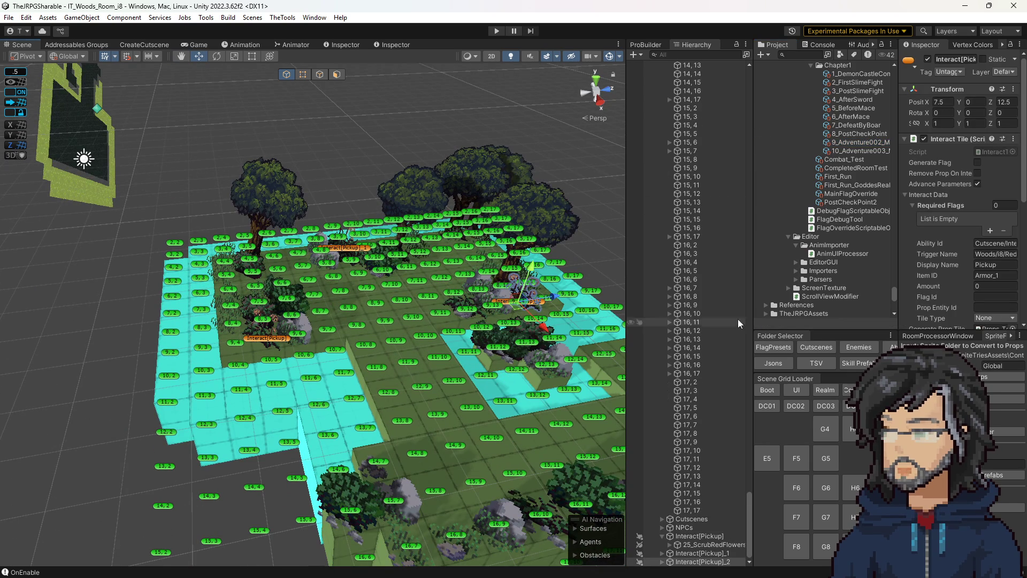
{"action": "left_click_drag", "start_coordinate": [898, 244], "coordinate": [808, 247]}
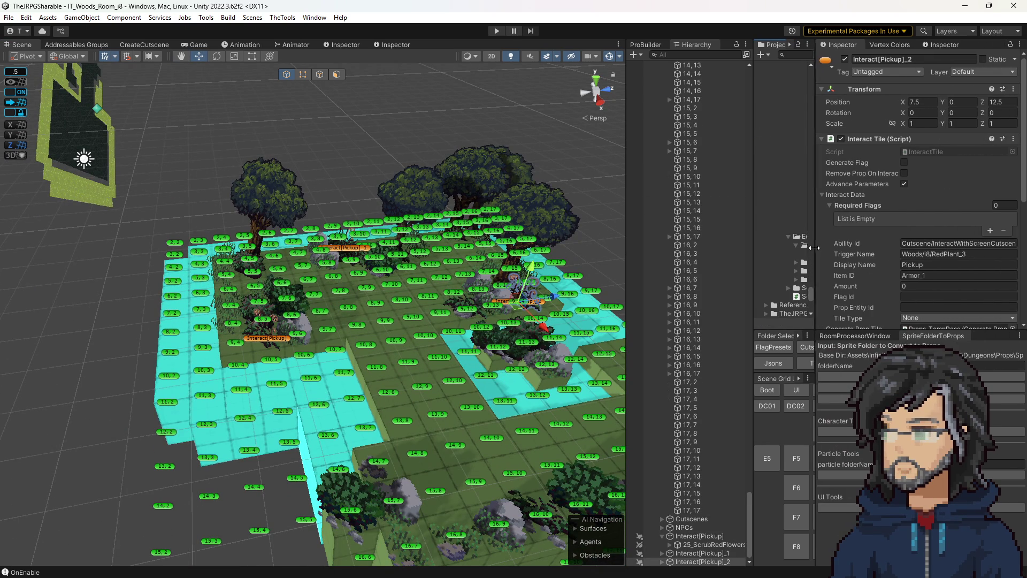
{"action": "left_click_drag", "start_coordinate": [805, 248], "coordinate": [788, 248]}
{"action": "scroll", "coordinate": [882, 276], "scroll_direction": "down", "scroll_amount": 5}
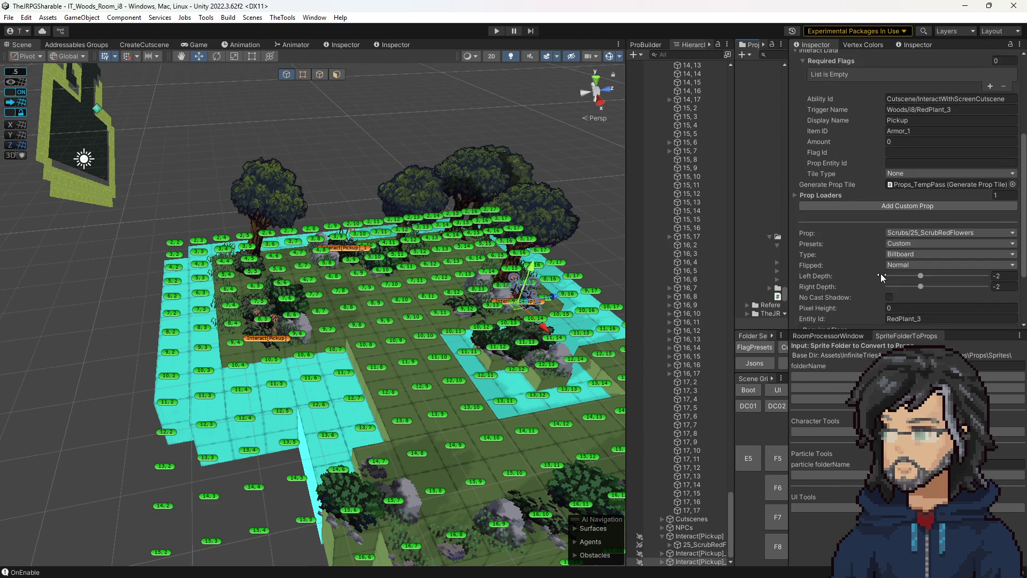
{"action": "scroll", "coordinate": [883, 273], "scroll_direction": "up", "scroll_amount": 5}
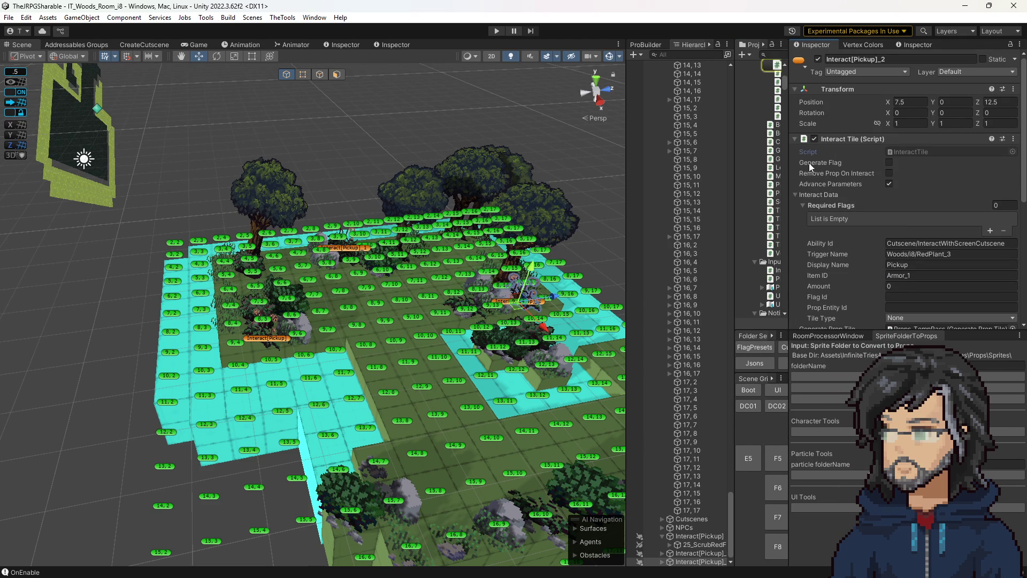
{"action": "key", "text": "alt+Tab"}
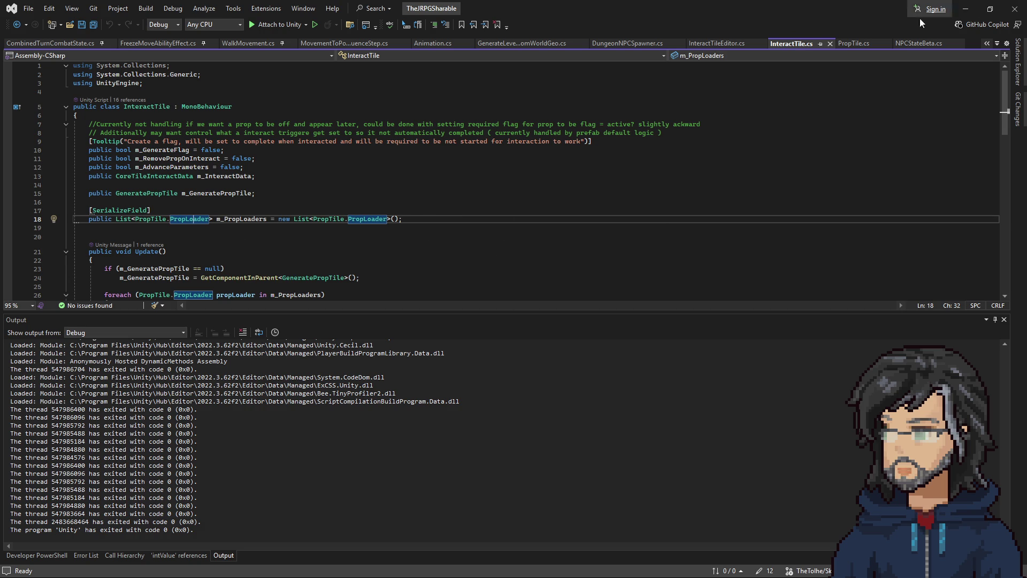
Step: Trace references to m_InteractData and m_RequiredFlags through CoreTileInteractData, including the Clone usage
{"action": "right_click", "coordinate": [210, 176]}
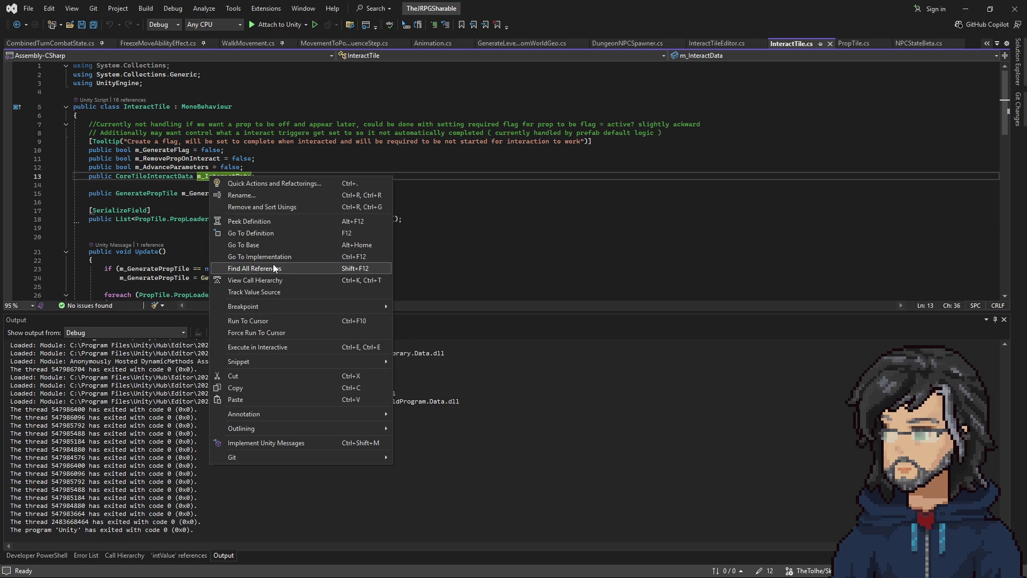
{"action": "left_click", "coordinate": [271, 268]}
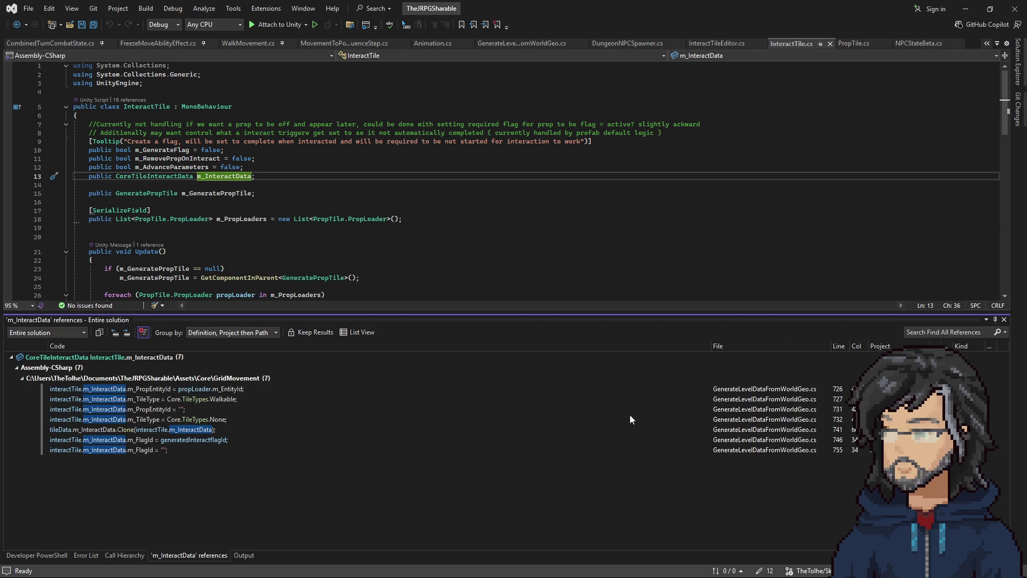
{"action": "right_click", "coordinate": [153, 176]}
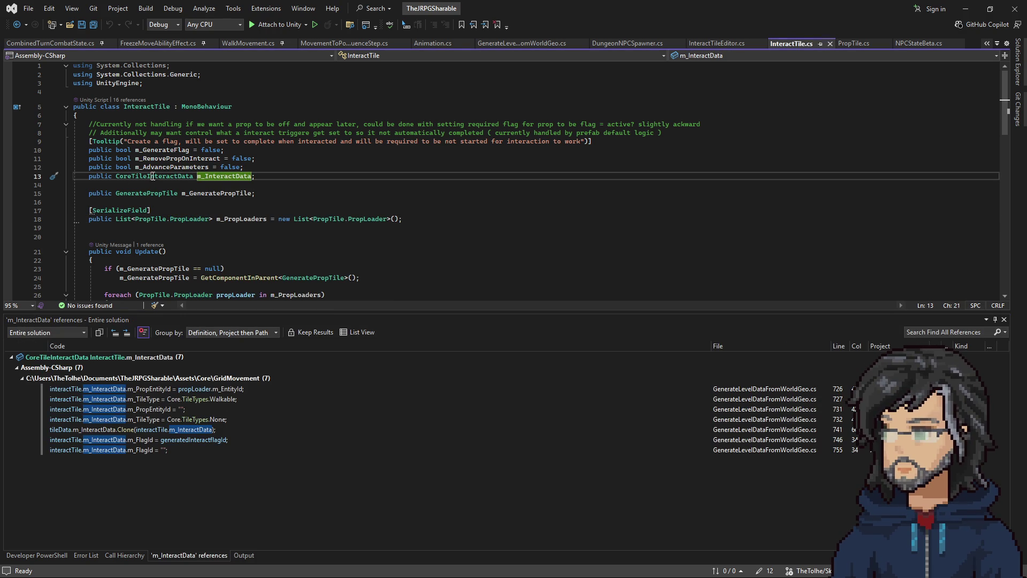
{"action": "left_click", "coordinate": [214, 235]}
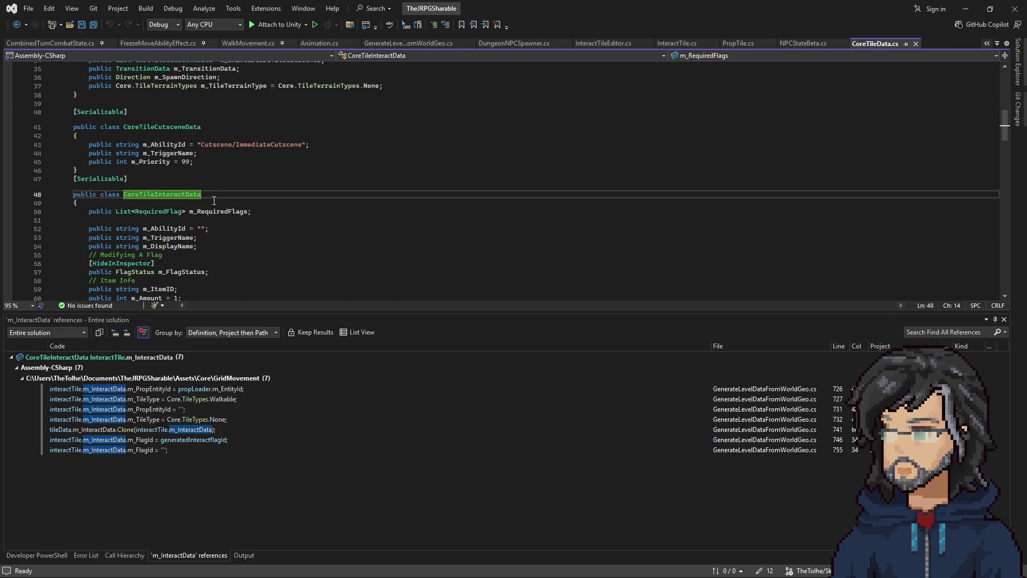
{"action": "right_click", "coordinate": [211, 211]}
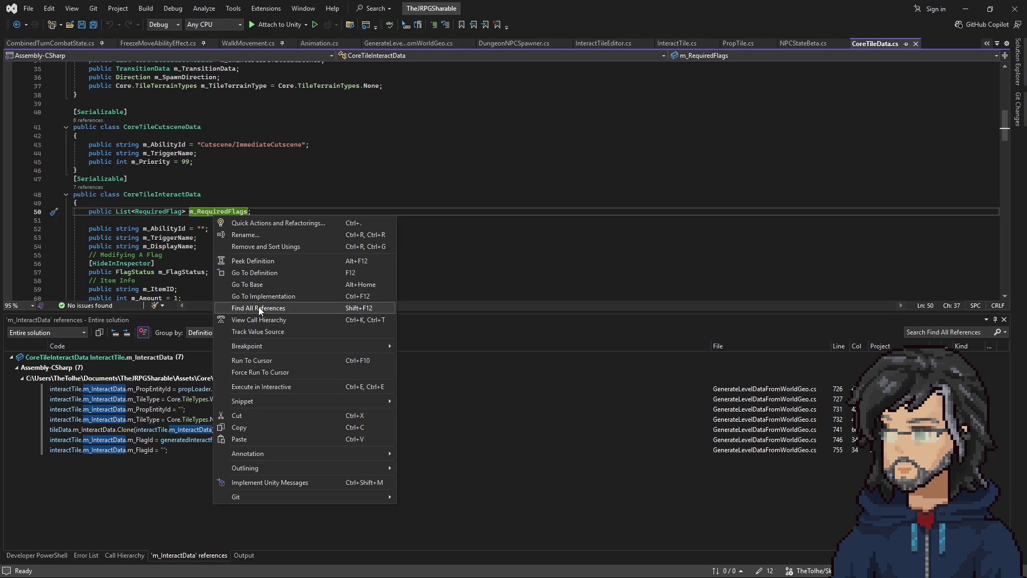
{"action": "left_click", "coordinate": [258, 306]}
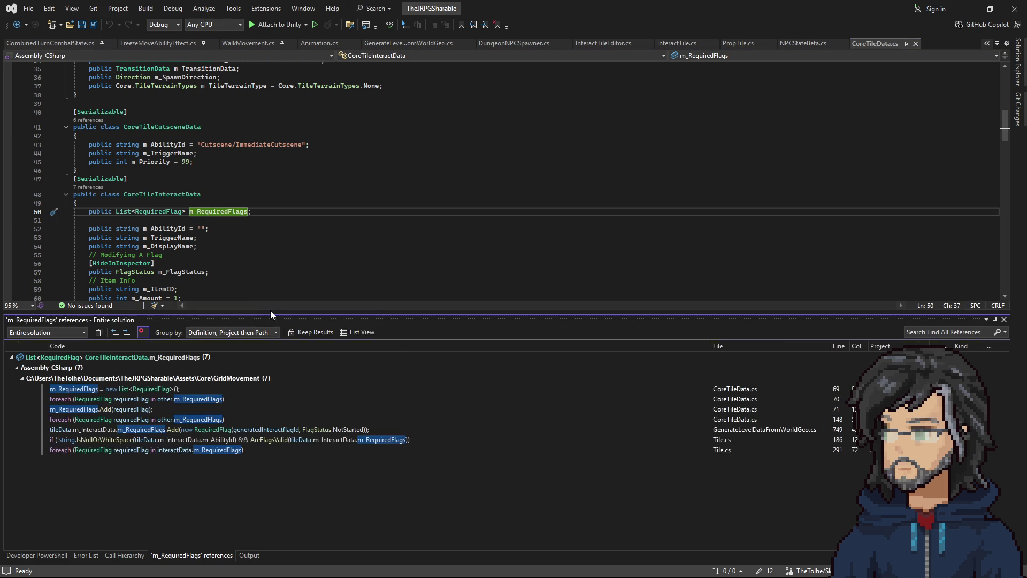
{"action": "left_click", "coordinate": [645, 389]}
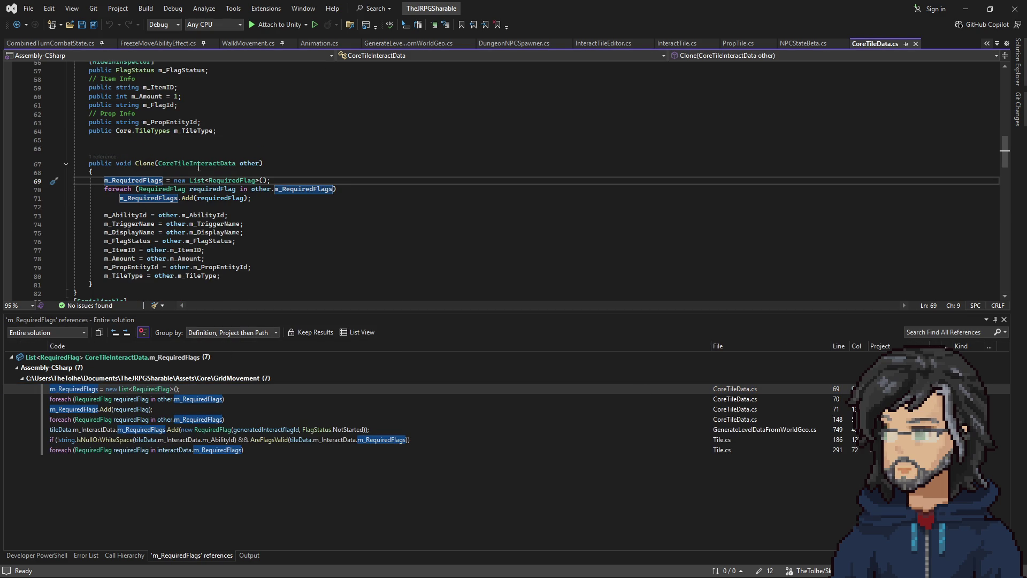
{"action": "scroll", "coordinate": [146, 219], "scroll_direction": "up", "scroll_amount": 4}
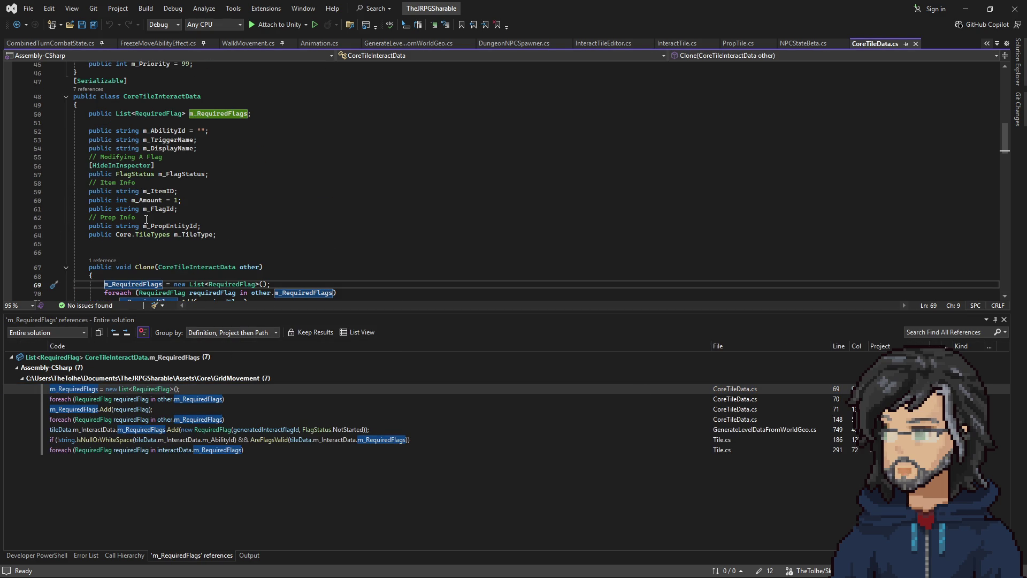
Step: Follow CoreTileInteractData references to SpawnInteractable in Tile.cs and the m_InteractAbility declaration
{"action": "right_click", "coordinate": [151, 96]}
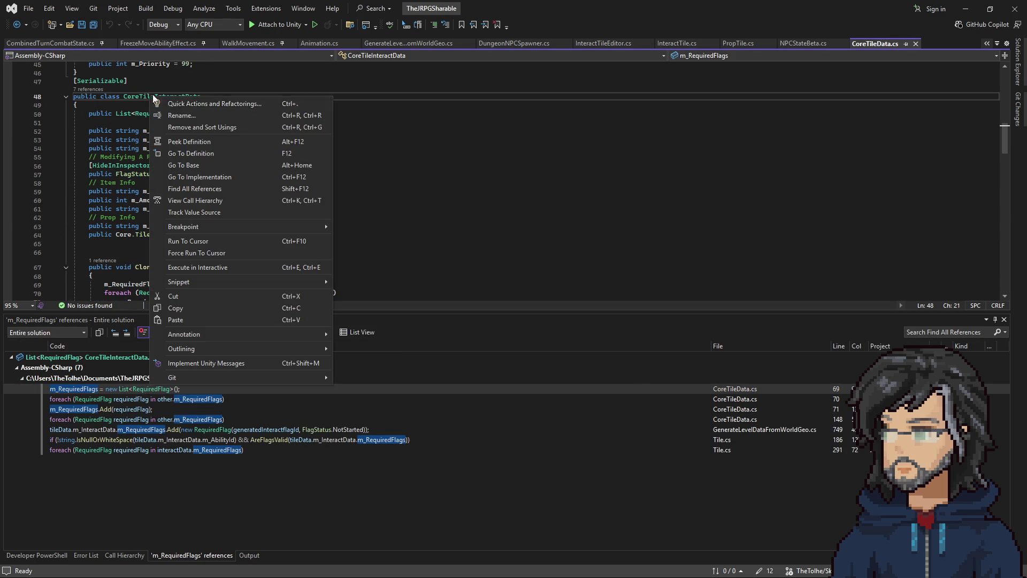
{"action": "left_click", "coordinate": [198, 188]}
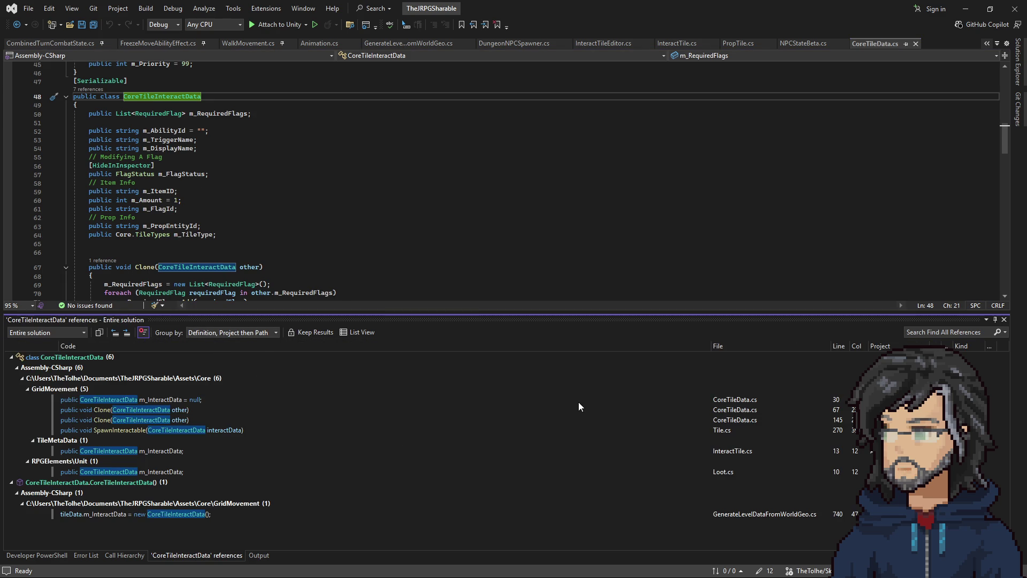
{"action": "double_click", "coordinate": [727, 433]}
{"action": "scroll", "coordinate": [204, 213], "scroll_direction": "down", "scroll_amount": 4}
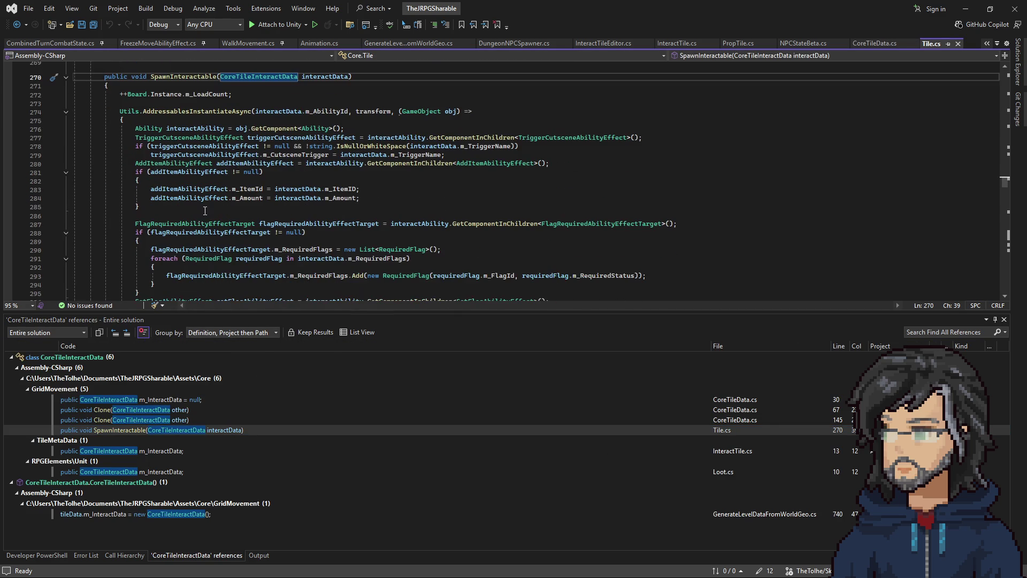
{"action": "scroll", "coordinate": [260, 182], "scroll_direction": "down", "scroll_amount": 13}
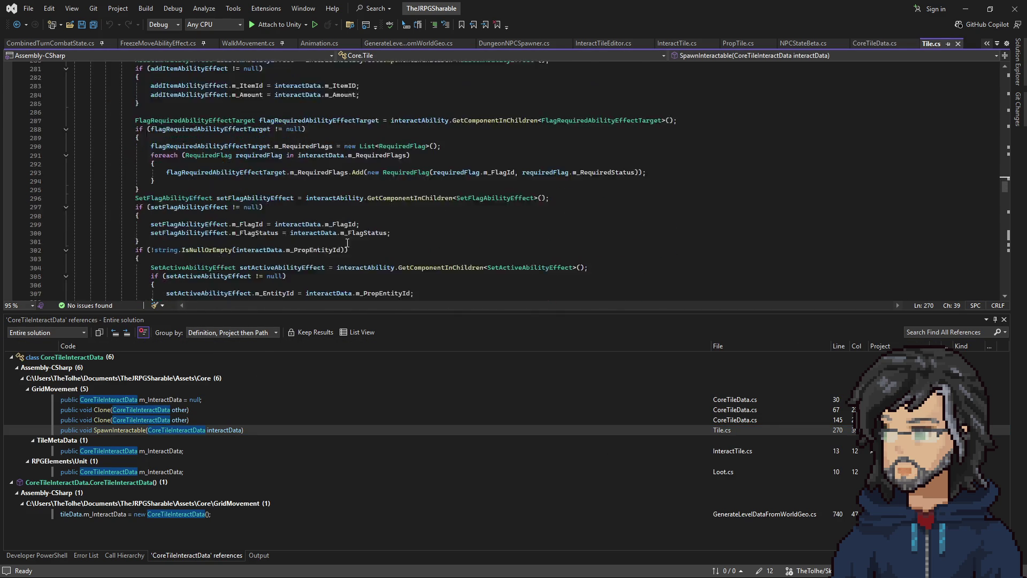
{"action": "left_click", "coordinate": [170, 181]}
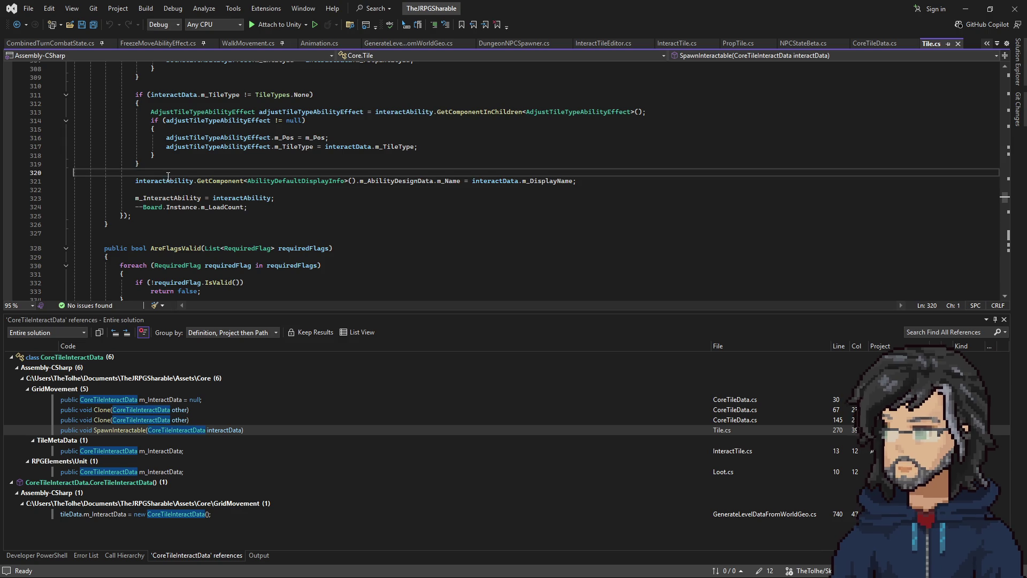
{"action": "left_click", "coordinate": [177, 198]}
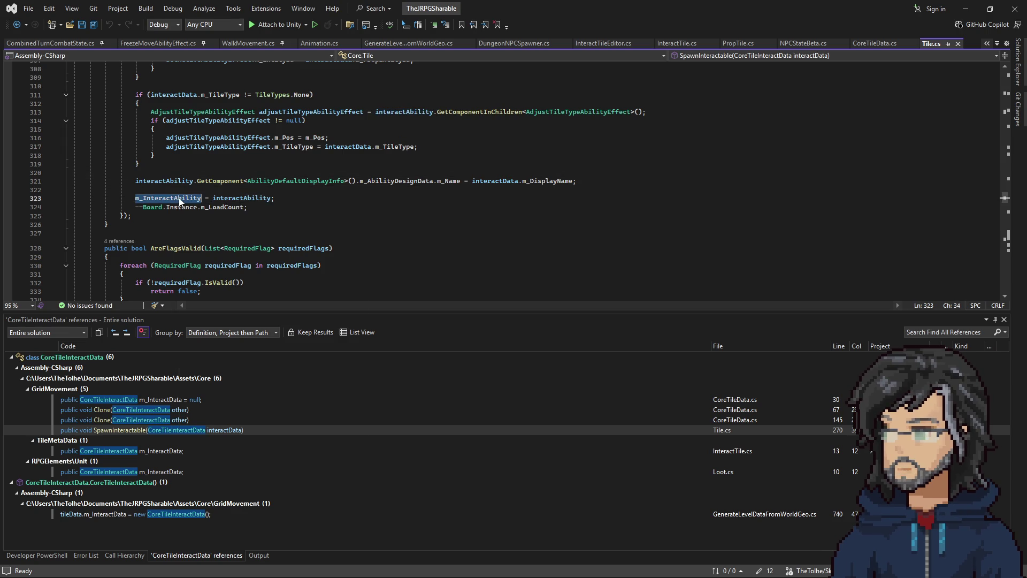
{"action": "right_click", "coordinate": [177, 198]}
{"action": "left_click", "coordinate": [225, 255]}
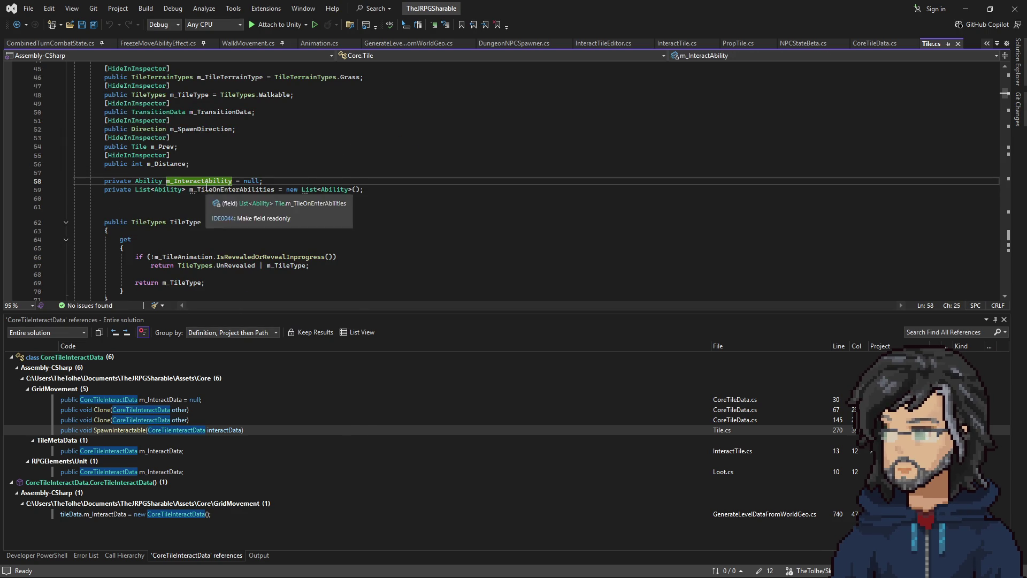
Step: List references to m_InteractAbility and GetInteractAbility, opening the Unit.cs call in CheckForInteracts
{"action": "right_click", "coordinate": [206, 183]}
{"action": "left_click", "coordinate": [193, 182]}
{"action": "right_click", "coordinate": [193, 182]}
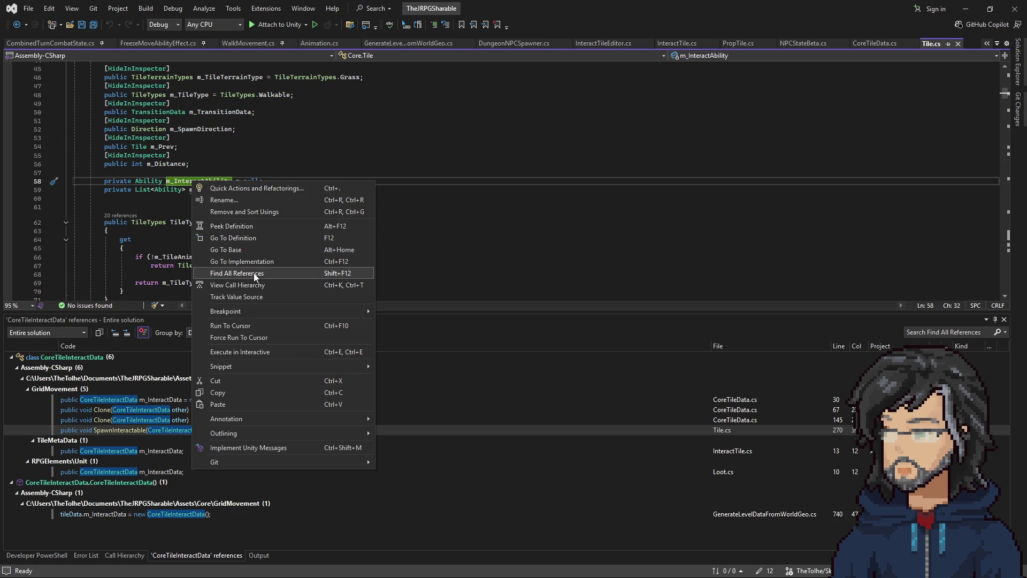
{"action": "left_click", "coordinate": [256, 275]}
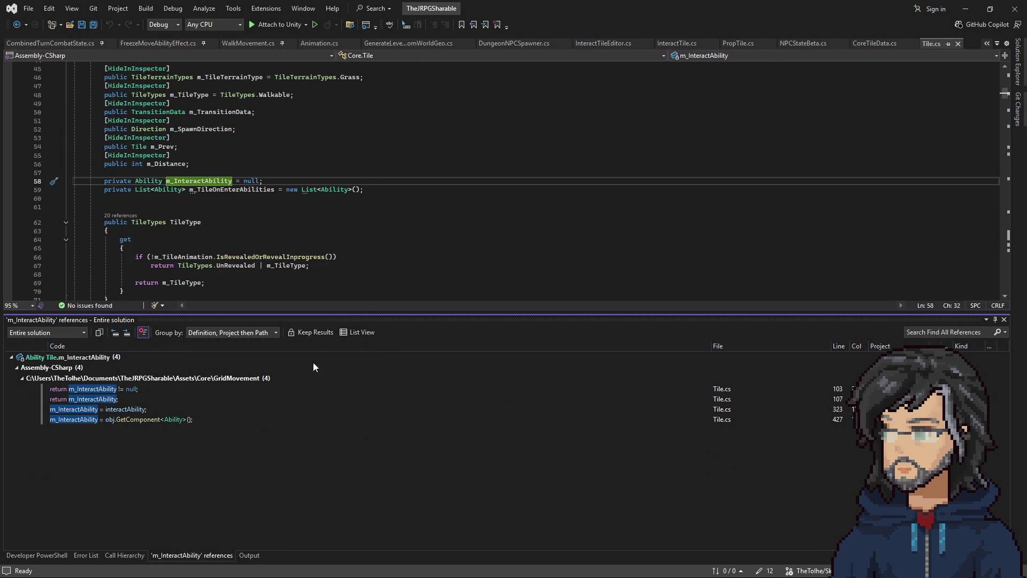
{"action": "left_click", "coordinate": [108, 391]}
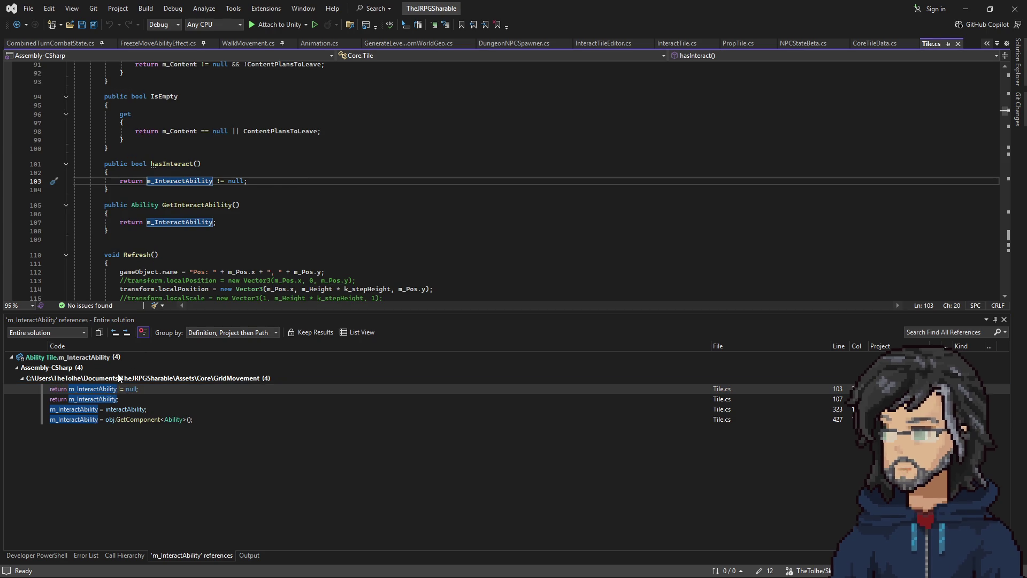
{"action": "left_click", "coordinate": [177, 206]}
{"action": "right_click", "coordinate": [180, 205]}
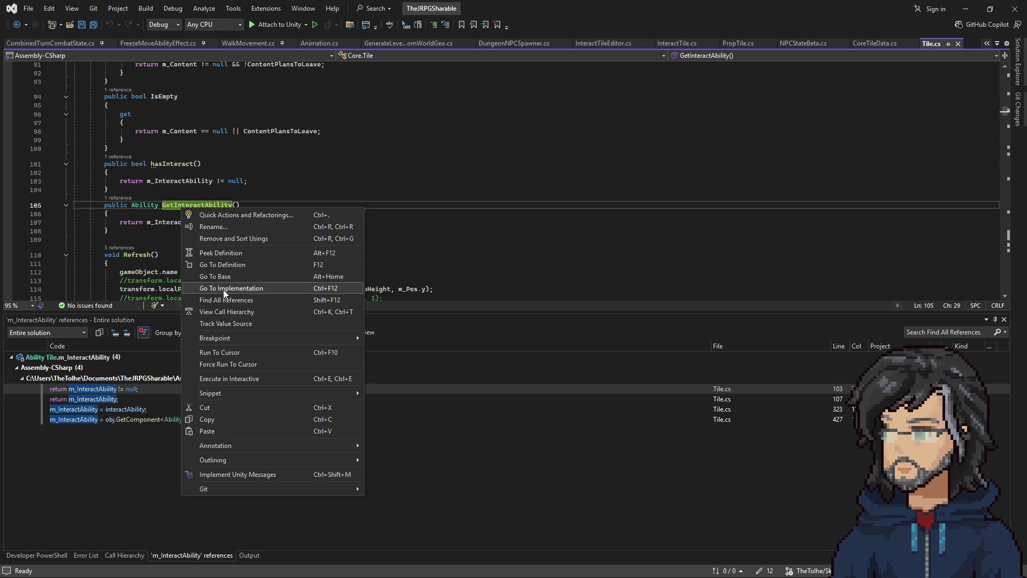
{"action": "left_click", "coordinate": [229, 297]}
{"action": "left_click", "coordinate": [143, 389]}
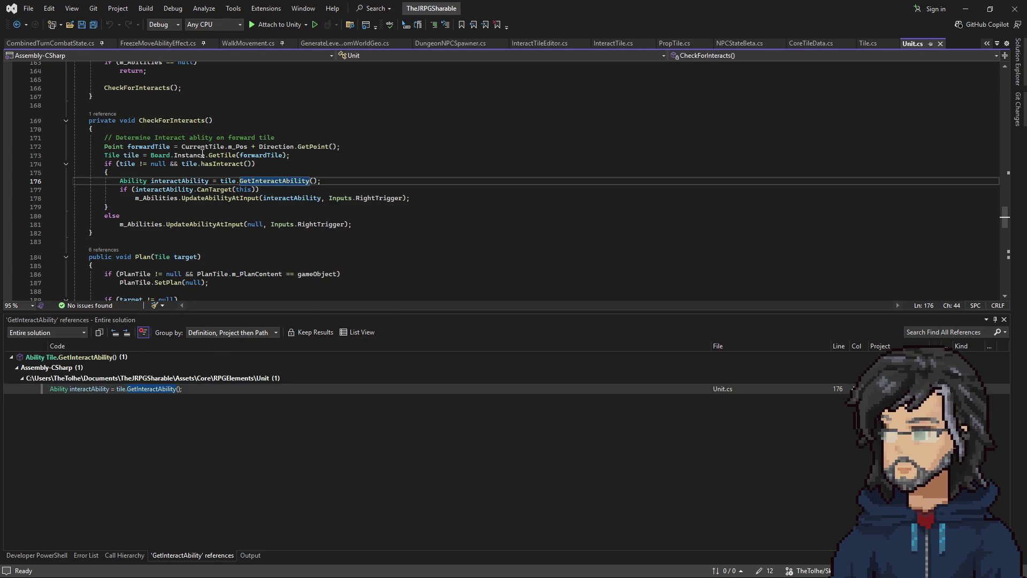
Step: Review Unit.cs's interact-ability lines and the UpdateAbilityAtInput definition, then return to line 178
{"action": "left_click_drag", "start_coordinate": [182, 147], "coordinate": [283, 155]}
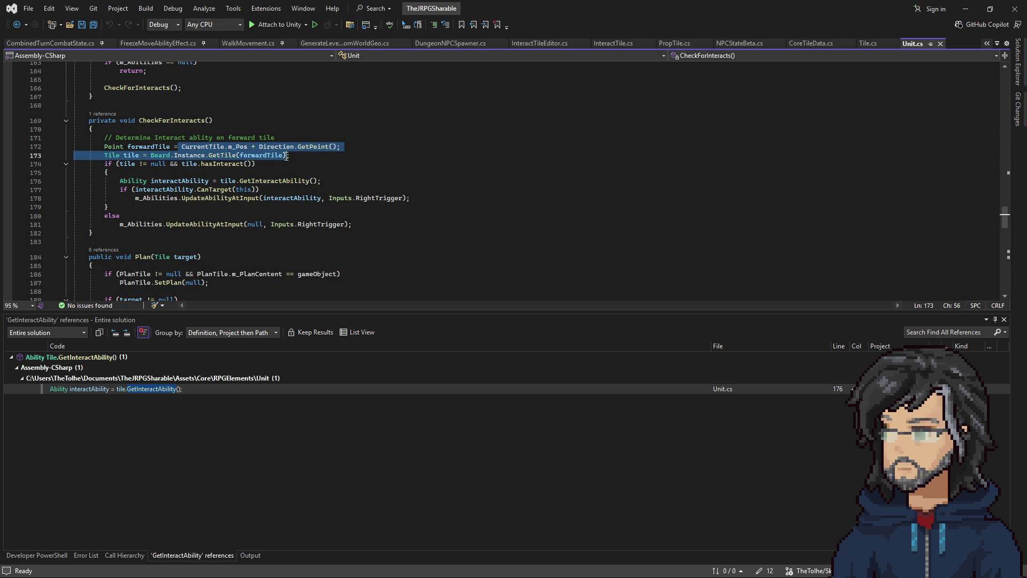
{"action": "left_click_drag", "start_coordinate": [151, 181], "coordinate": [321, 181]}
{"action": "left_click", "coordinate": [285, 192]}
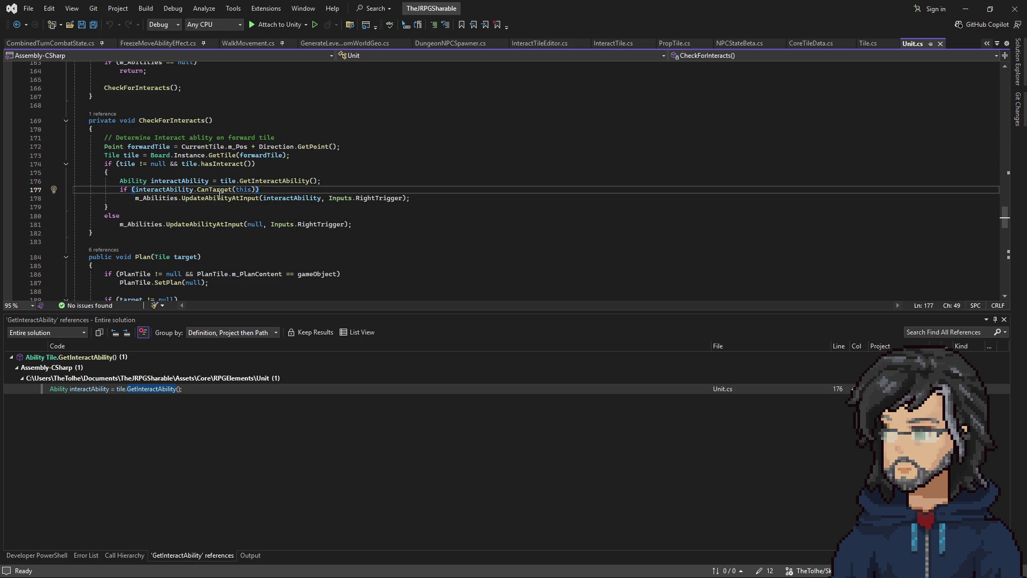
{"action": "right_click", "coordinate": [219, 196]}
{"action": "left_click", "coordinate": [275, 256]}
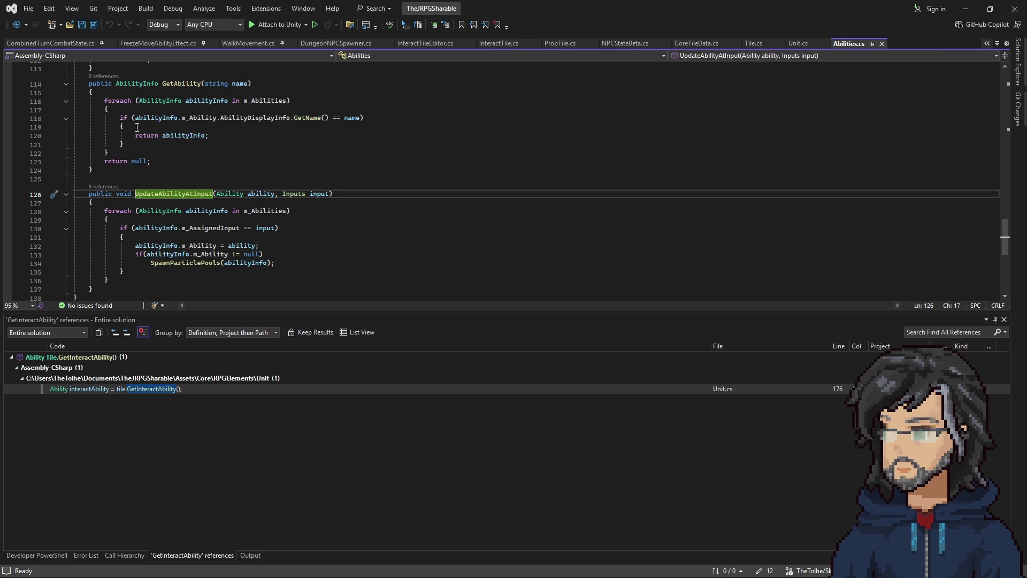
{"action": "left_click", "coordinate": [17, 25]}
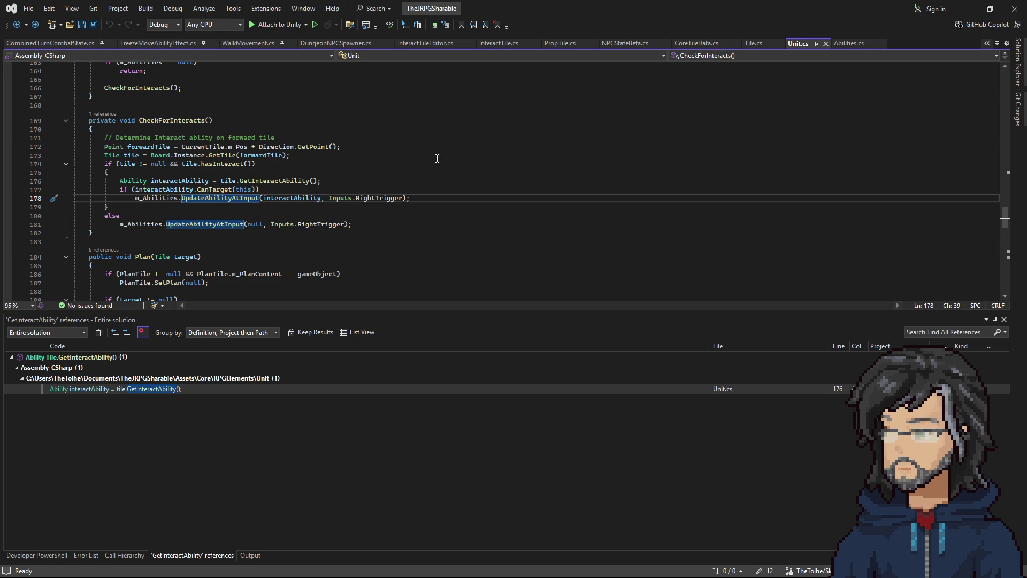
Step: Try a Code Search for 'si', clear it, and switch to CombinedTurnCombatState.cs
{"action": "left_click", "coordinate": [476, 138]}
{"action": "key", "text": "ctrl+t"}
{"action": "type", "text": "s"}
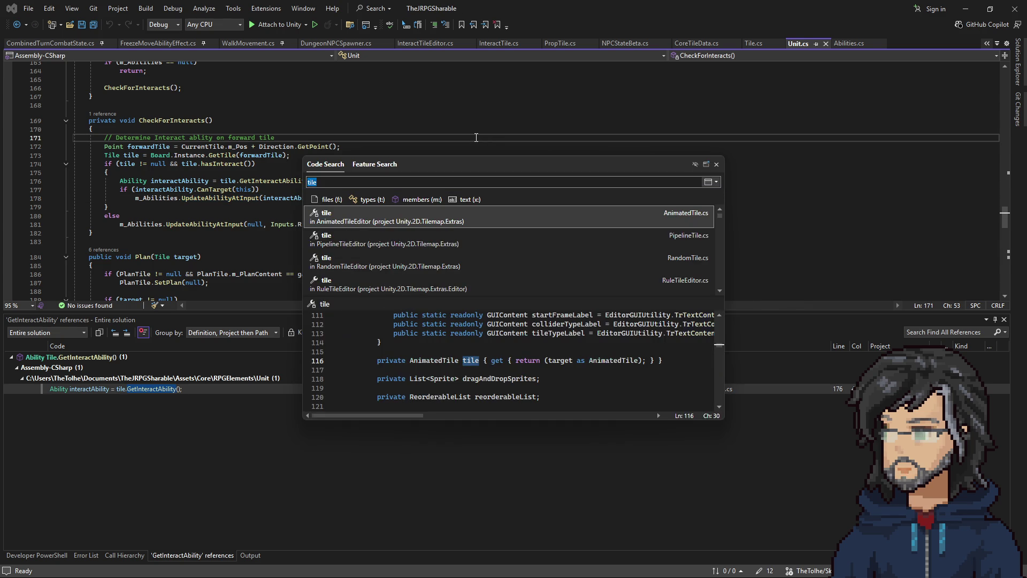
{"action": "type", "text": "i"}
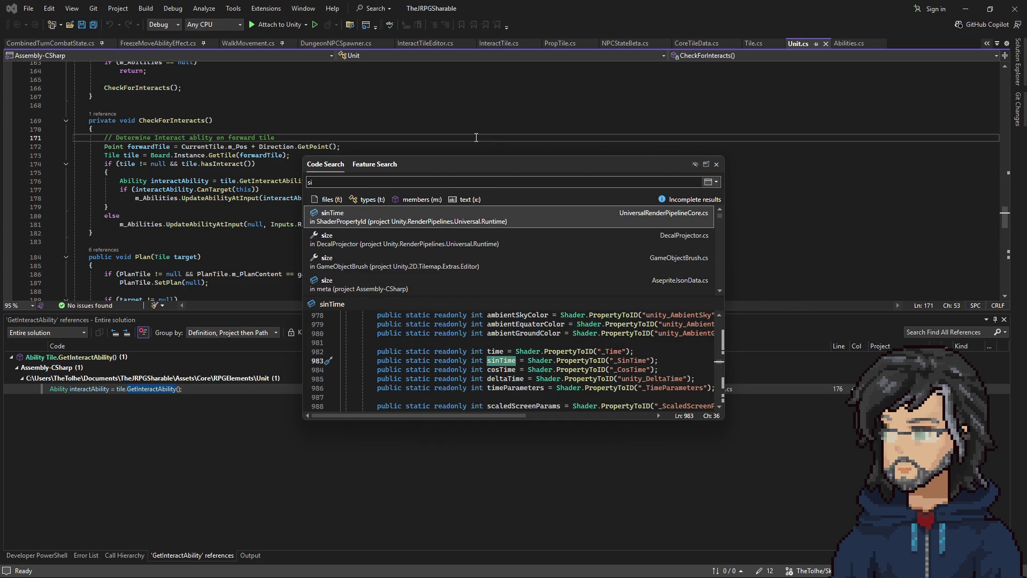
{"action": "key", "text": "BackSpace"}
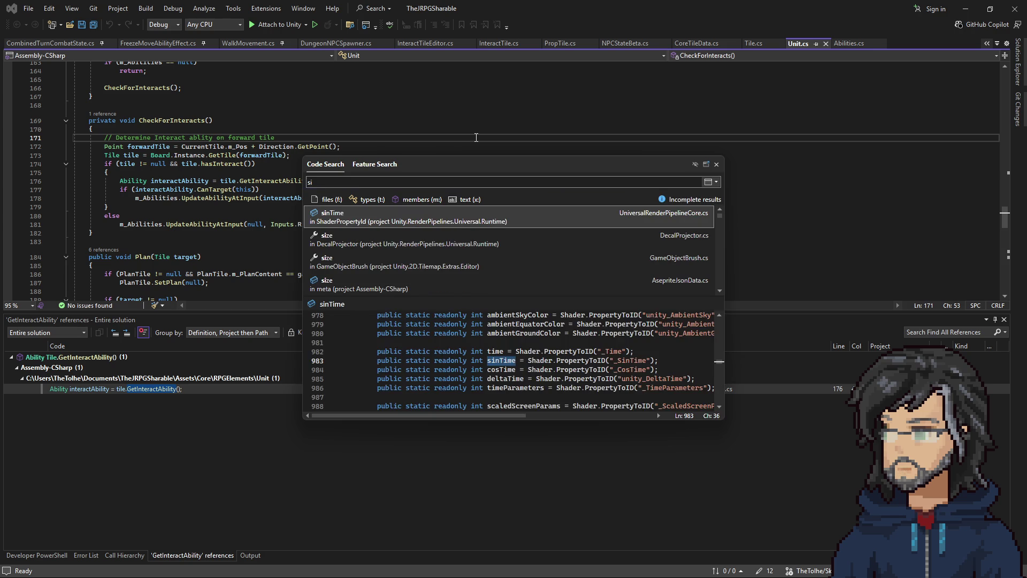
{"action": "key", "text": "BackSpace"}
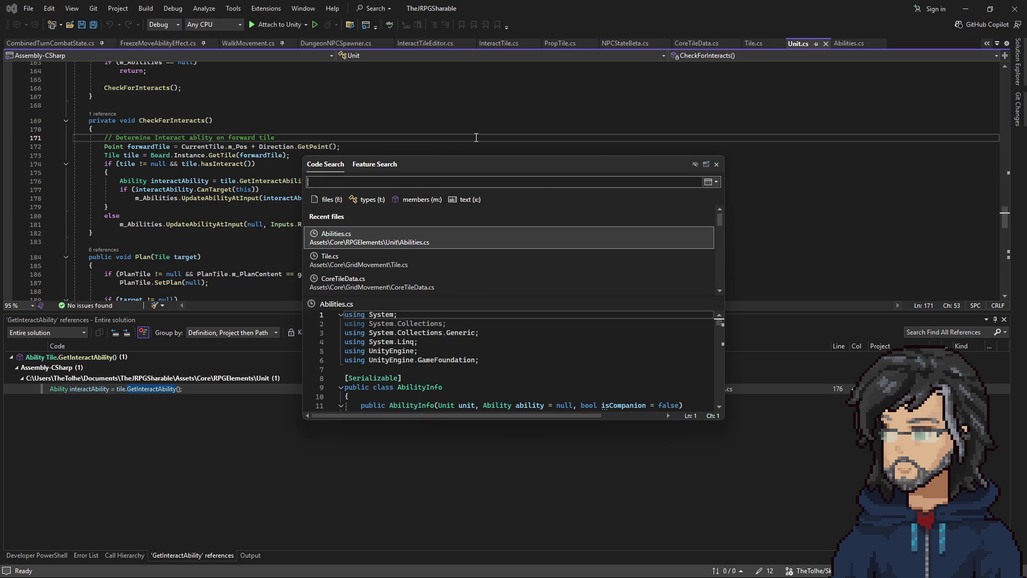
{"action": "left_click", "coordinate": [62, 45]}
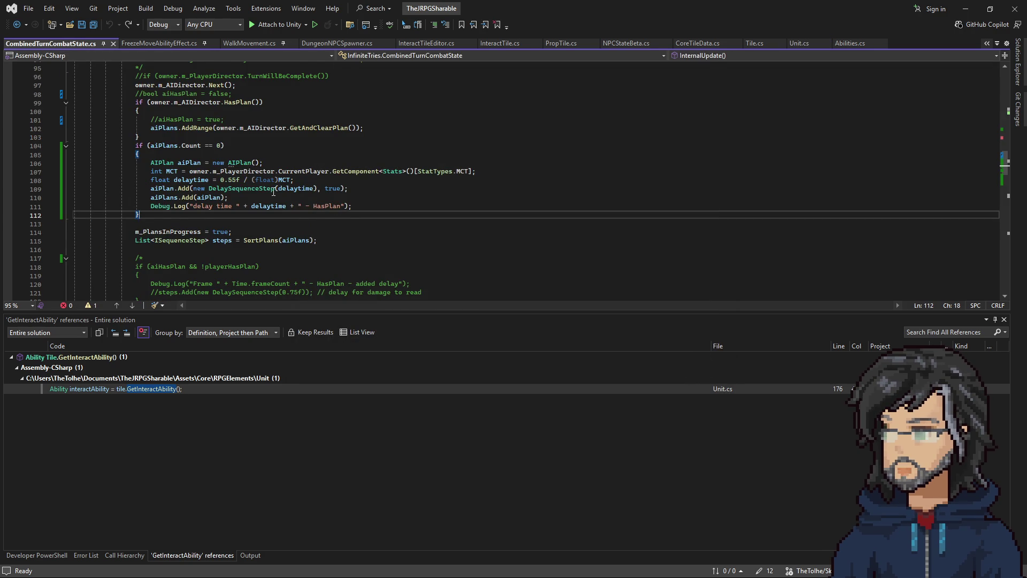
Step: Set a breakpoint on line 52 and attach the debugger to Unity
{"action": "scroll", "coordinate": [275, 236], "scroll_direction": "up", "scroll_amount": 15}
{"action": "scroll", "coordinate": [249, 199], "scroll_direction": "up", "scroll_amount": 4}
{"action": "left_click", "coordinate": [174, 189]}
{"action": "key", "text": "F9"}
{"action": "left_click", "coordinate": [266, 23]}
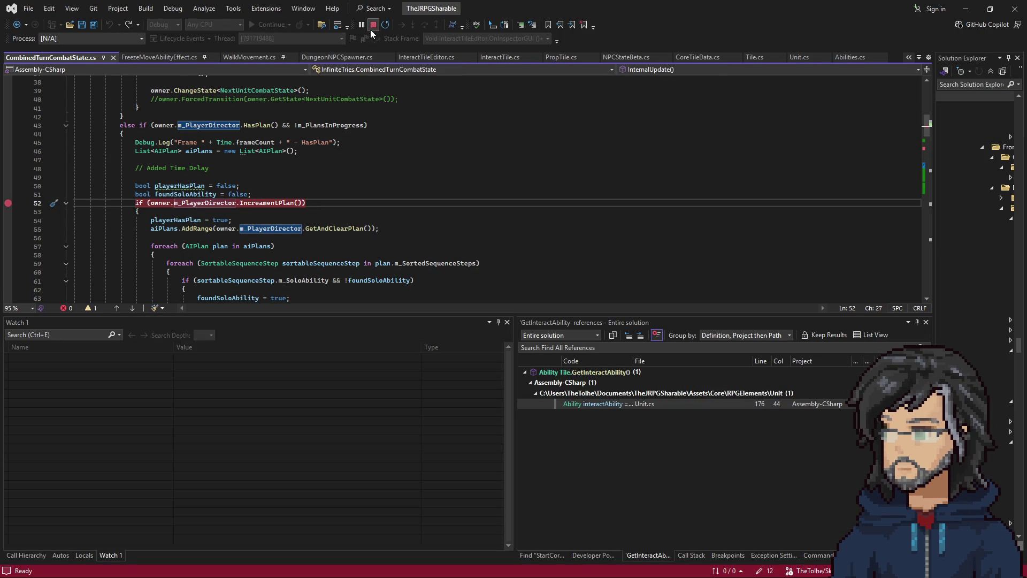
Step: Uncomment the CustomWaitSequenceStep waiting on IsLoadComplete and save CombinedTurnCombatState.cs
{"action": "scroll", "coordinate": [230, 231], "scroll_direction": "down", "scroll_amount": 12}
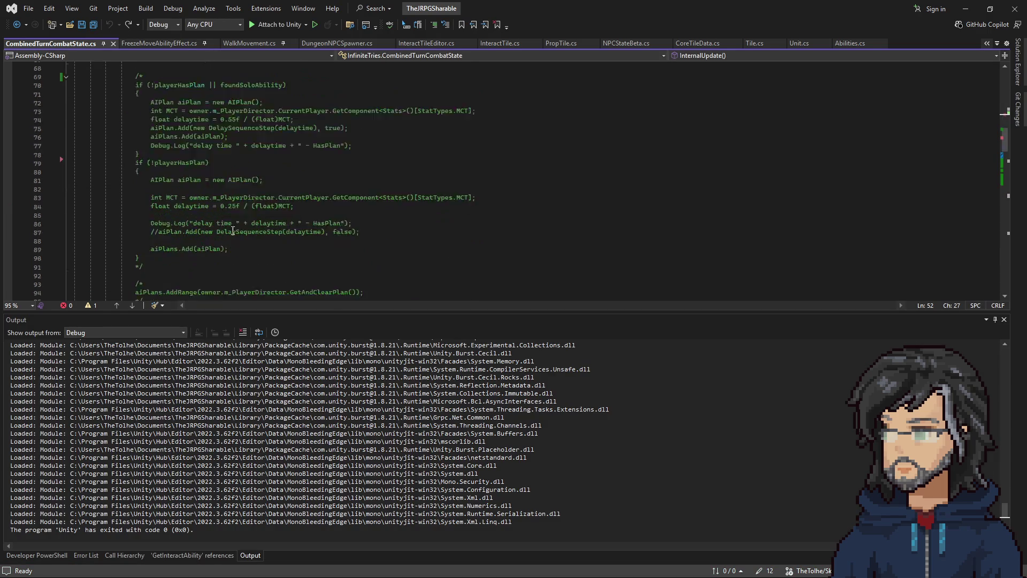
{"action": "scroll", "coordinate": [231, 232], "scroll_direction": "down", "scroll_amount": 12}
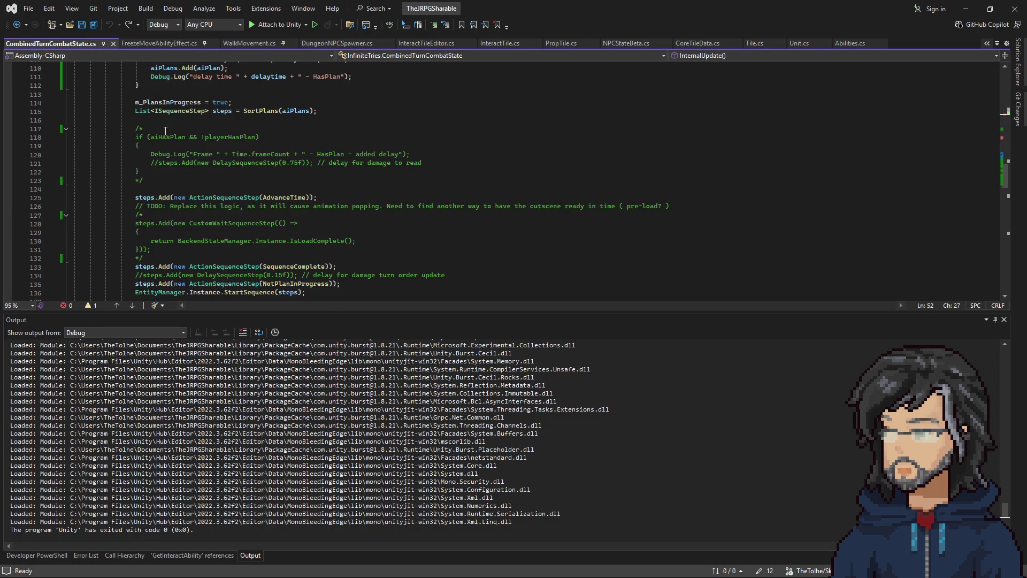
{"action": "left_click", "coordinate": [36, 217]}
{"action": "key", "text": "Delete"}
{"action": "left_click", "coordinate": [167, 254]}
{"action": "left_click", "coordinate": [167, 257]}
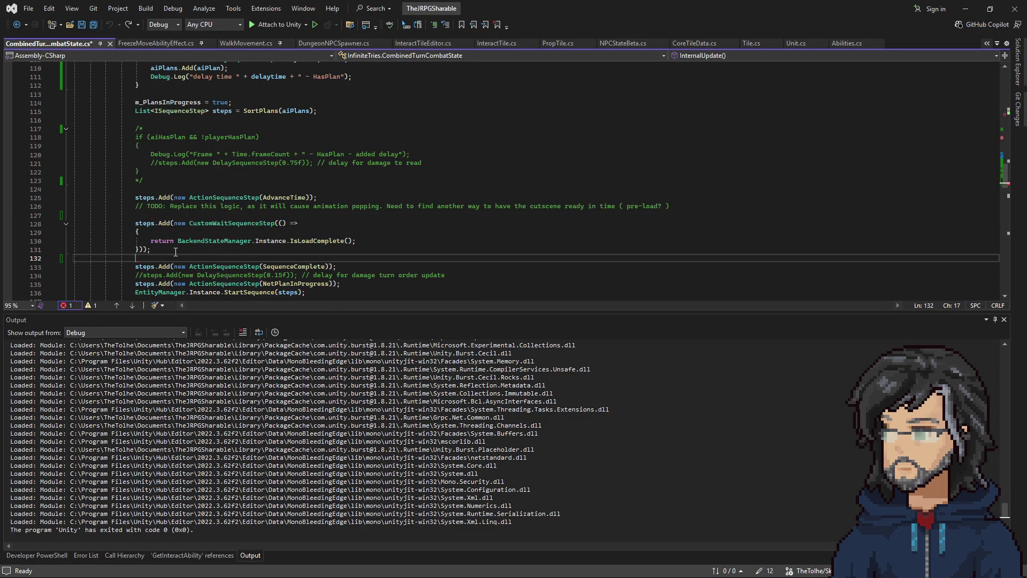
{"action": "key", "text": "ctrl+s"}
{"action": "mouse_move", "coordinate": [176, 247]}
{"action": "left_mouse_down"}
{"action": "mouse_move", "coordinate": [129, 214]}
{"action": "mouse_move", "coordinate": [129, 226]}
{"action": "left_mouse_up"}
{"action": "left_click", "coordinate": [232, 241]}
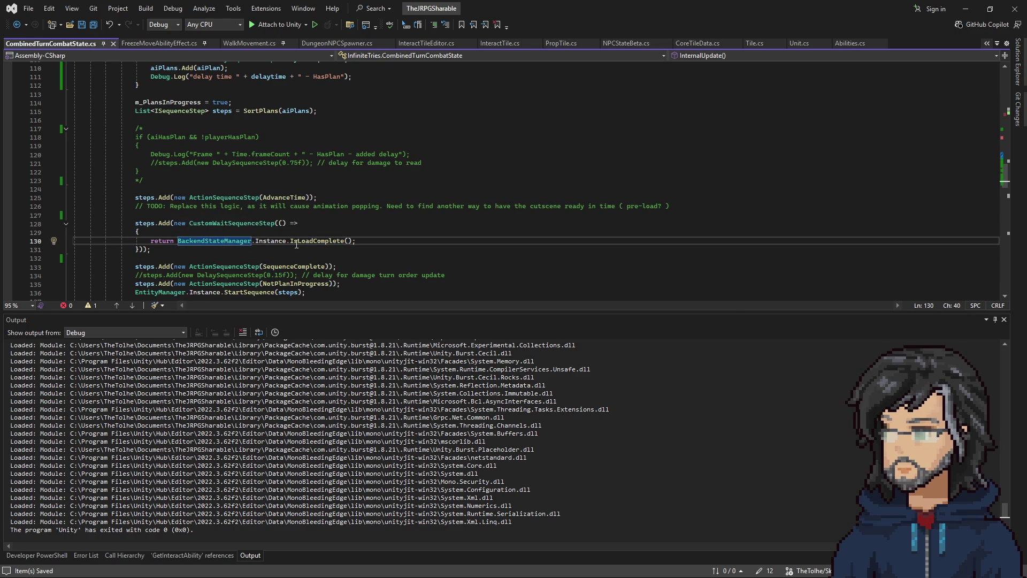
{"action": "left_click", "coordinate": [358, 231]}
{"action": "left_click_drag", "start_coordinate": [150, 249], "coordinate": [123, 215]}
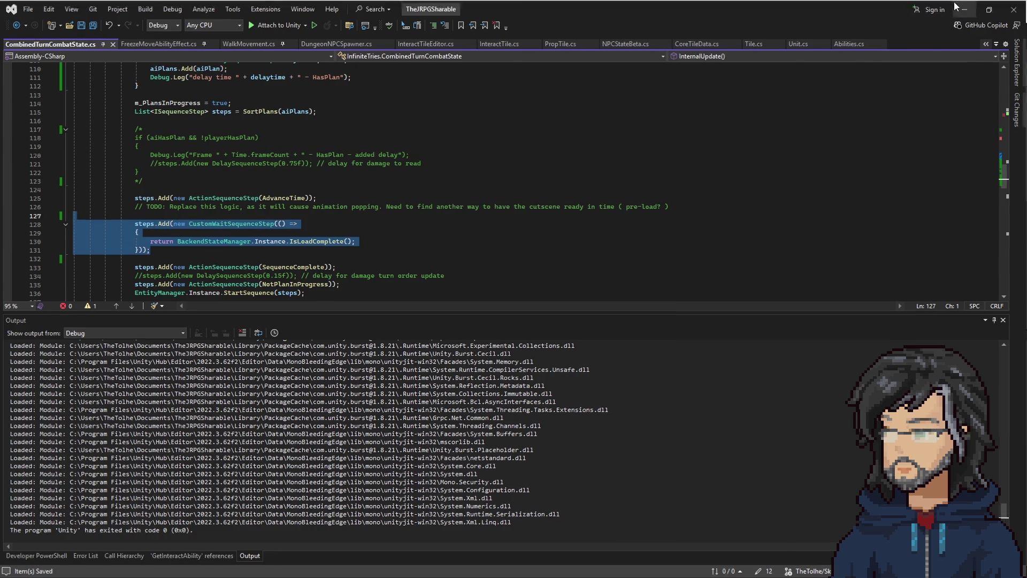
{"action": "left_click", "coordinate": [965, 8]}
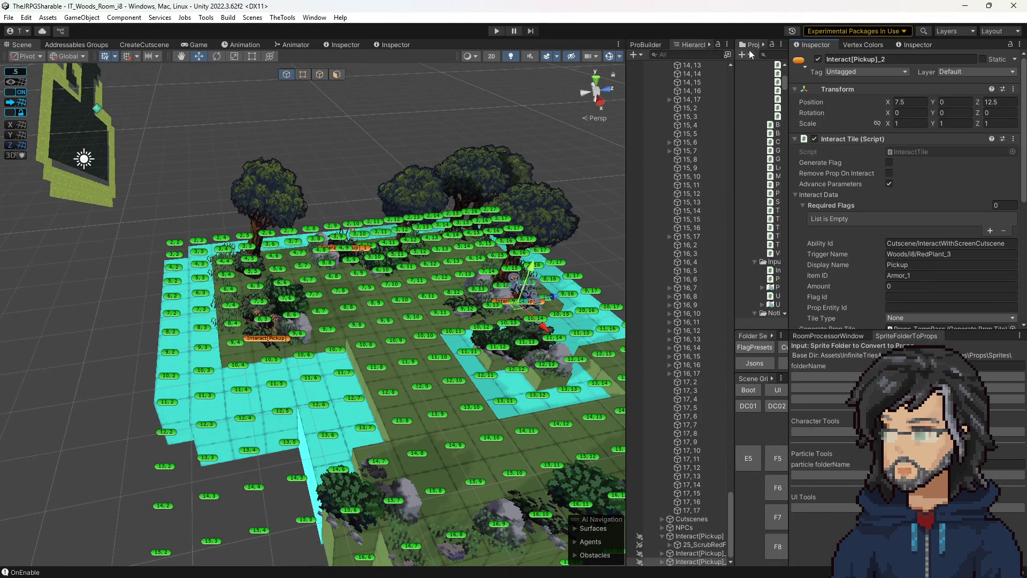
Step: Clear the Console, then run and stop a play-test of the Woods room
{"action": "left_click_drag", "start_coordinate": [735, 56], "coordinate": [688, 56]}
{"action": "left_click", "coordinate": [746, 44]}
{"action": "left_click", "coordinate": [699, 54]}
{"action": "left_click", "coordinate": [497, 31]}
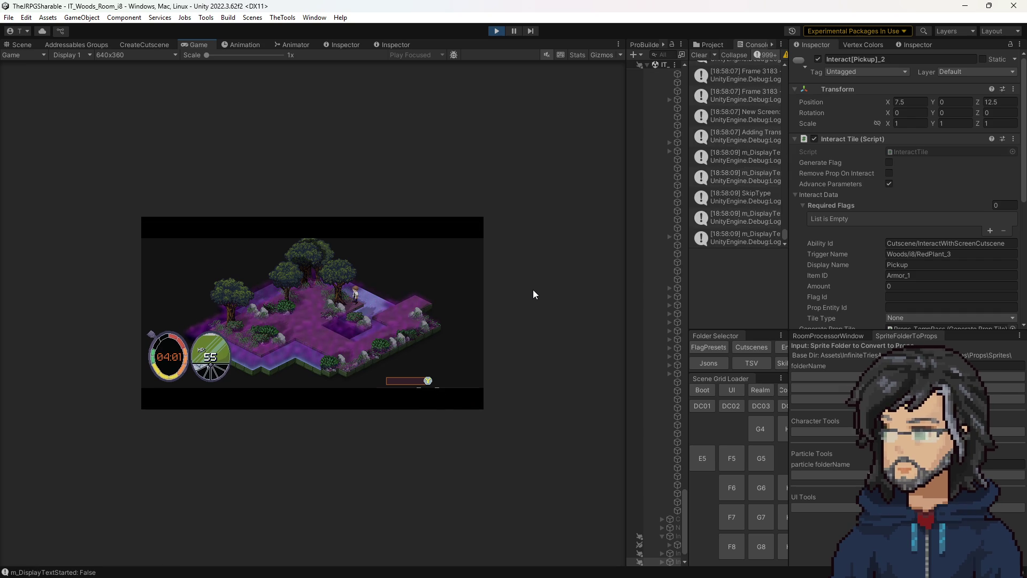
{"action": "left_click", "coordinate": [497, 30]}
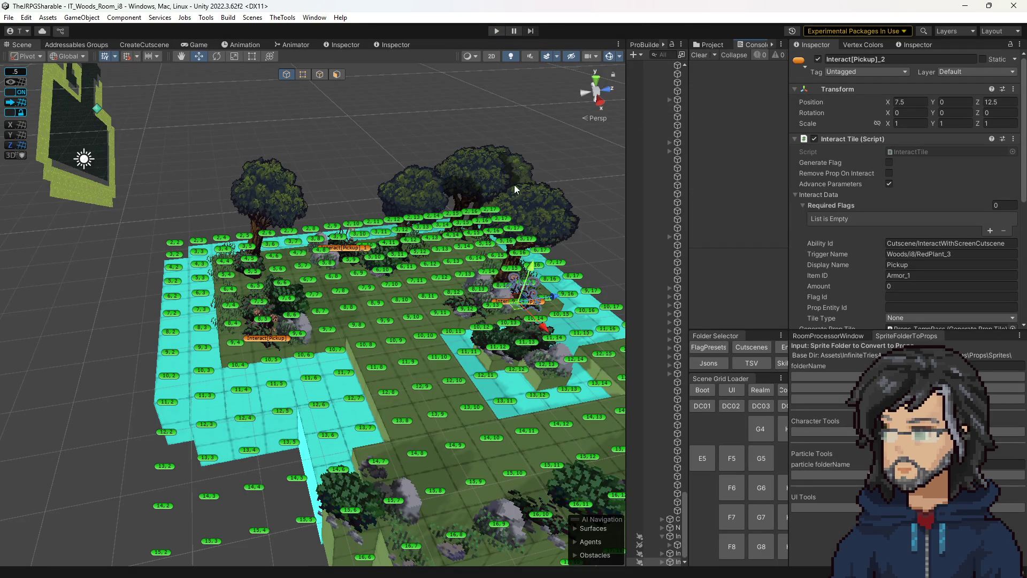
Step: Orbit the Scene view out over the grid and show the project's script folders
{"action": "left_click_drag", "start_coordinate": [514, 184], "coordinate": [503, 257]}
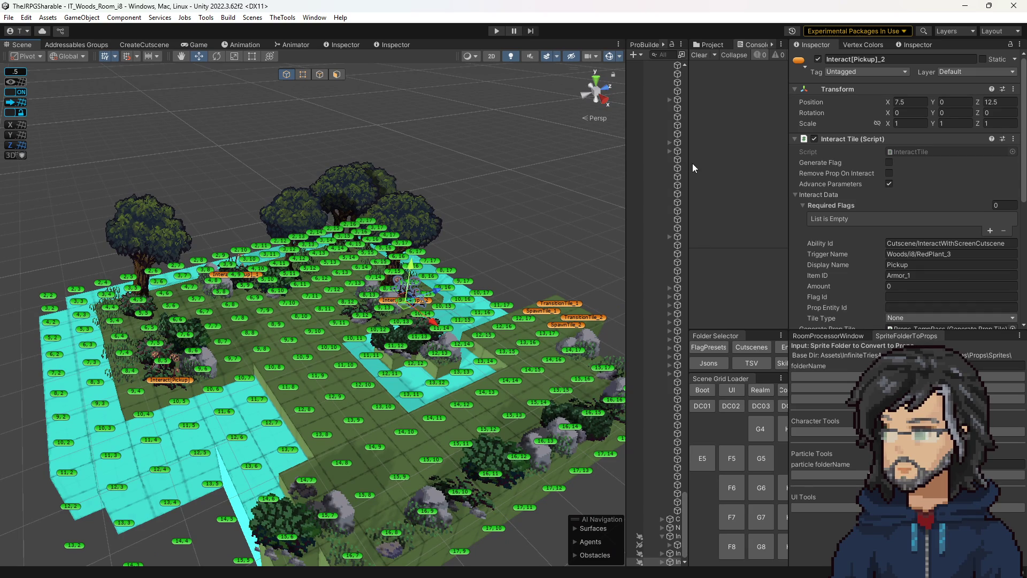
{"action": "left_click_drag", "start_coordinate": [688, 168], "coordinate": [582, 107]}
{"action": "left_click", "coordinate": [603, 48]}
Step: Open the Cutscenes folder and select the RedPlant_1 sequence in Woods/i8
{"action": "scroll", "coordinate": [722, 256], "scroll_direction": "up", "scroll_amount": 10}
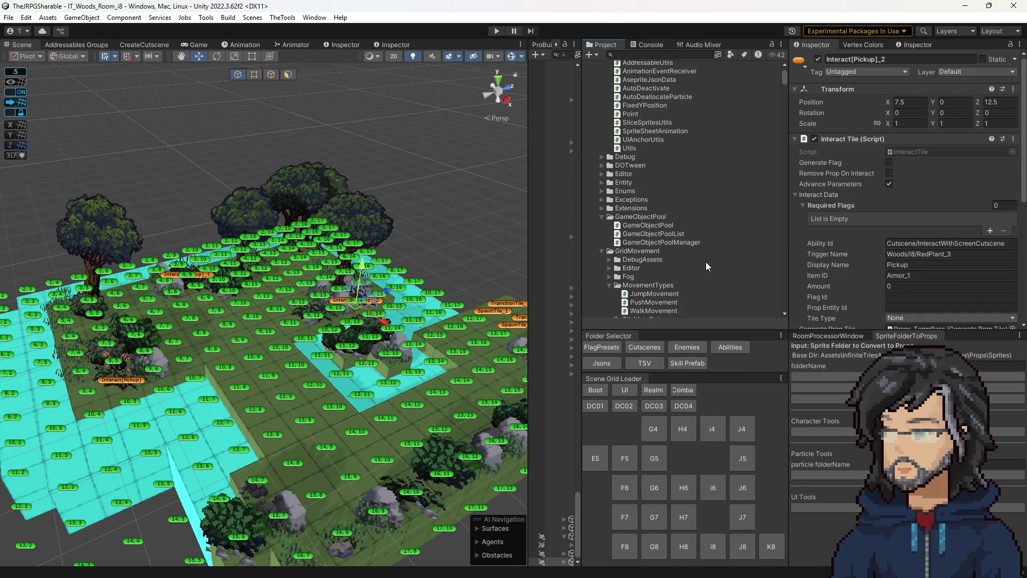
{"action": "scroll", "coordinate": [684, 221], "scroll_direction": "up", "scroll_amount": 3}
{"action": "scroll", "coordinate": [622, 210], "scroll_direction": "down", "scroll_amount": 20}
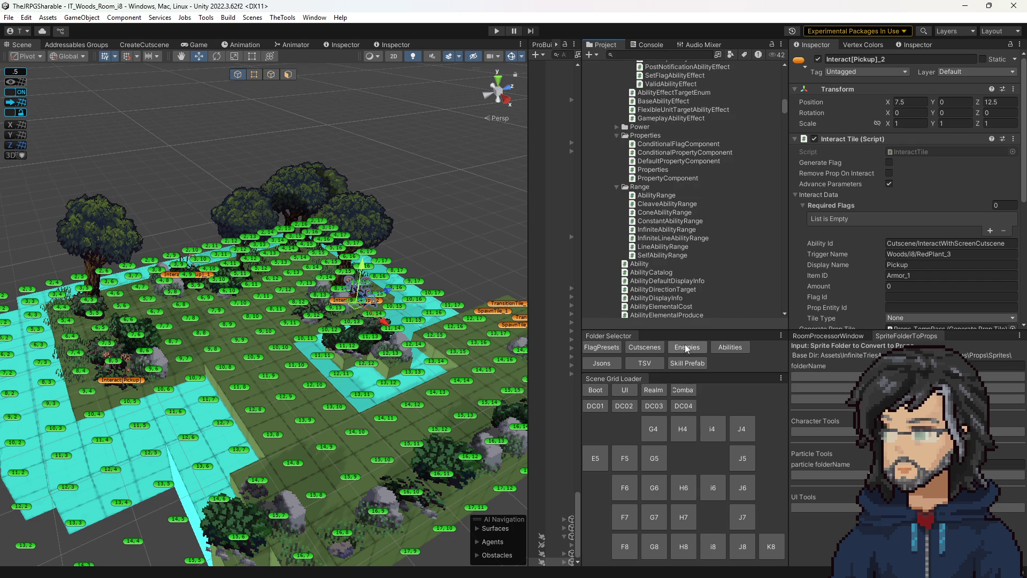
{"action": "left_click", "coordinate": [645, 347]}
{"action": "scroll", "coordinate": [669, 225], "scroll_direction": "down", "scroll_amount": 3}
{"action": "scroll", "coordinate": [669, 230], "scroll_direction": "down", "scroll_amount": 10}
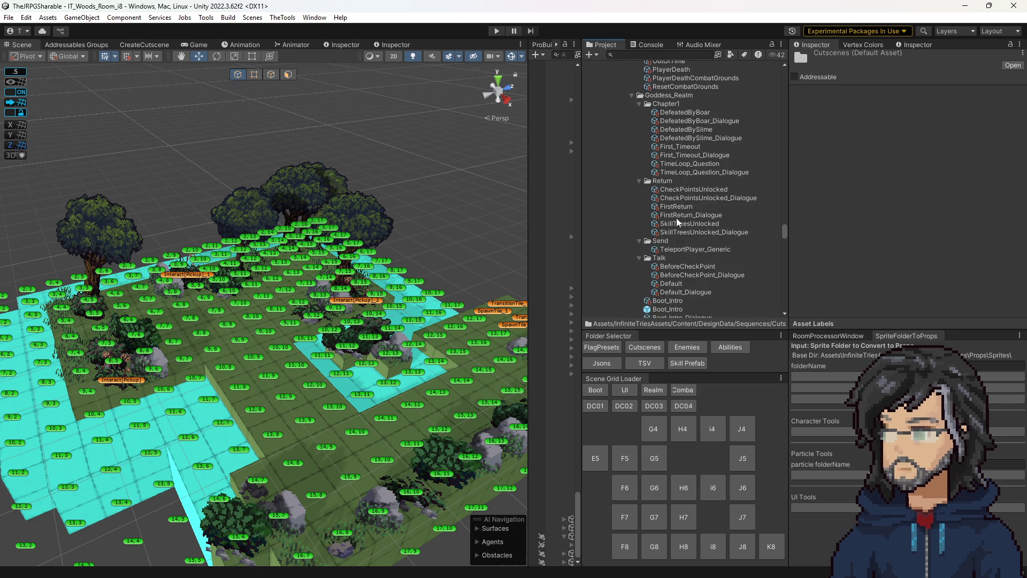
{"action": "scroll", "coordinate": [680, 228], "scroll_direction": "down", "scroll_amount": 5}
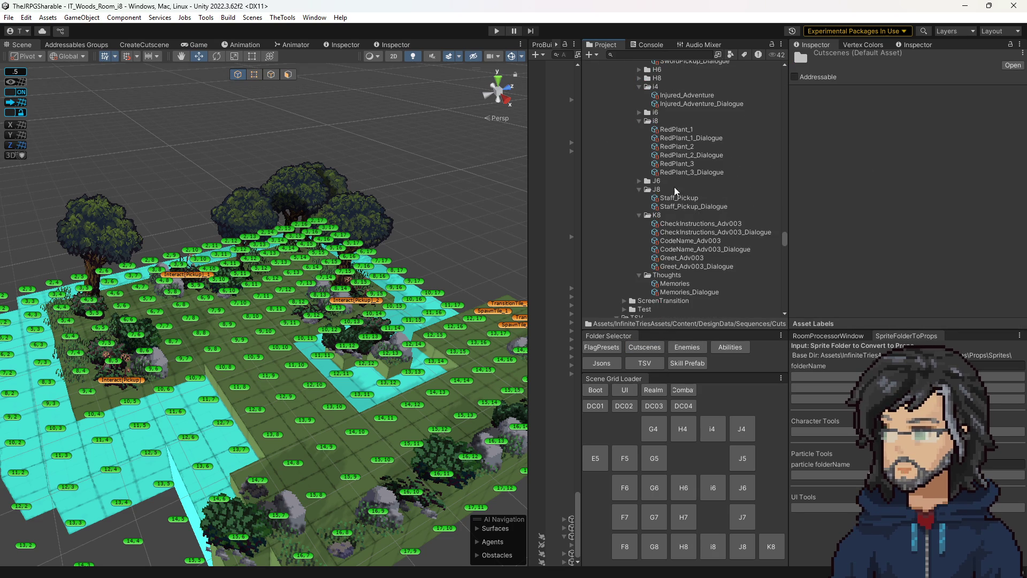
{"action": "left_click", "coordinate": [677, 130]}
Step: Compare RedPlant_1 with its dialogue line 'Still need more.', then switch to the IT Game Data sheet
{"action": "scroll", "coordinate": [890, 248], "scroll_direction": "down", "scroll_amount": 3}
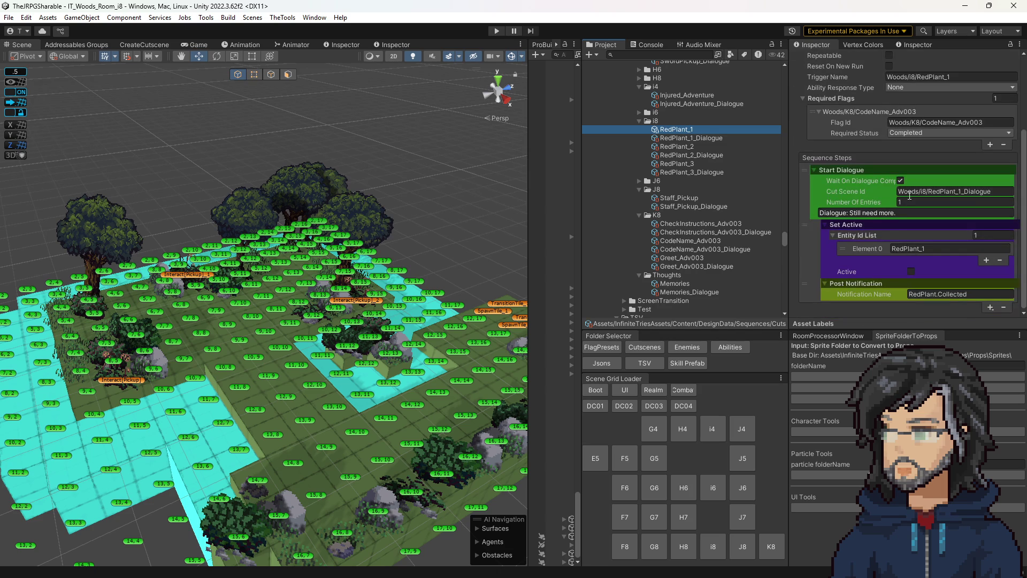
{"action": "left_click", "coordinate": [699, 139]}
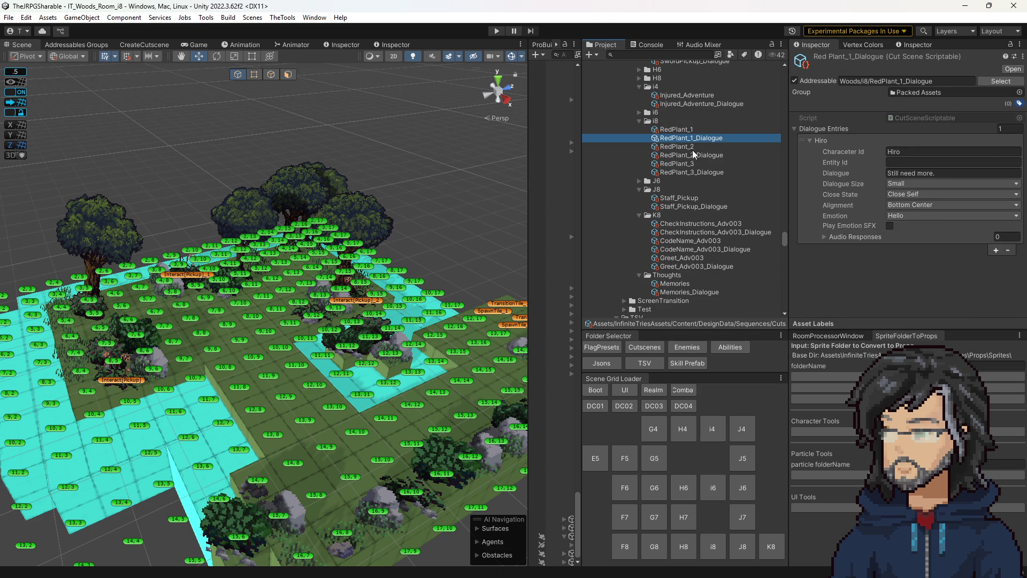
{"action": "left_click", "coordinate": [714, 131]}
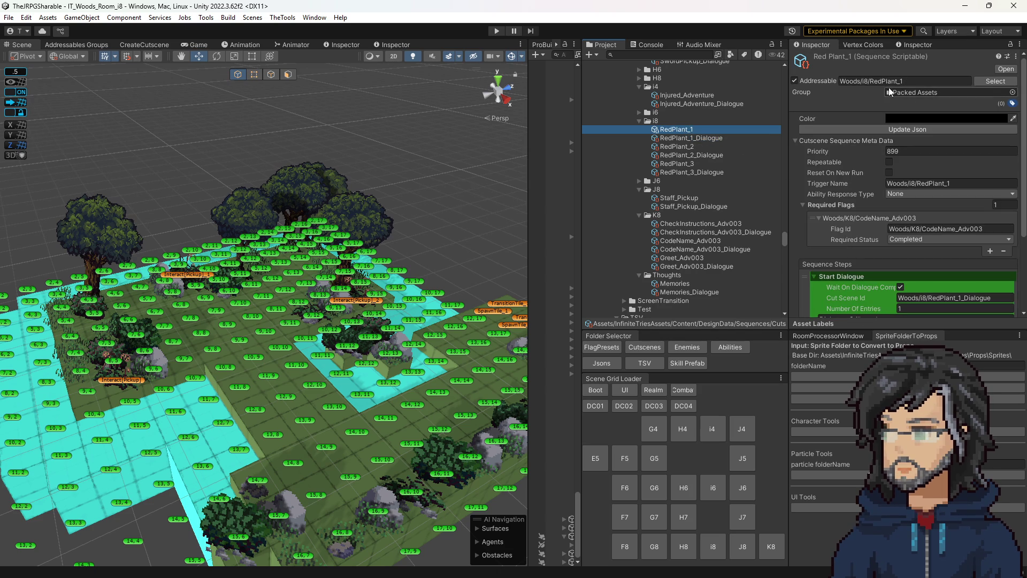
{"action": "left_click", "coordinate": [711, 138]}
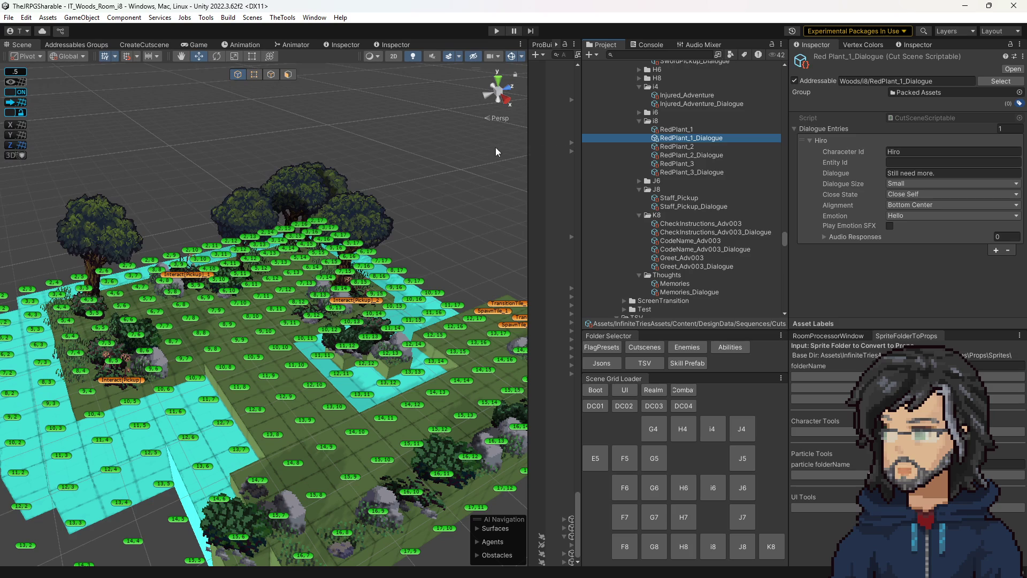
{"action": "scroll", "coordinate": [688, 170], "scroll_direction": "up", "scroll_amount": 5}
{"action": "scroll", "coordinate": [656, 214], "scroll_direction": "up", "scroll_amount": 4}
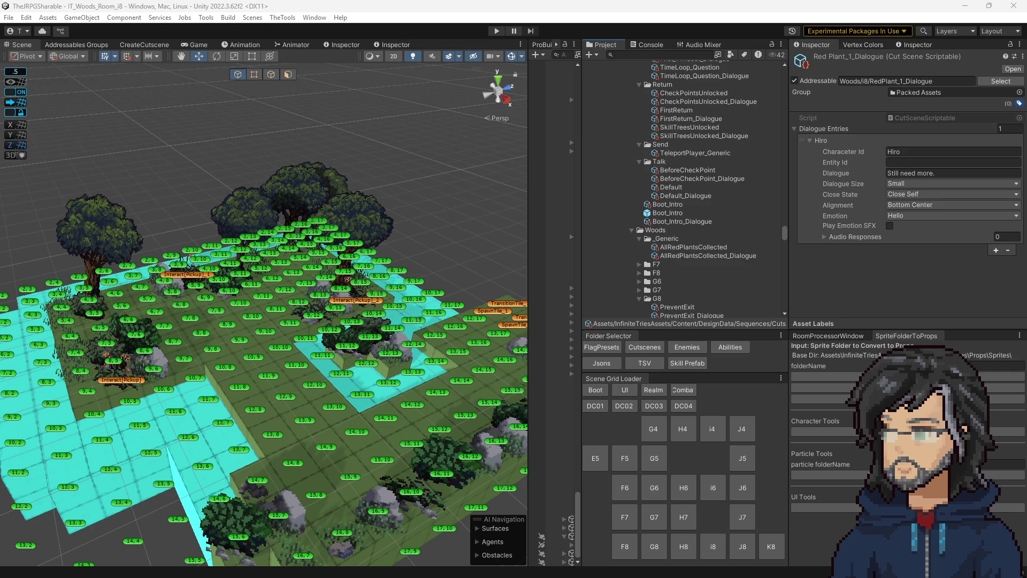
{"action": "key", "text": "alt+Tab"}
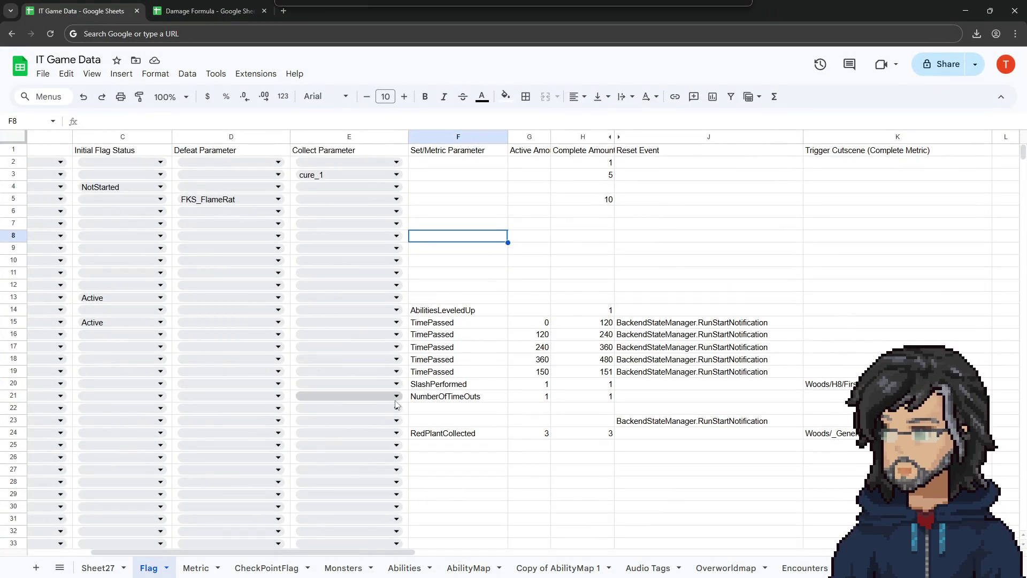
Step: Add row 25 with Id 1_RedPlantCollected and flag type Metric
{"action": "left_click_drag", "start_coordinate": [415, 552], "coordinate": [213, 539]}
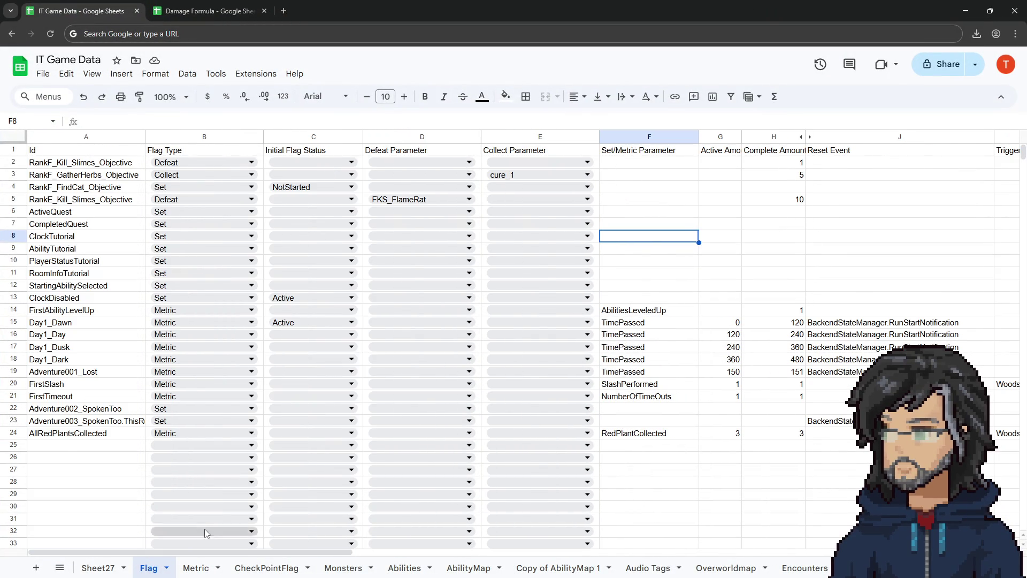
{"action": "left_click", "coordinate": [64, 448]}
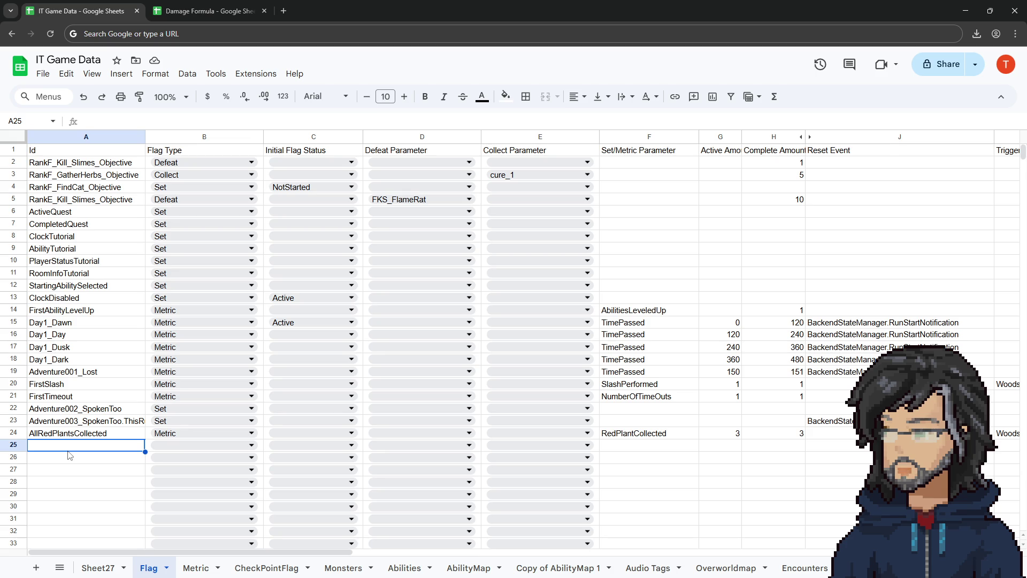
{"action": "type", "text": "1R"}
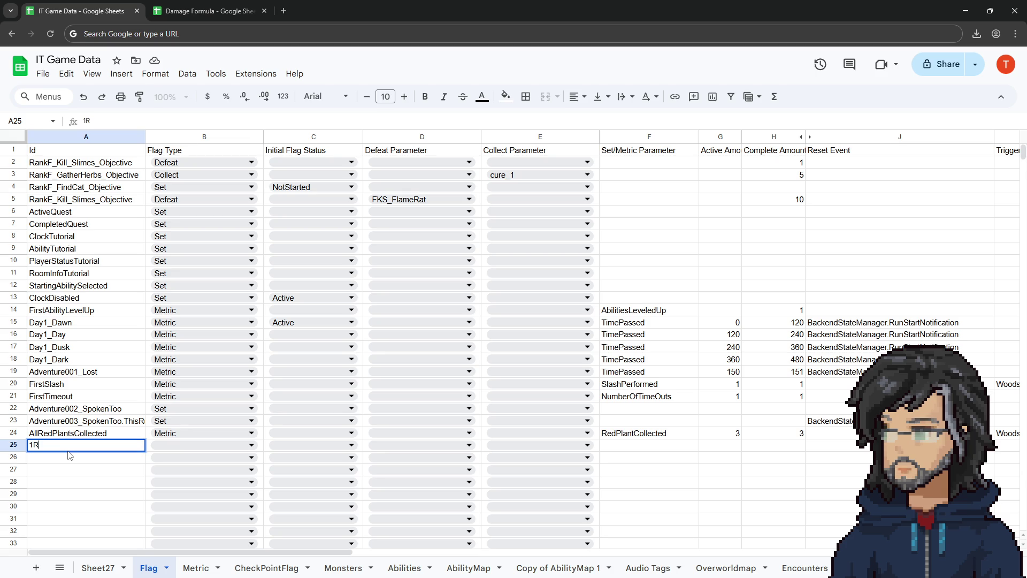
{"action": "type", "text": "_RedPlantCollecte"}
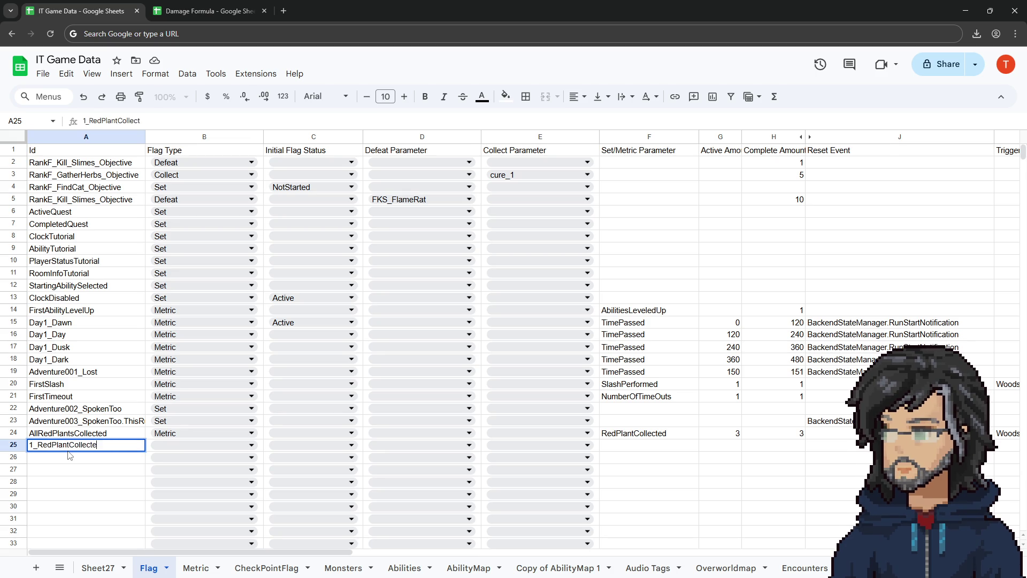
{"action": "type", "text": "d"}
{"action": "key", "text": "Return"}
{"action": "left_click", "coordinate": [182, 445]}
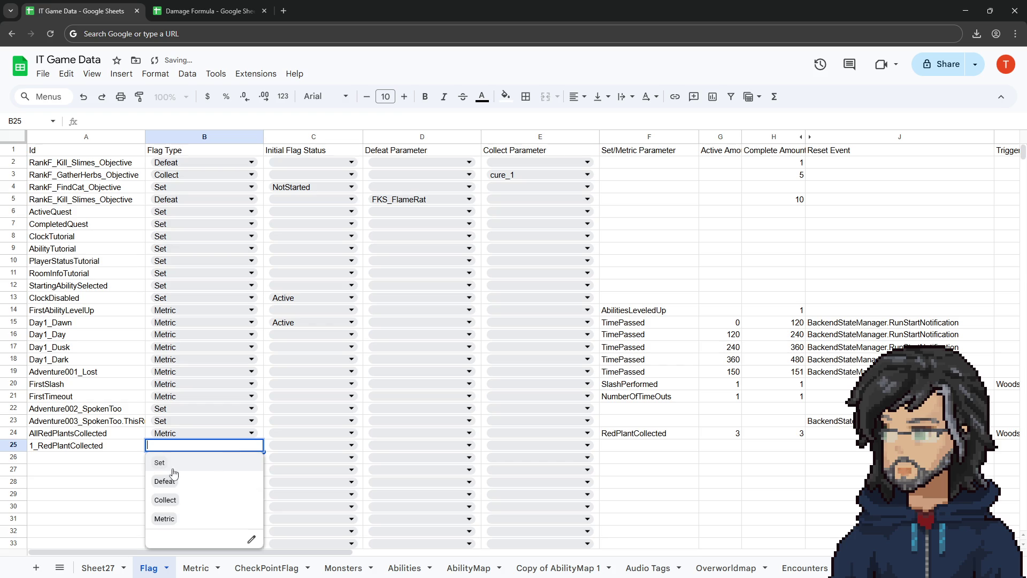
{"action": "left_click", "coordinate": [179, 519]}
Step: Give row 25 parameter RedPlantCollected with active and complete amounts of 1
{"action": "left_click", "coordinate": [657, 437]}
{"action": "key", "text": "ctrl+c"}
{"action": "left_click", "coordinate": [650, 451]}
{"action": "key", "text": "ctrl+v"}
{"action": "left_click", "coordinate": [740, 451]}
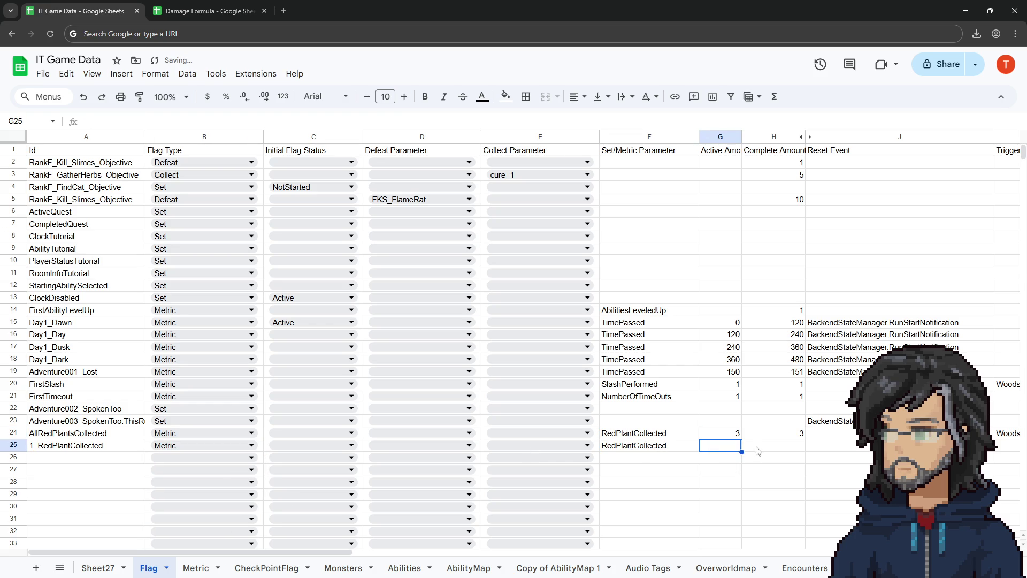
{"action": "type", "text": "1"}
{"action": "key", "text": "Tab"}
{"action": "type", "text": "1"}
{"action": "key", "text": "Tab"}
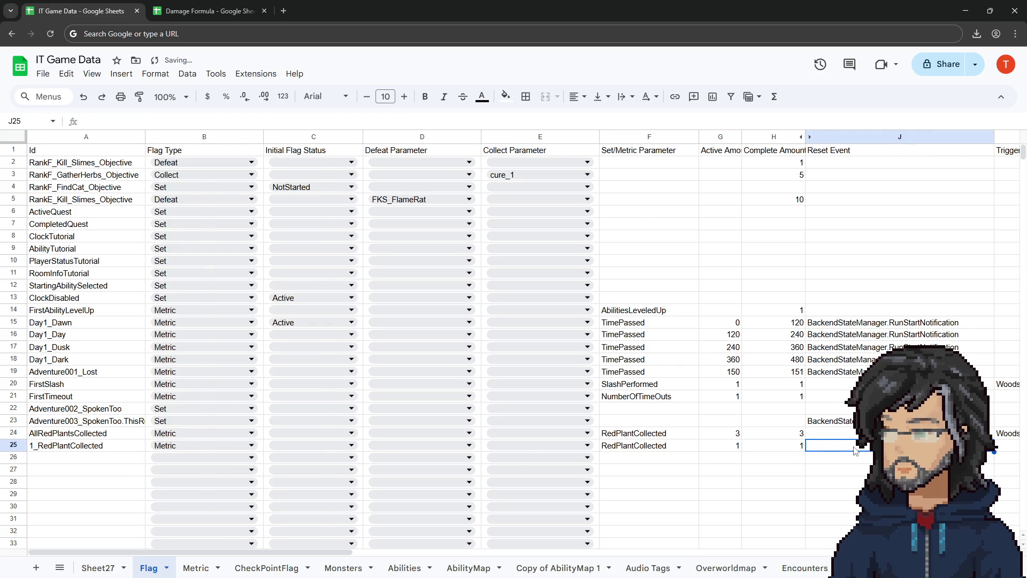
{"action": "key", "text": "Right"}
Step: Set row 25's trigger cutscene to Woods/_Generic/1_RedPlantsCollected and select the row
{"action": "key", "text": "Up"}
{"action": "key", "text": "ctrl+c"}
{"action": "left_click", "coordinate": [855, 450]}
{"action": "key", "text": "ctrl+v"}
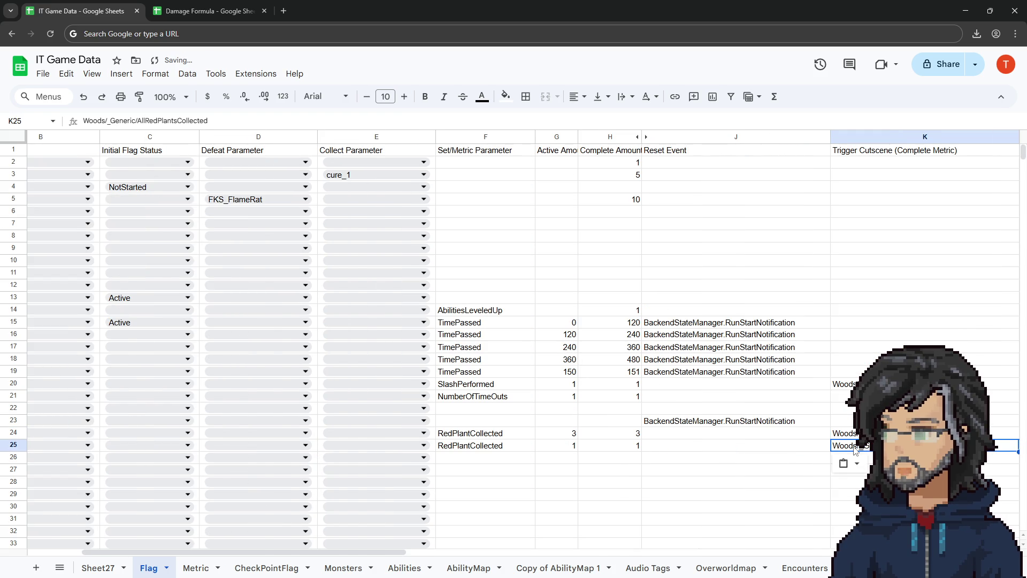
{"action": "type", "text": "1_"}
{"action": "key", "text": "Return"}
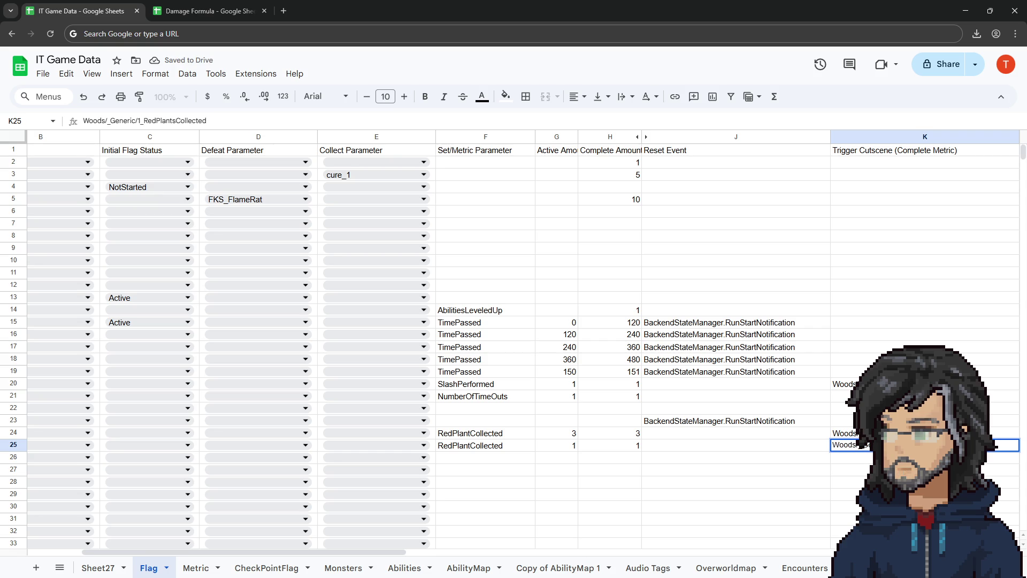
{"action": "key", "text": "Return"}
{"action": "left_click", "coordinate": [649, 448]}
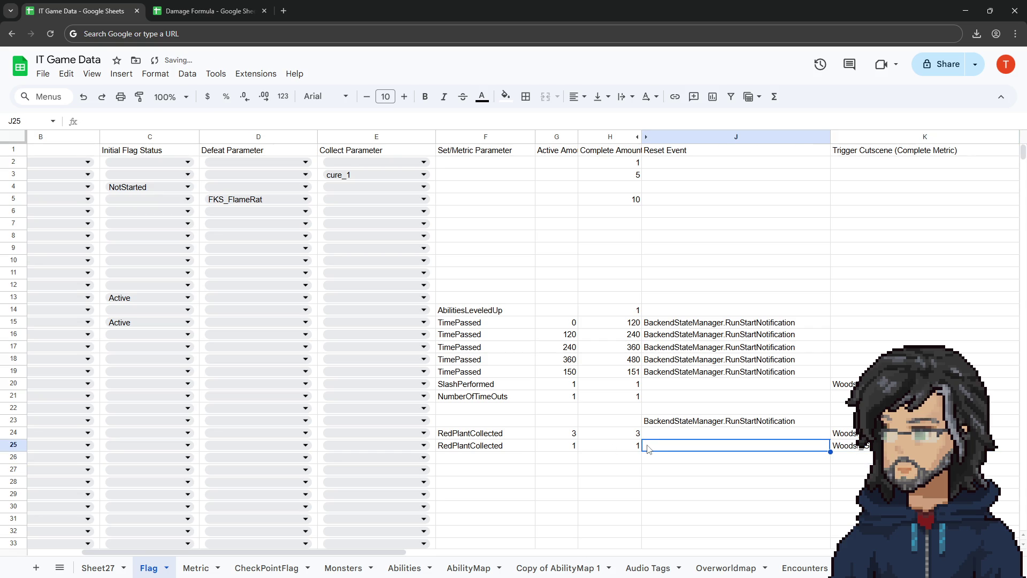
{"action": "key", "text": "Left"}
{"action": "key", "text": "Left"}
{"action": "key", "text": "Left"}
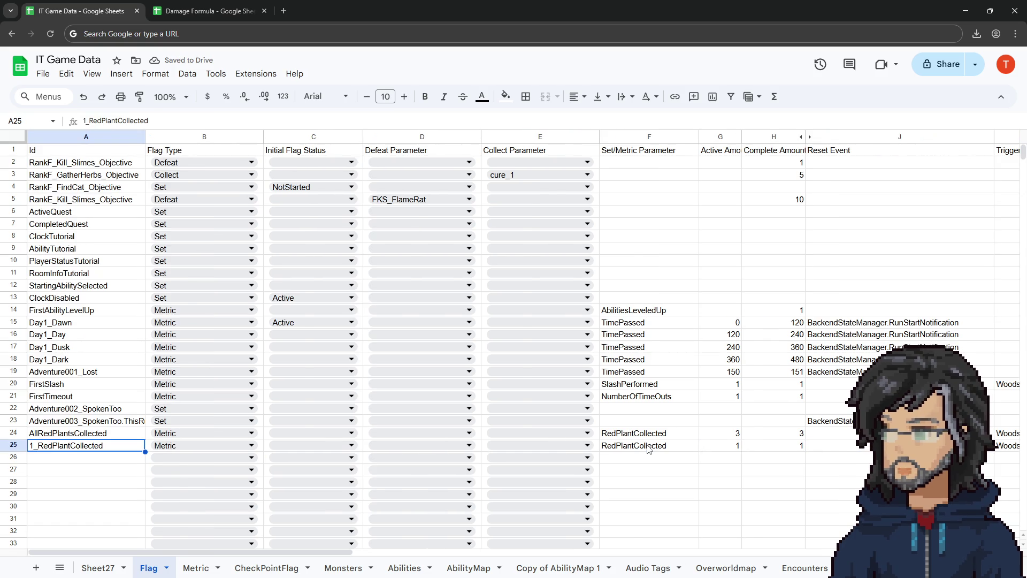
{"action": "left_click", "coordinate": [8, 444]}
Step: Move 1_RedPlantCollected above AllRedPlantsCollected and paste a duplicate into a new row below
{"action": "left_click_drag", "start_coordinate": [8, 444], "coordinate": [12, 434]}
{"action": "key", "text": "ctrl+c"}
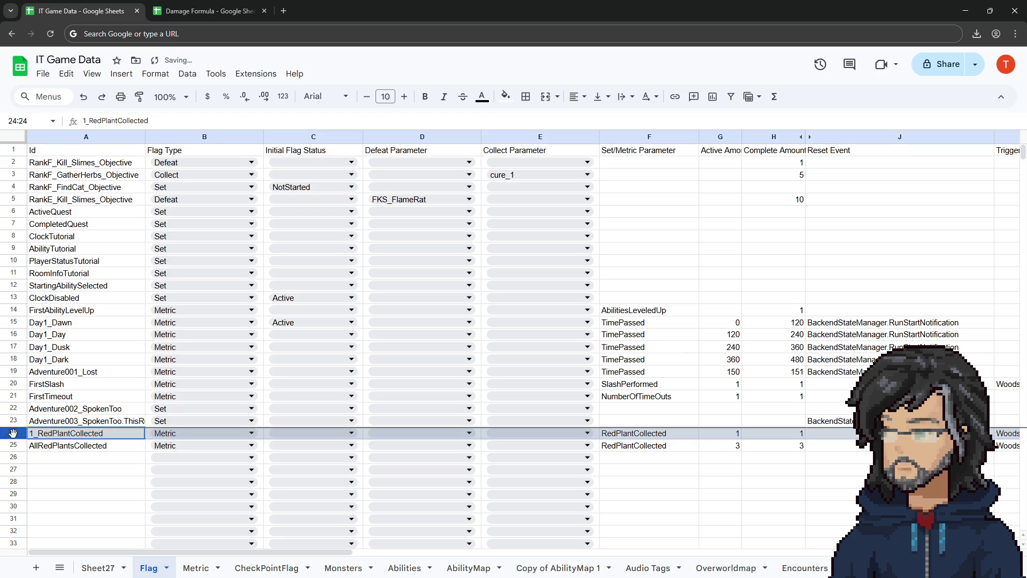
{"action": "right_click", "coordinate": [16, 433]}
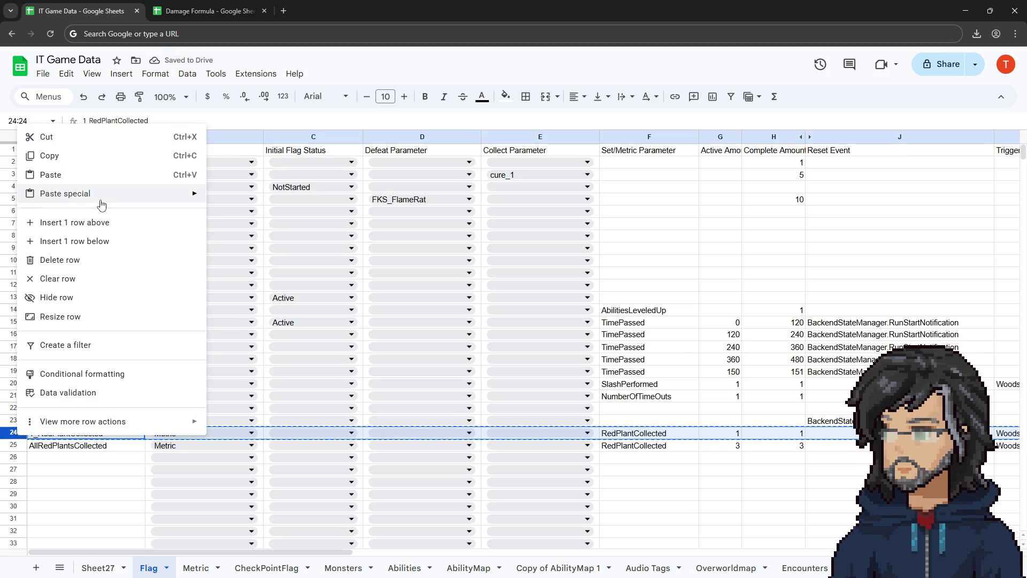
{"action": "left_click", "coordinate": [50, 244]}
{"action": "key", "text": "ctrl+v"}
Step: Rename the duplicate to 2_RedPlantCollected with amounts of 2
{"action": "double_click", "coordinate": [35, 447]}
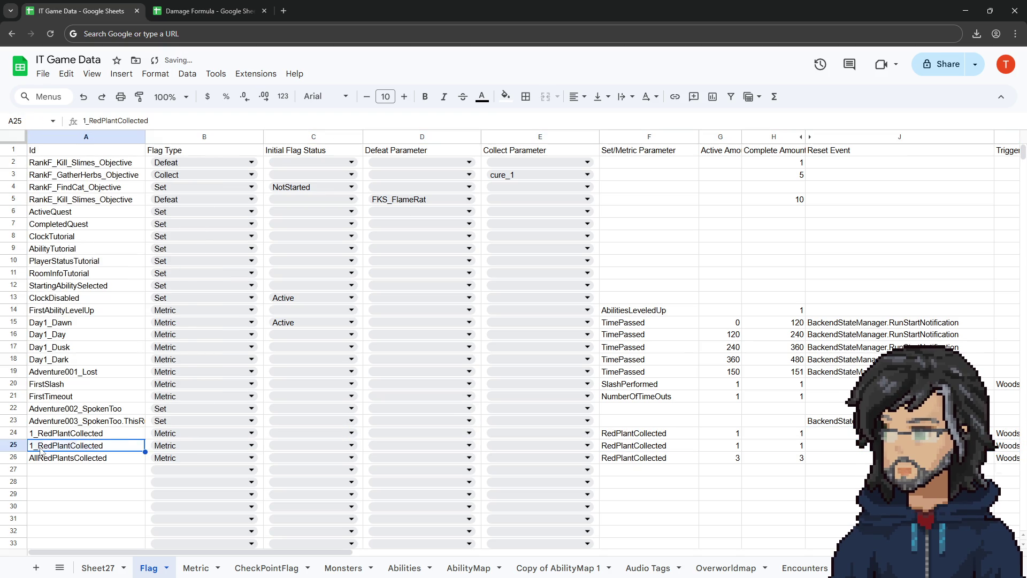
{"action": "type", "text": "2"}
{"action": "left_click", "coordinate": [68, 471]}
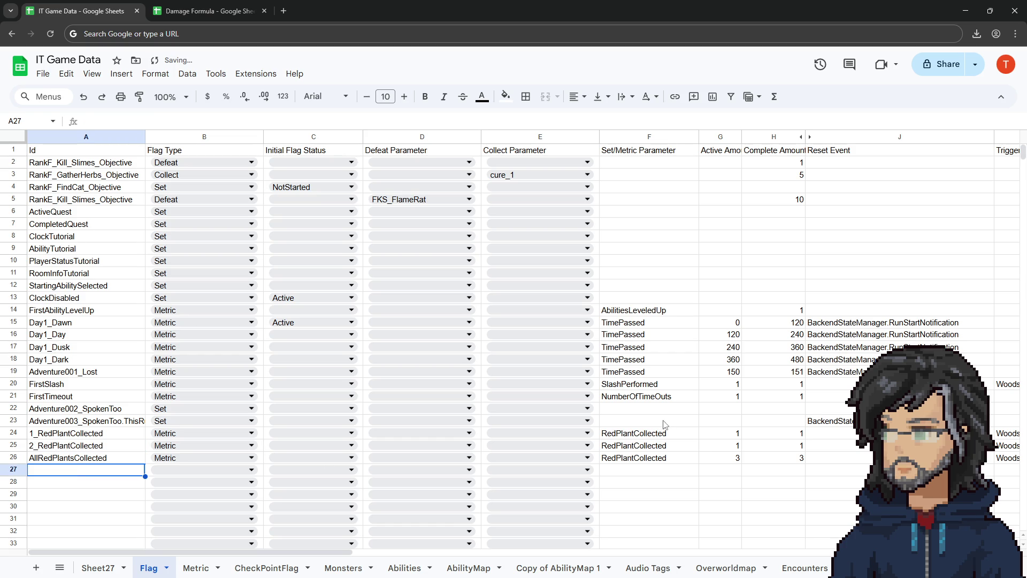
{"action": "left_click", "coordinate": [722, 446]}
{"action": "type", "text": "2"}
{"action": "key", "text": "Tab"}
Step: Change its trigger cutscene to Woods/_Generic/2_RedPlantsCollected and return to Unity
{"action": "type", "text": "2"}
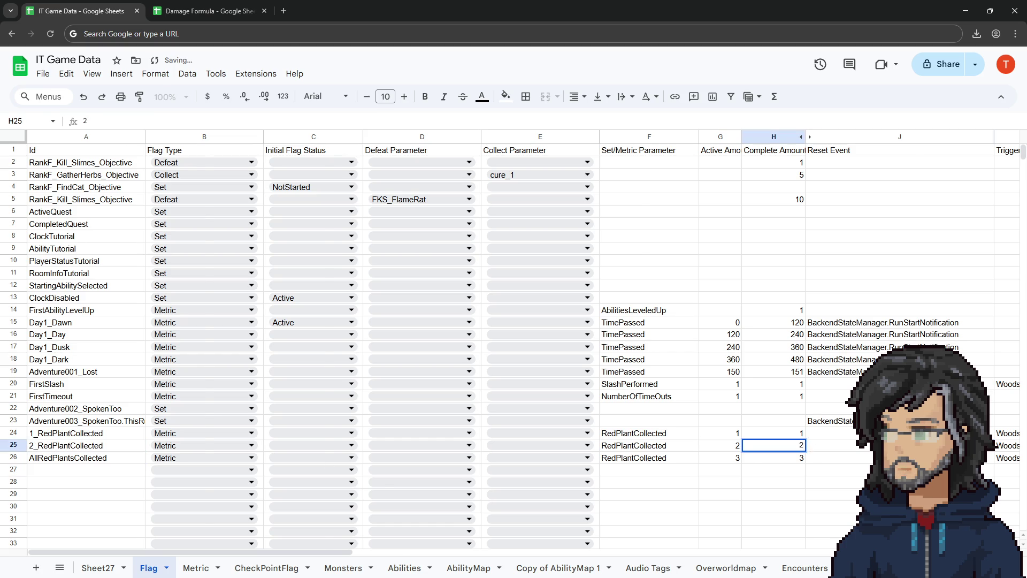
{"action": "key", "text": "Tab"}
{"action": "key", "text": "Tab"}
{"action": "key", "text": "Return"}
{"action": "left_click", "coordinate": [781, 445]}
{"action": "key", "text": "BackSpace"}
{"action": "type", "text": "2"}
{"action": "left_click", "coordinate": [800, 421]}
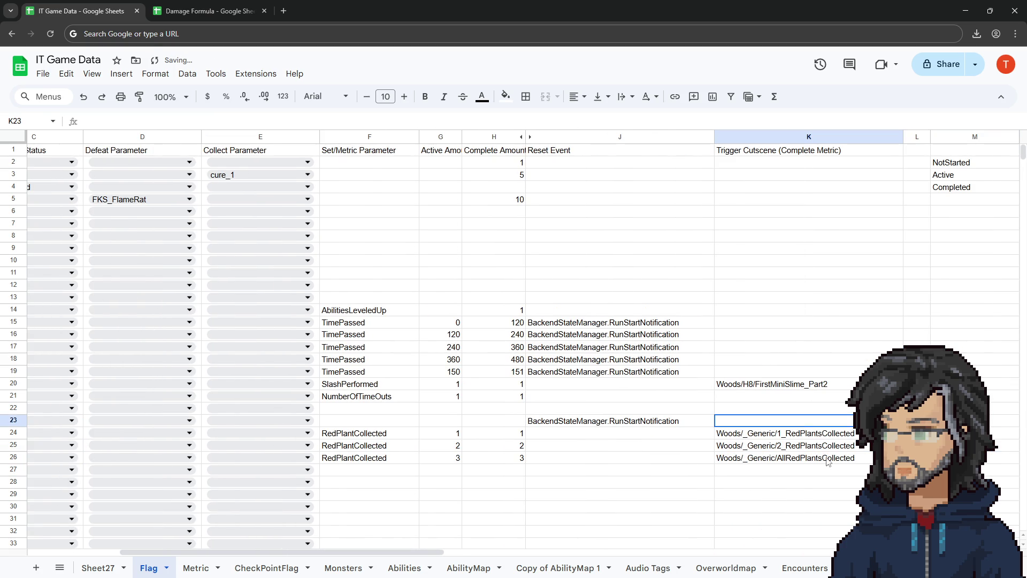
{"action": "left_click", "coordinate": [816, 448]}
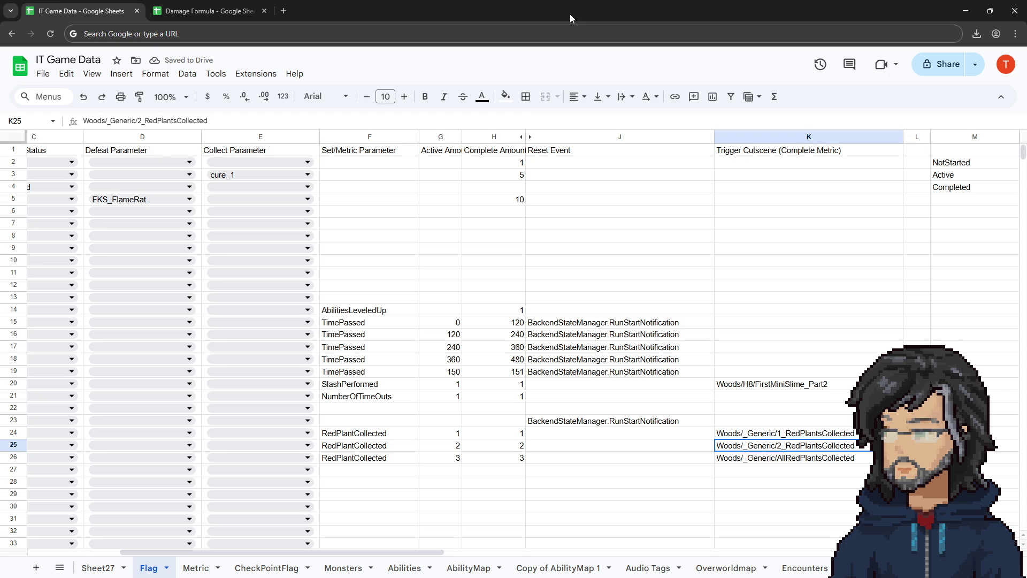
{"action": "key", "text": "alt+Tab"}
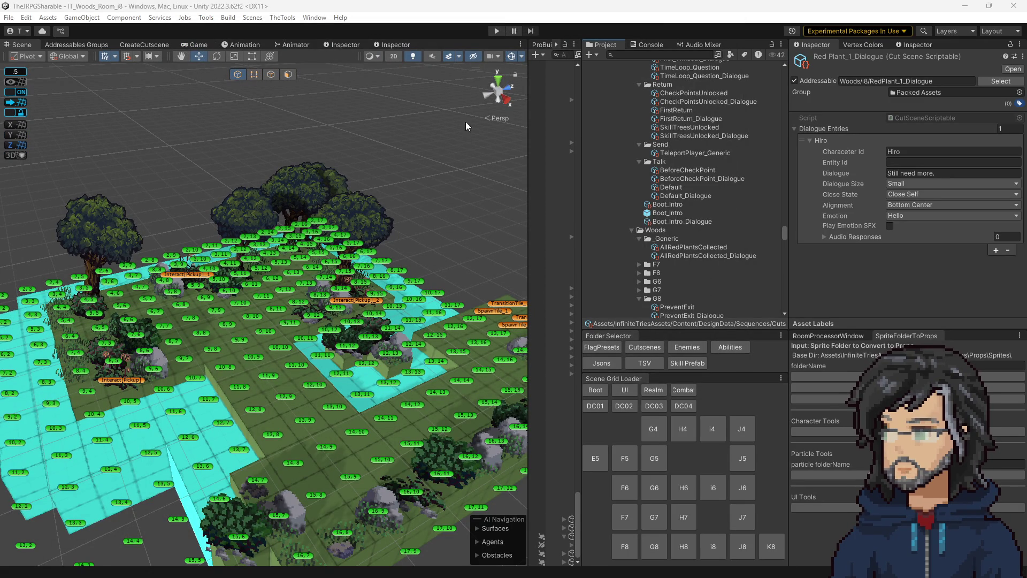
Step: Load the AllRedPlantsCollected sequence into the cutscene creator
{"action": "left_click", "coordinate": [282, 17]}
{"action": "mouse_move", "coordinate": [300, 30]}
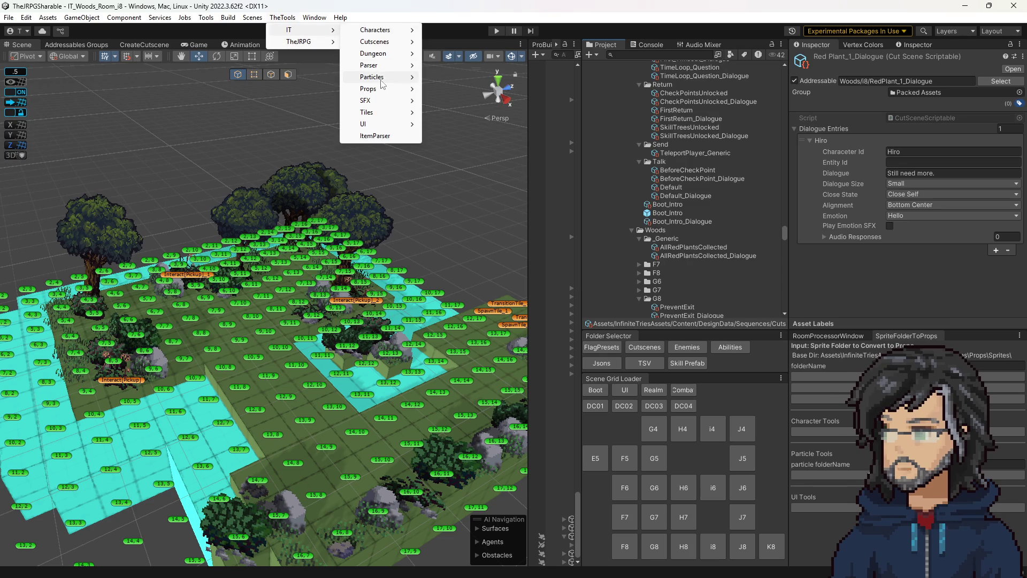
{"action": "key", "text": "Escape"}
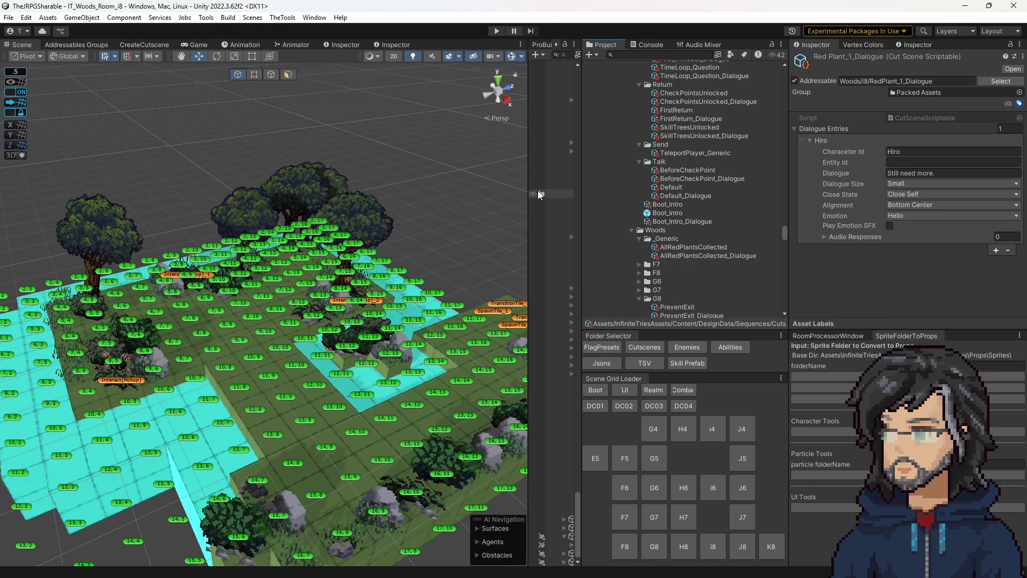
{"action": "scroll", "coordinate": [690, 249], "scroll_direction": "down", "scroll_amount": 3}
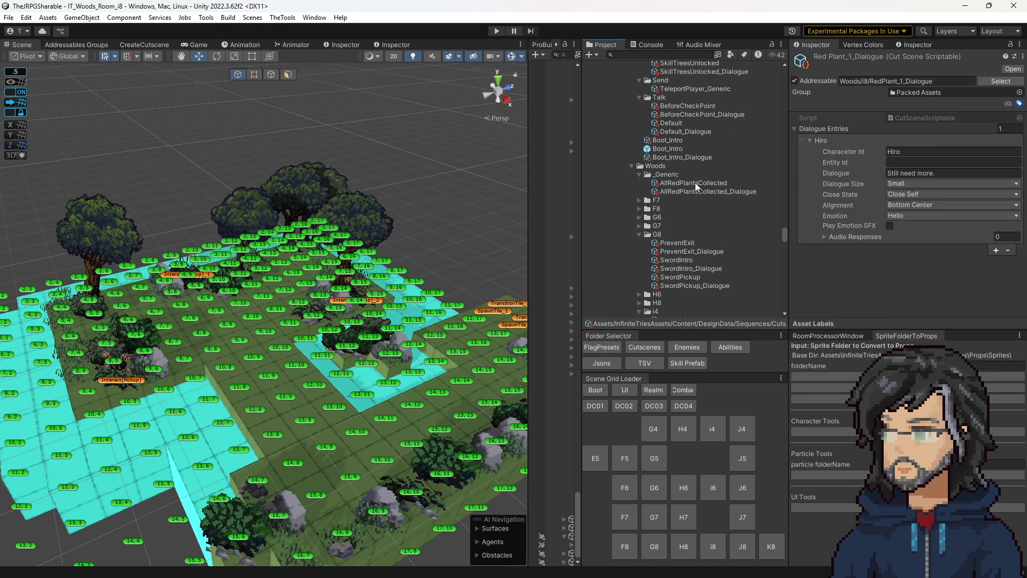
{"action": "left_click", "coordinate": [689, 182]}
{"action": "left_click", "coordinate": [128, 44]}
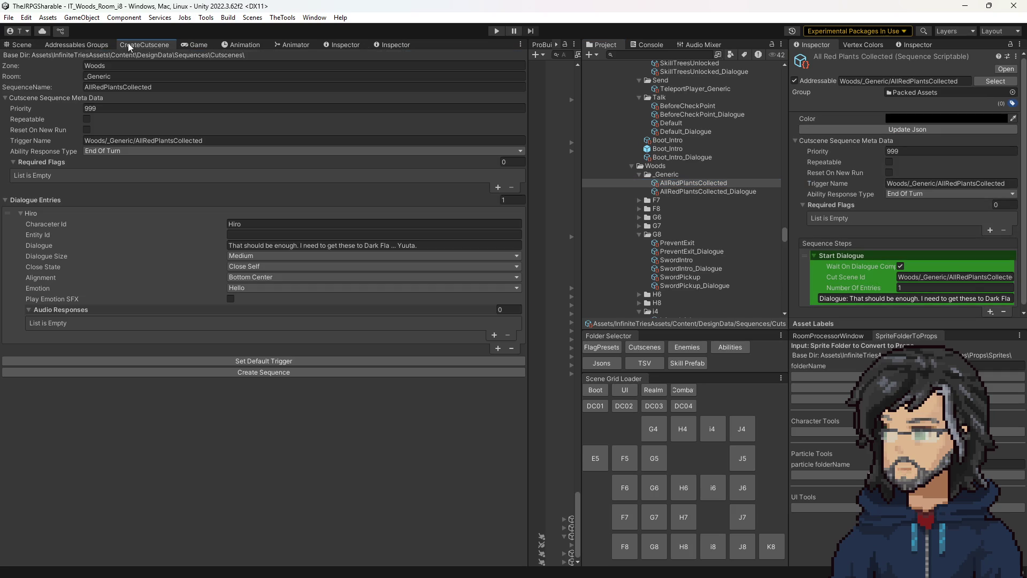
Step: Rename the sequence to 1_RedPlantsCollected and set its default trigger name
{"action": "left_click", "coordinate": [92, 85]}
{"action": "key", "text": "BackSpace"}
{"action": "key", "text": "BackSpace"}
{"action": "key", "text": "BackSpace"}
{"action": "type", "text": "1_"}
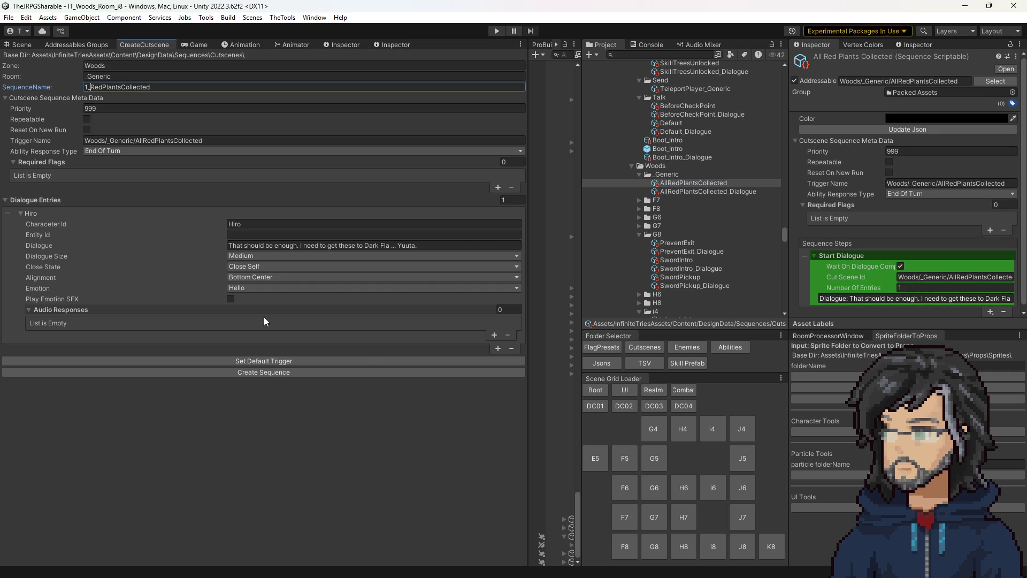
{"action": "left_click", "coordinate": [262, 361]}
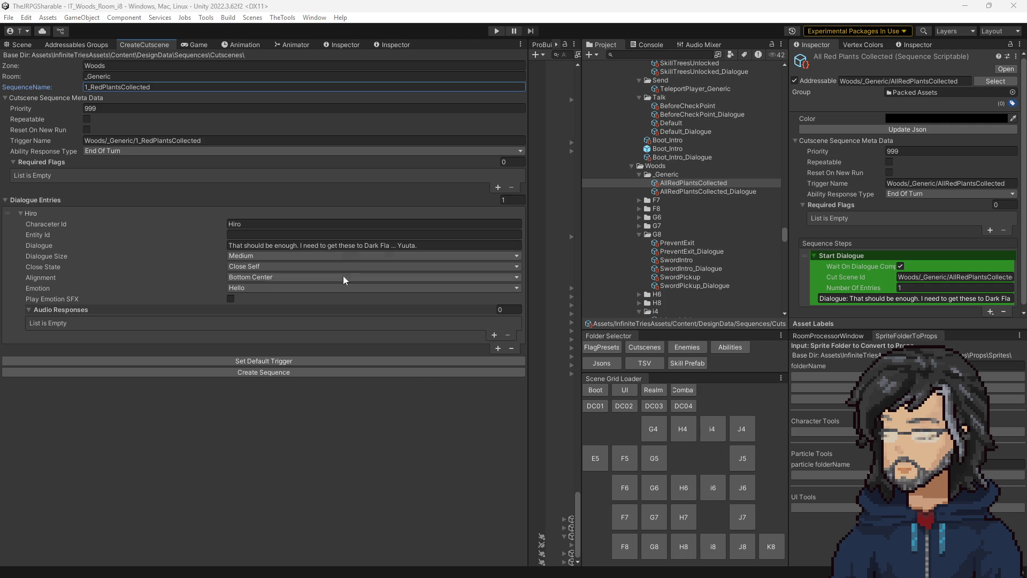
Step: Paste 'Still need more.' as the dialogue, set size Small, and create the sequence
{"action": "left_click", "coordinate": [374, 245]}
{"action": "scroll", "coordinate": [712, 214], "scroll_direction": "down", "scroll_amount": 6}
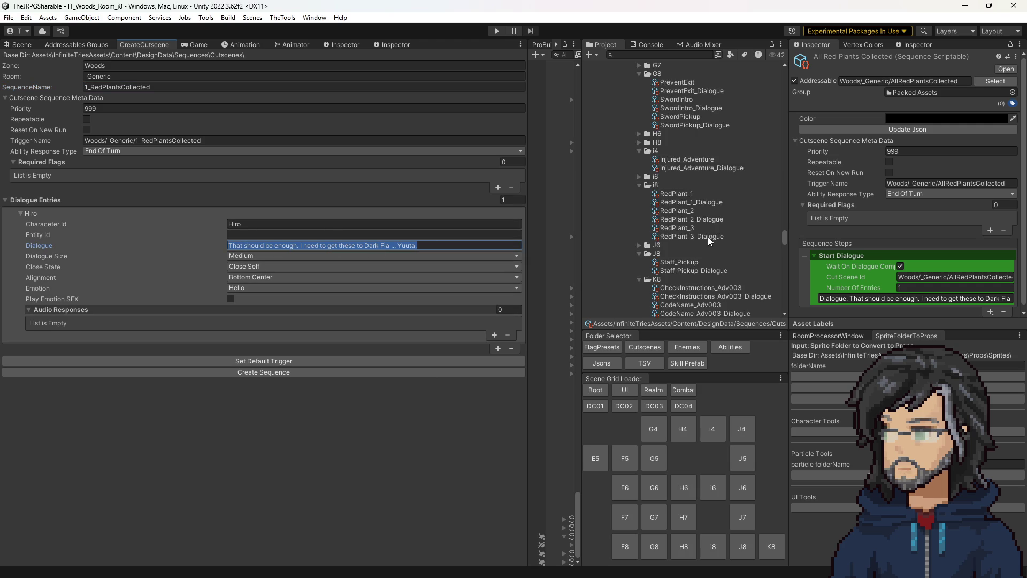
{"action": "left_click", "coordinate": [690, 171]}
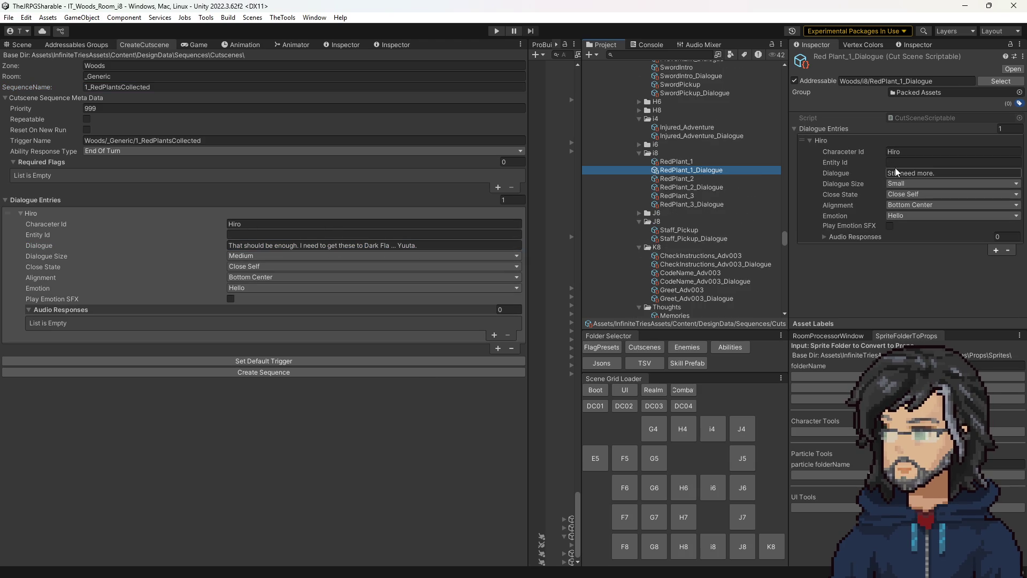
{"action": "left_click", "coordinate": [908, 175]}
{"action": "left_click", "coordinate": [386, 245]}
{"action": "key", "text": "ctrl+v"}
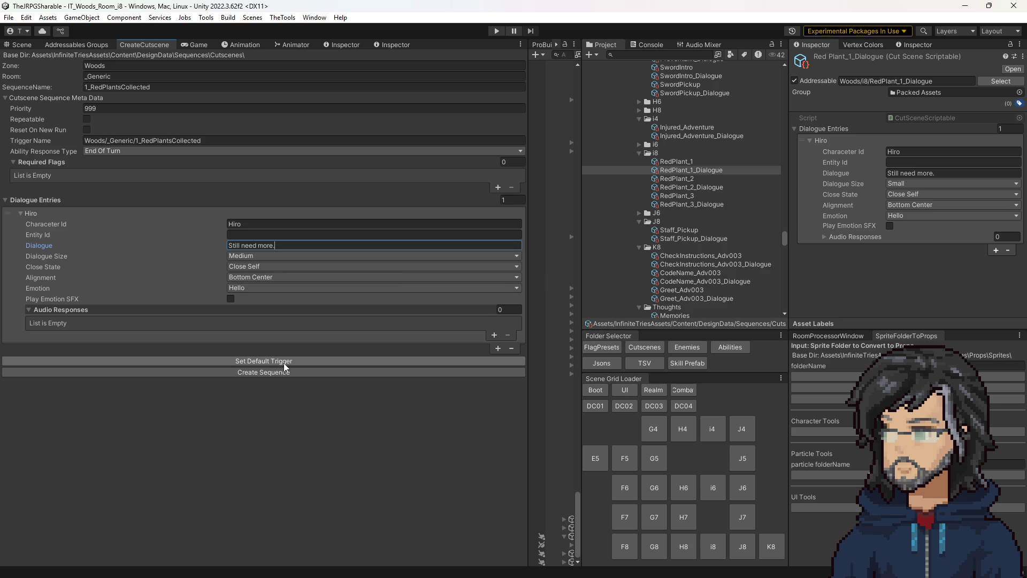
{"action": "left_click", "coordinate": [259, 257]}
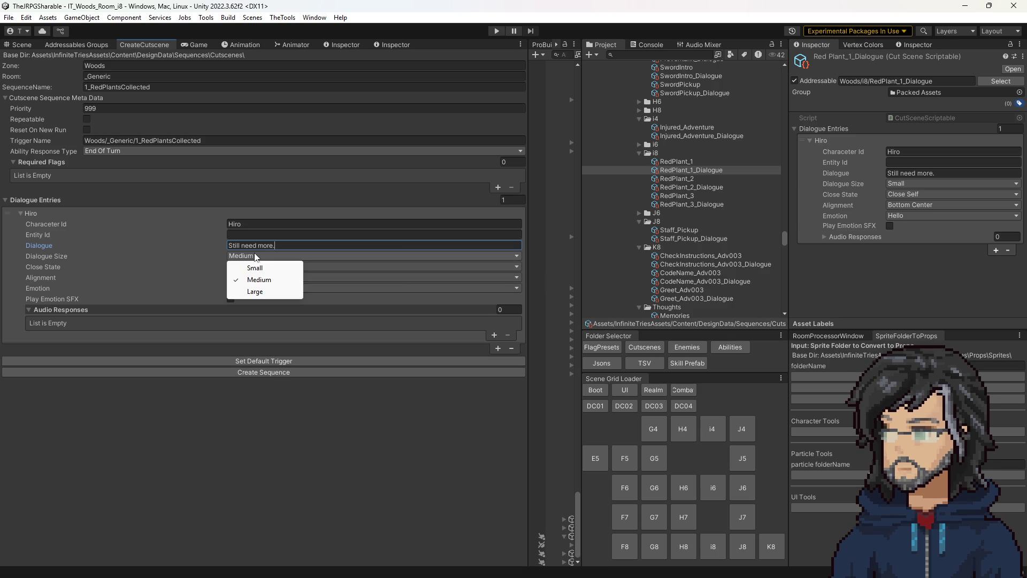
{"action": "left_click", "coordinate": [265, 270]}
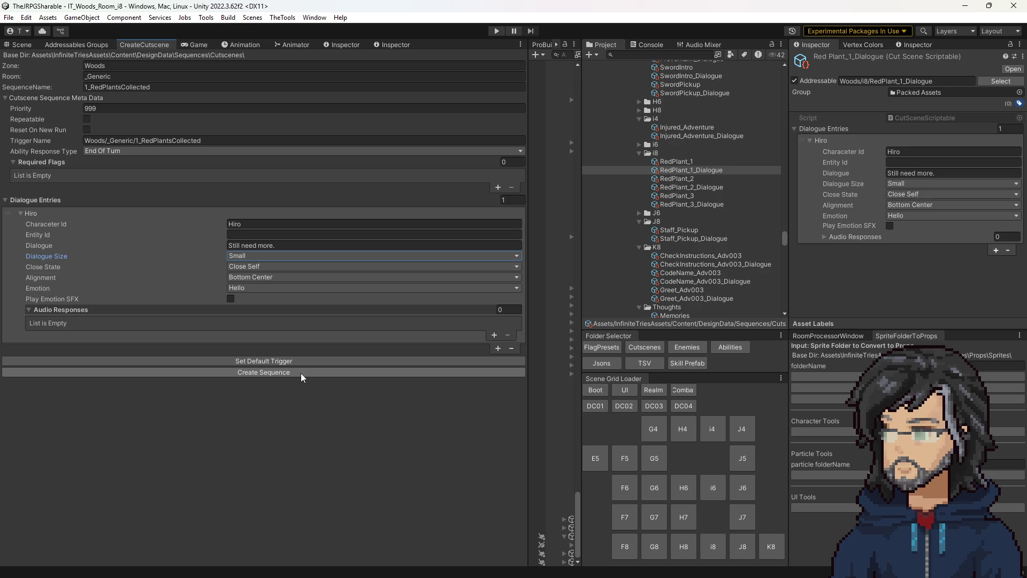
{"action": "left_click", "coordinate": [303, 378]}
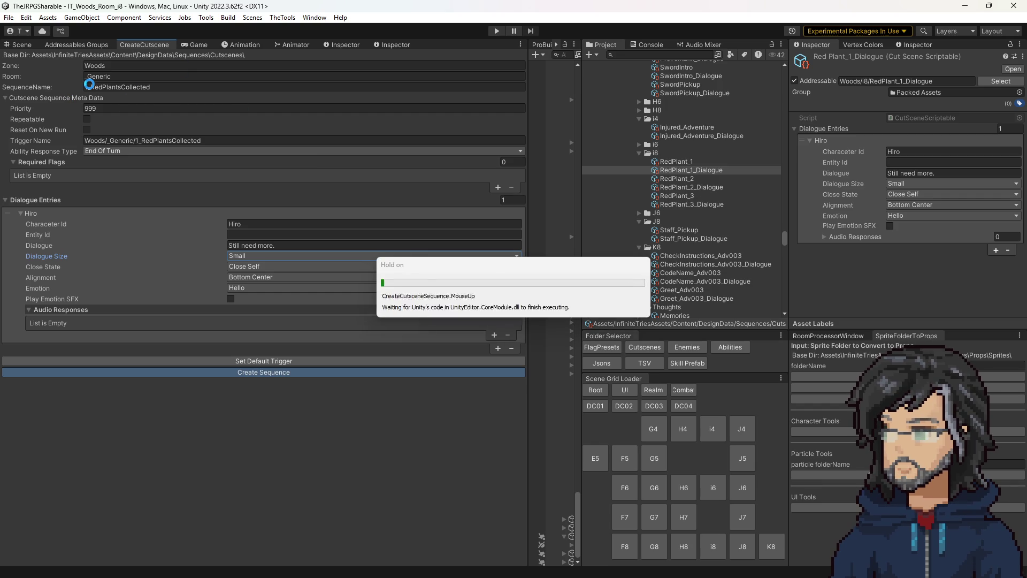
Step: Create a 2_RedPlantsCollected sequence with matching trigger name 2_RedPlantsCollected
{"action": "left_click", "coordinate": [90, 87]}
{"action": "type", "text": "2"}
{"action": "left_click", "coordinate": [140, 141]}
{"action": "key", "text": "BackSpace"}
{"action": "type", "text": "2"}
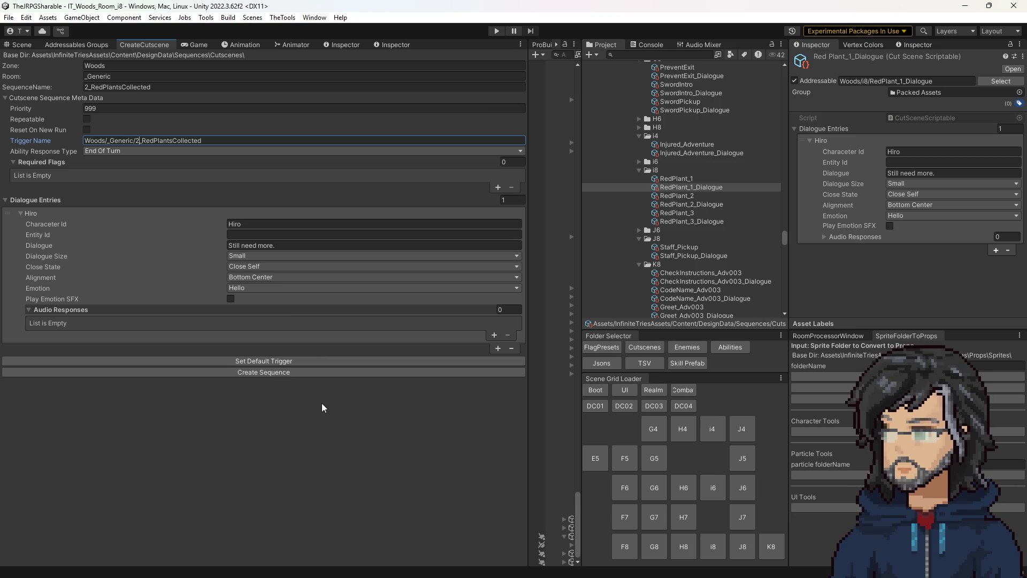
{"action": "left_click", "coordinate": [297, 372]}
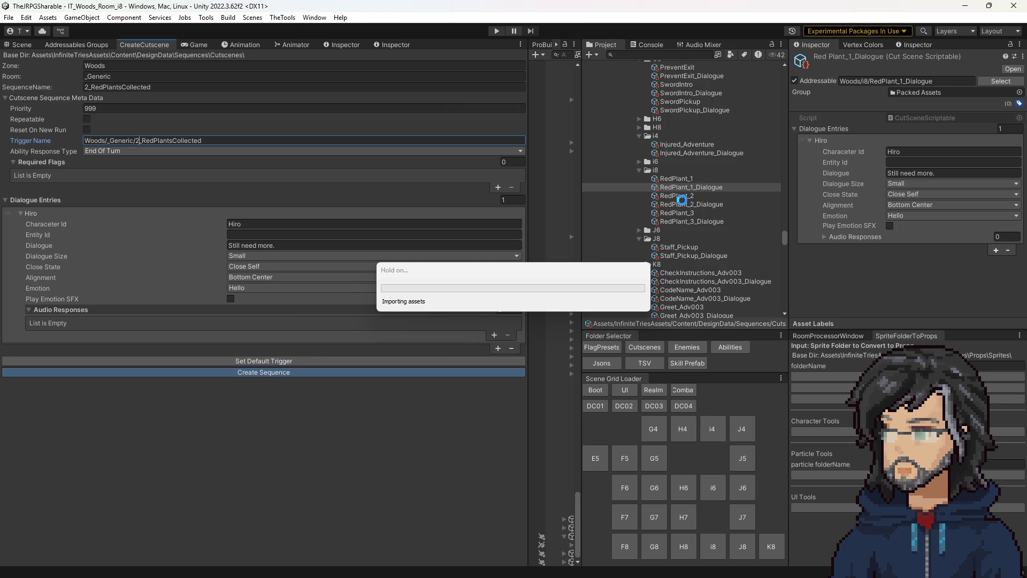
Step: Delete RedPlant_1, RedPlant_2 and RedPlant_3_Dialogue from the i8 folder and return to the scene
{"action": "left_click", "coordinate": [690, 214]}
{"action": "left_click", "coordinate": [690, 205]}
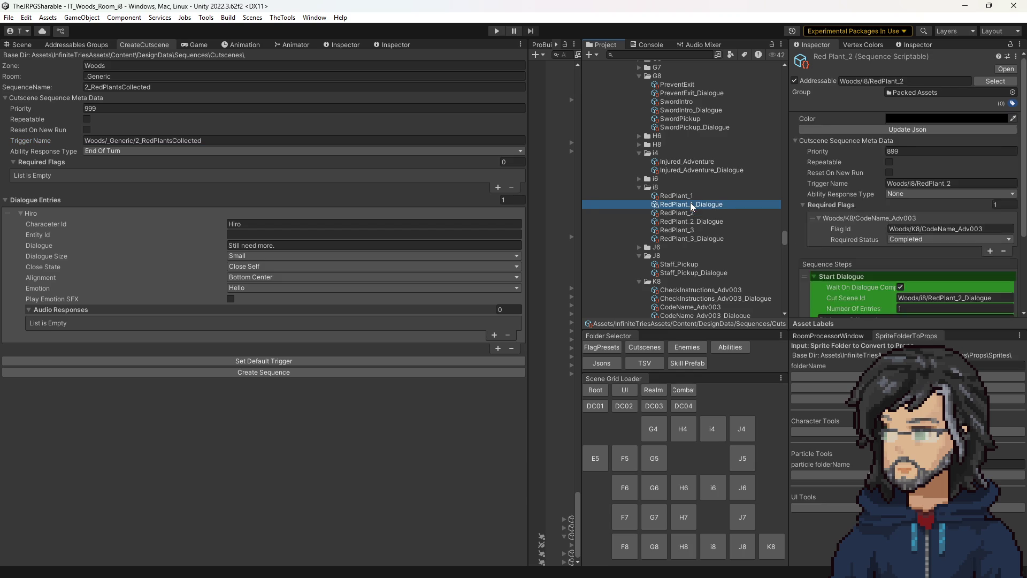
{"action": "key", "text": "Delete"}
{"action": "key", "text": "Return"}
{"action": "left_click", "coordinate": [684, 213]}
{"action": "key", "text": "Delete"}
{"action": "key", "text": "Return"}
{"action": "left_click", "coordinate": [686, 221]}
{"action": "key", "text": "Delete"}
{"action": "key", "text": "Return"}
{"action": "left_click", "coordinate": [677, 196]}
{"action": "left_click", "coordinate": [801, 293]}
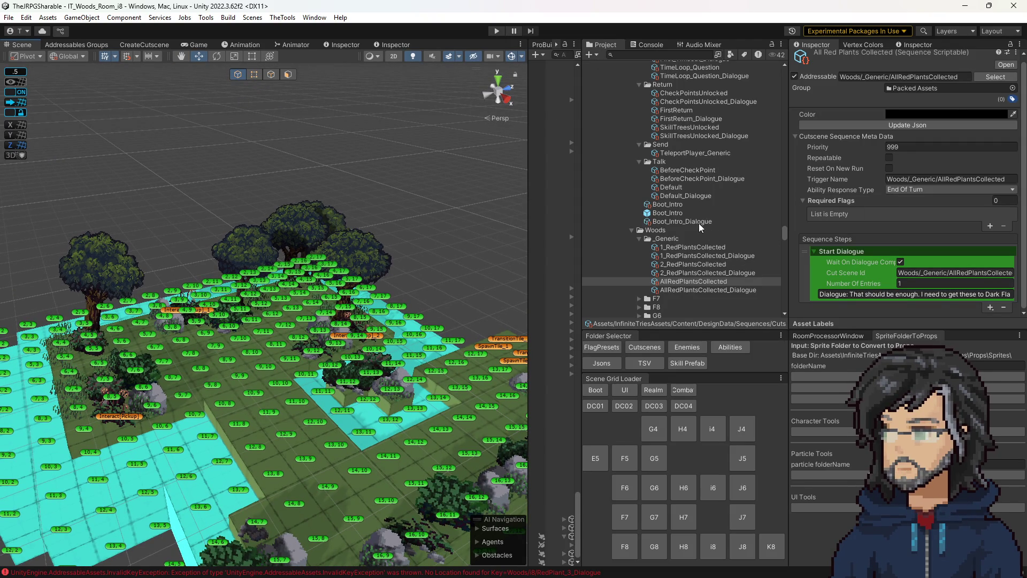
{"action": "scroll", "coordinate": [699, 227], "scroll_direction": "down", "scroll_amount": 4}
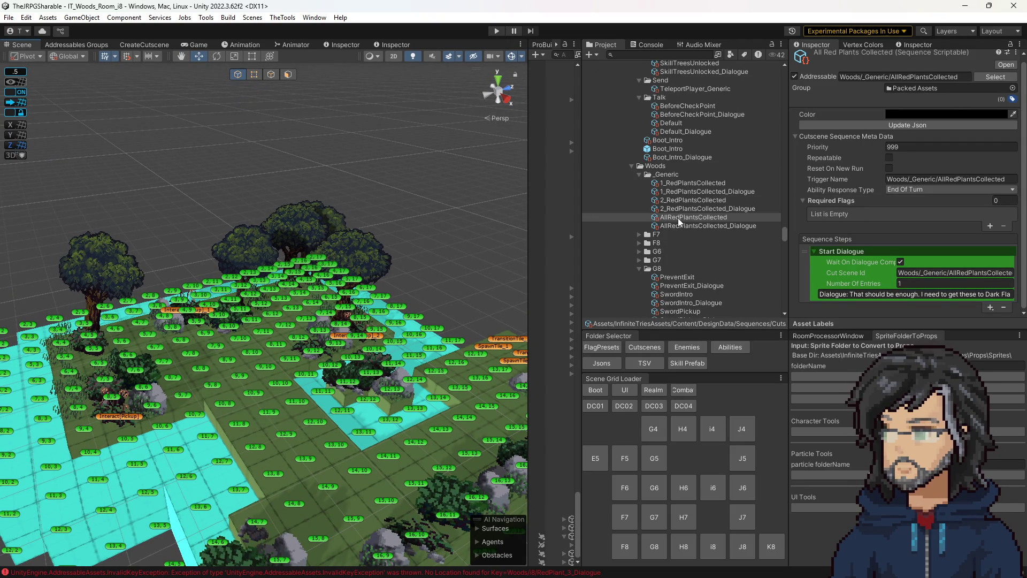
{"action": "left_click", "coordinate": [496, 31]}
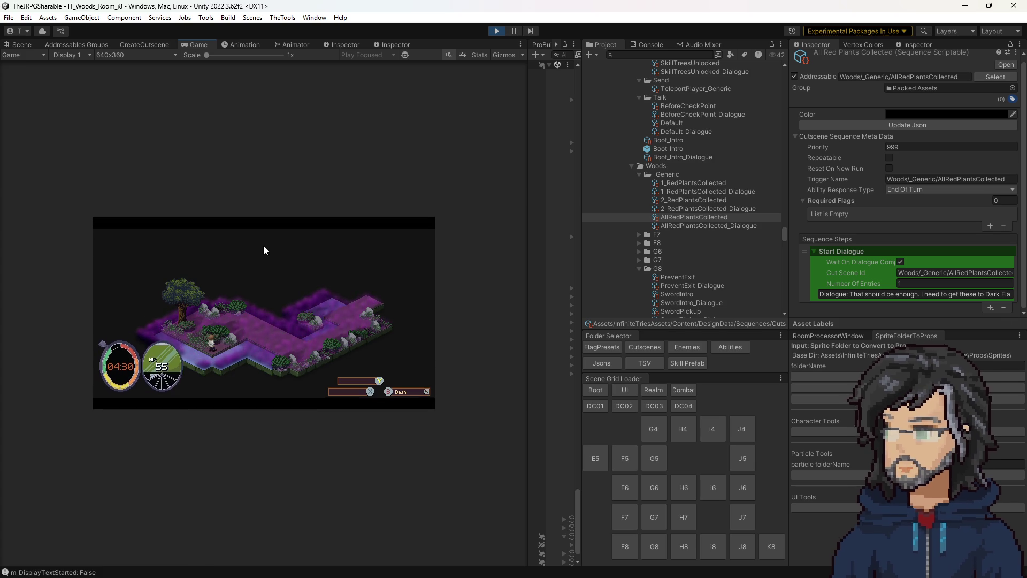
{"action": "left_click", "coordinate": [502, 31]}
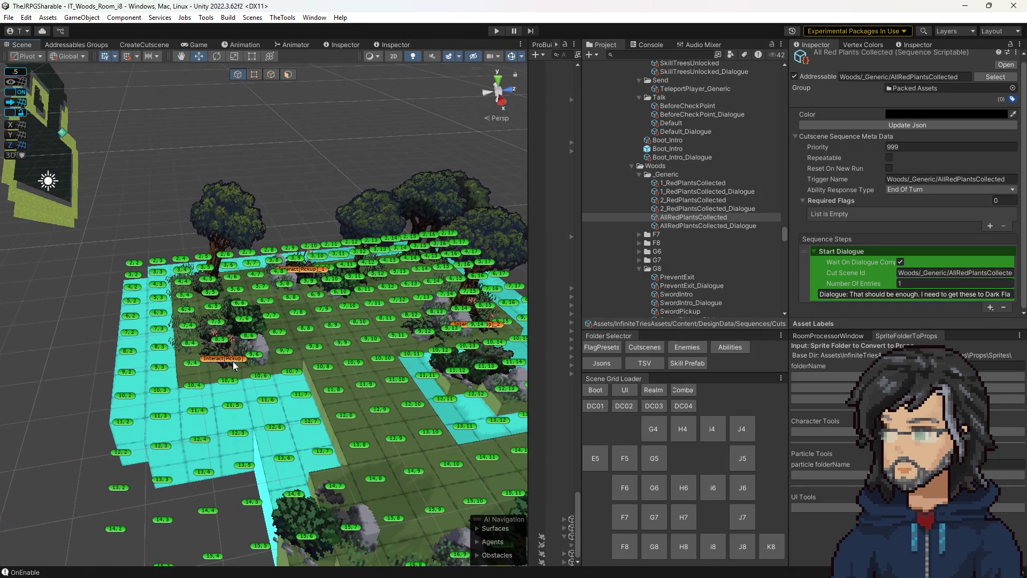
{"action": "left_click", "coordinate": [233, 361]}
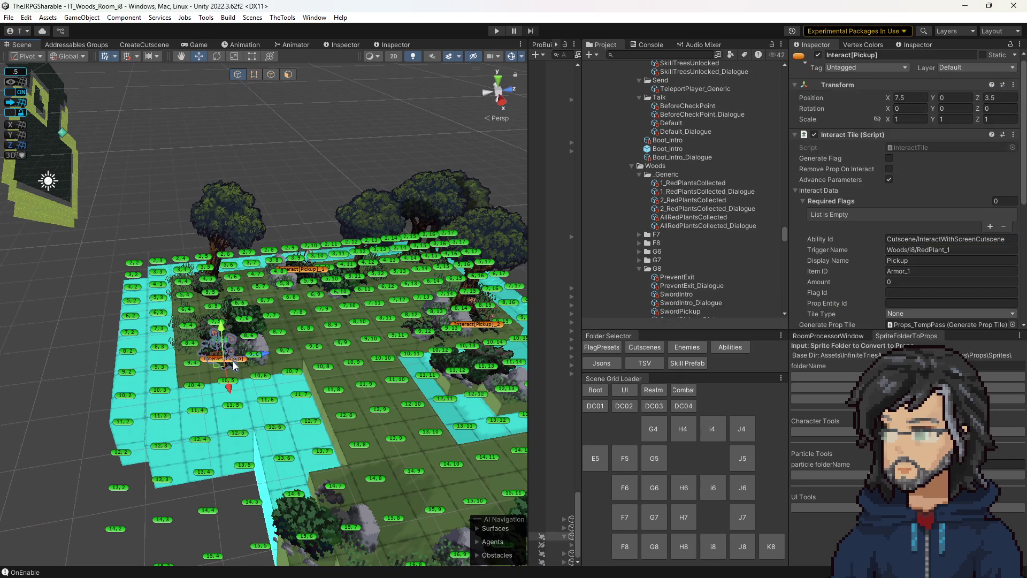
Step: Change all three red-plant pickups' Ability Id to Cutscene/InteractCutscene and start Play
{"action": "left_click", "coordinate": [952, 238]}
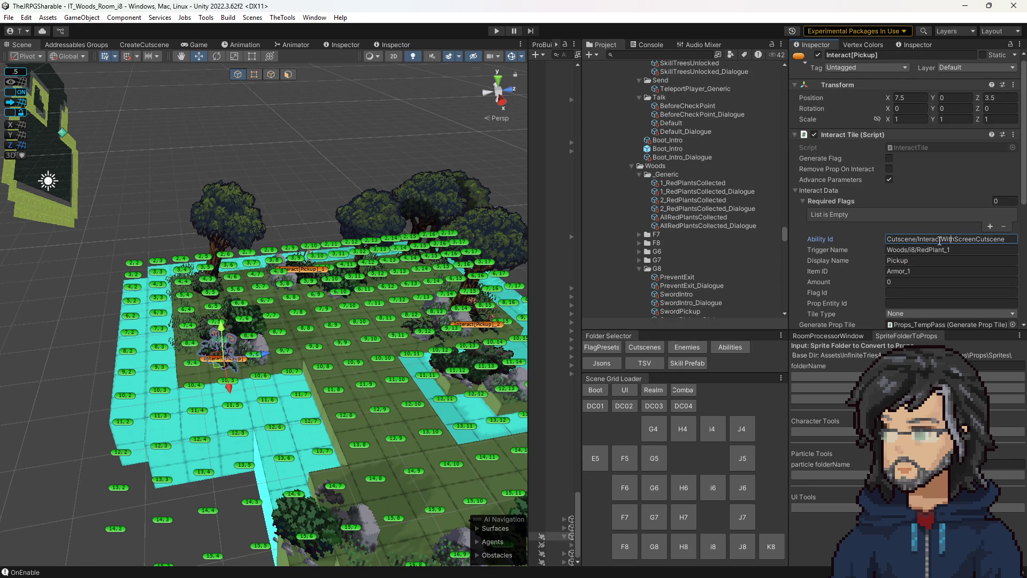
{"action": "key", "text": "BackSpace"}
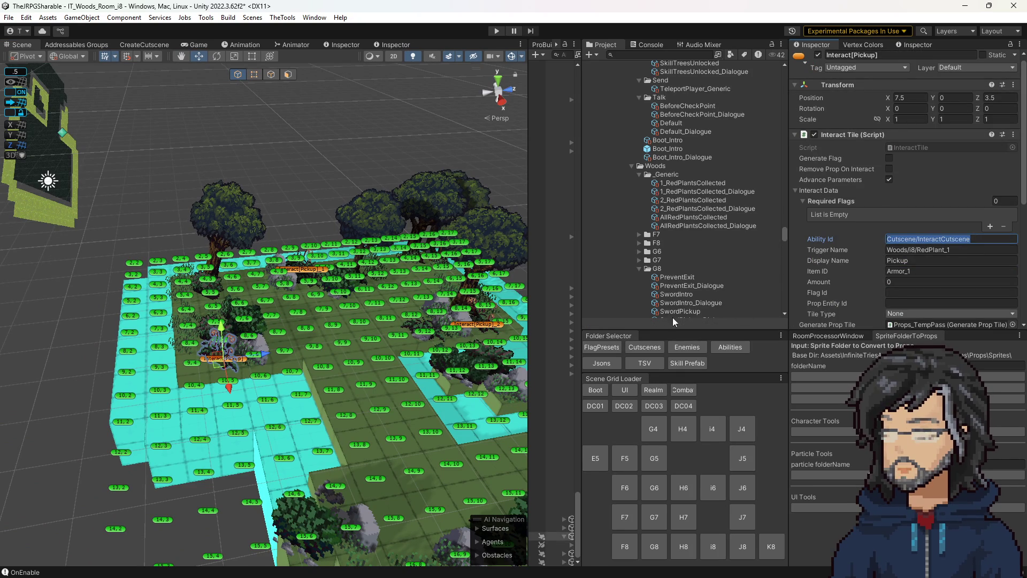
{"action": "left_click_drag", "start_coordinate": [302, 334], "coordinate": [327, 310]}
{"action": "left_click", "coordinate": [263, 312]}
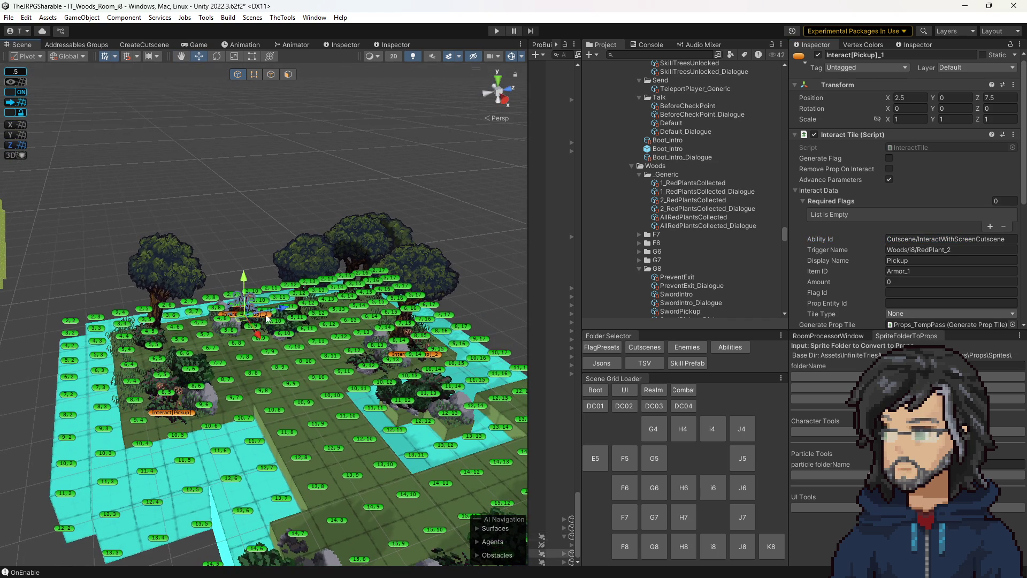
{"action": "left_click", "coordinate": [963, 238]}
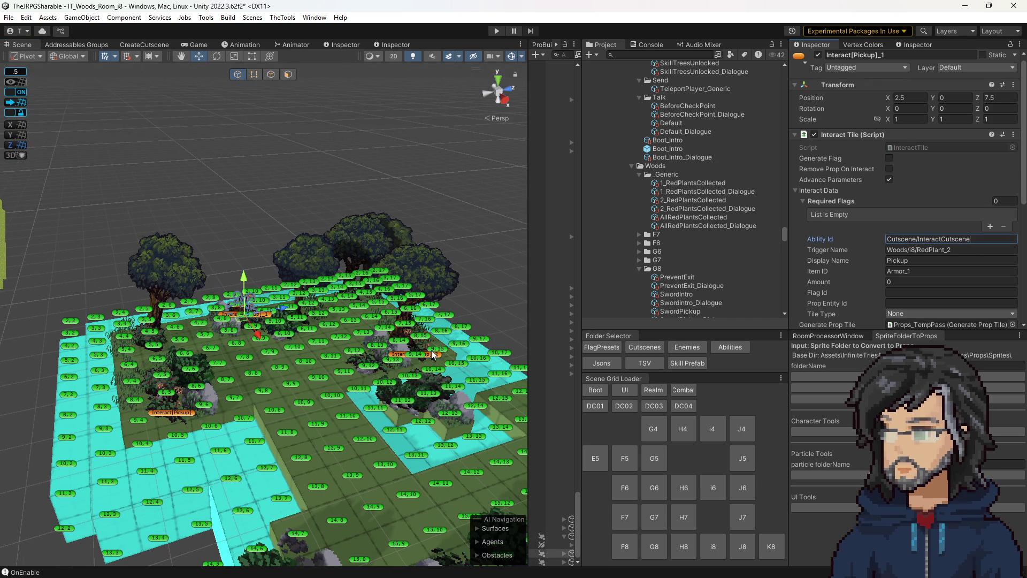
{"action": "left_click", "coordinate": [434, 355]}
{"action": "left_click", "coordinate": [393, 356]}
{"action": "left_click", "coordinate": [1006, 239]}
{"action": "type", "text": "Cutscene/InteractCutscene"}
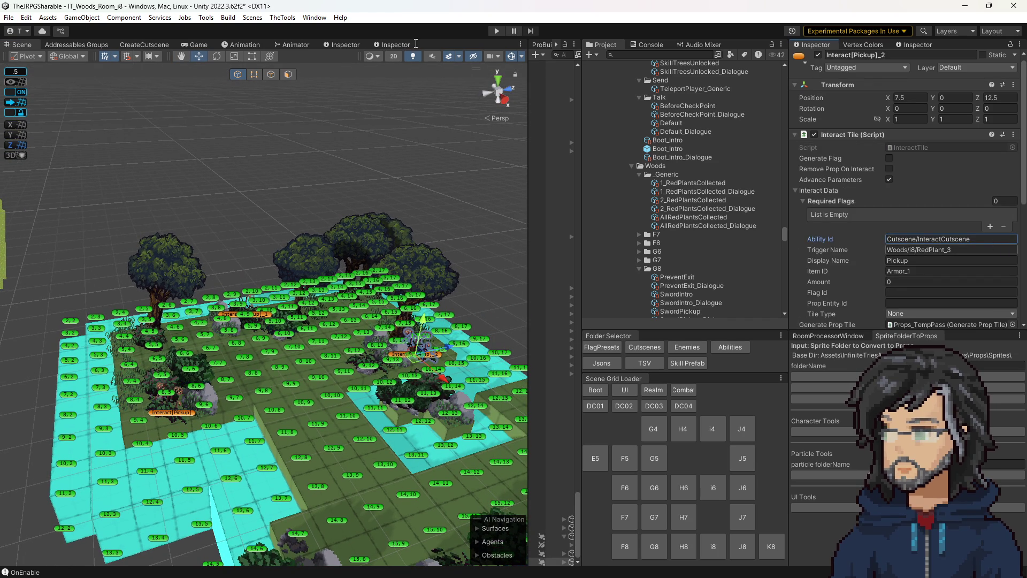
{"action": "left_click", "coordinate": [496, 31]}
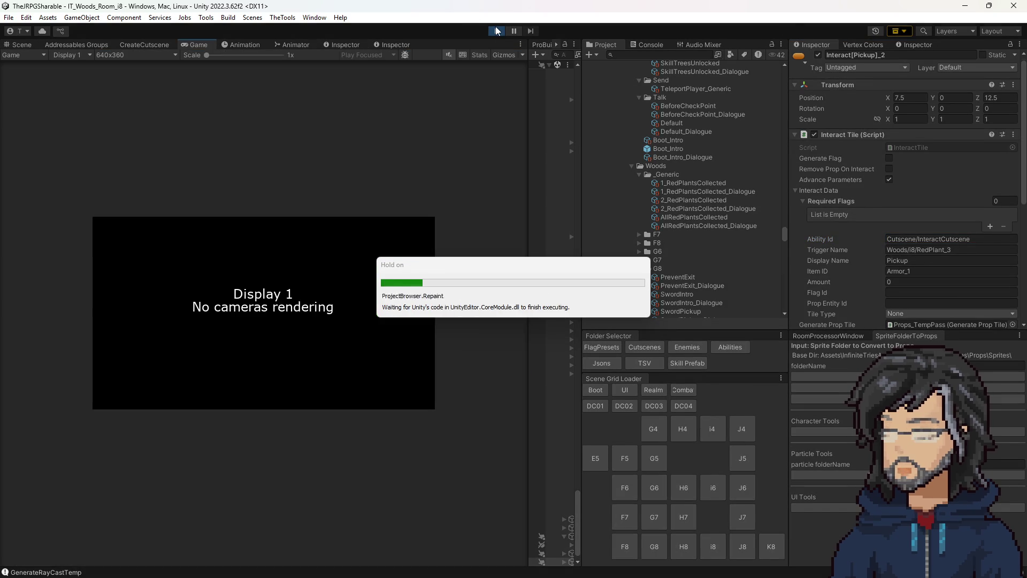
Step: Walk around collecting each red plant until Hiro says 'That should be enough...', then stop play
{"action": "left_click_drag", "start_coordinate": [529, 165], "coordinate": [725, 211]}
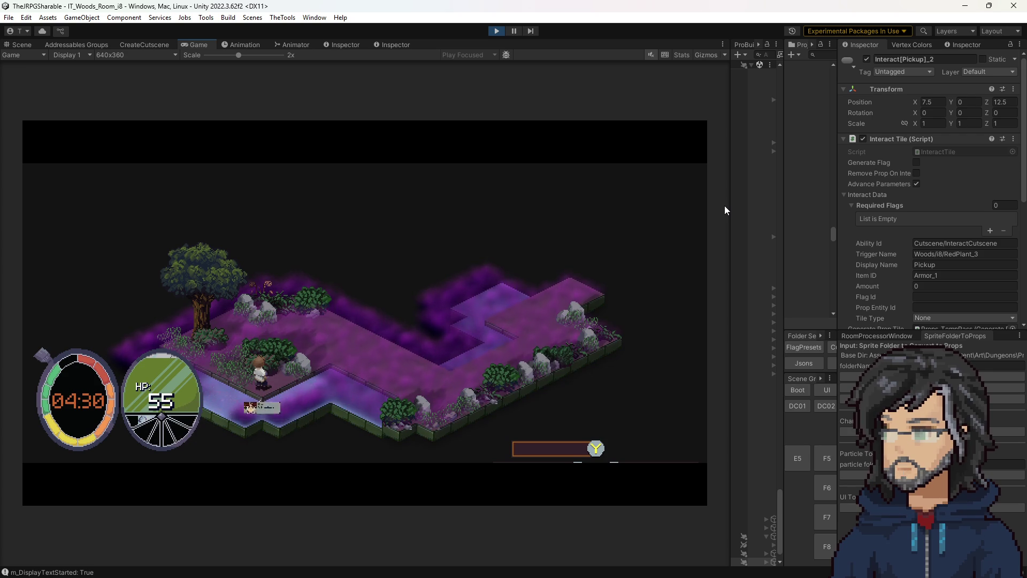
{"action": "key", "text": "w"}
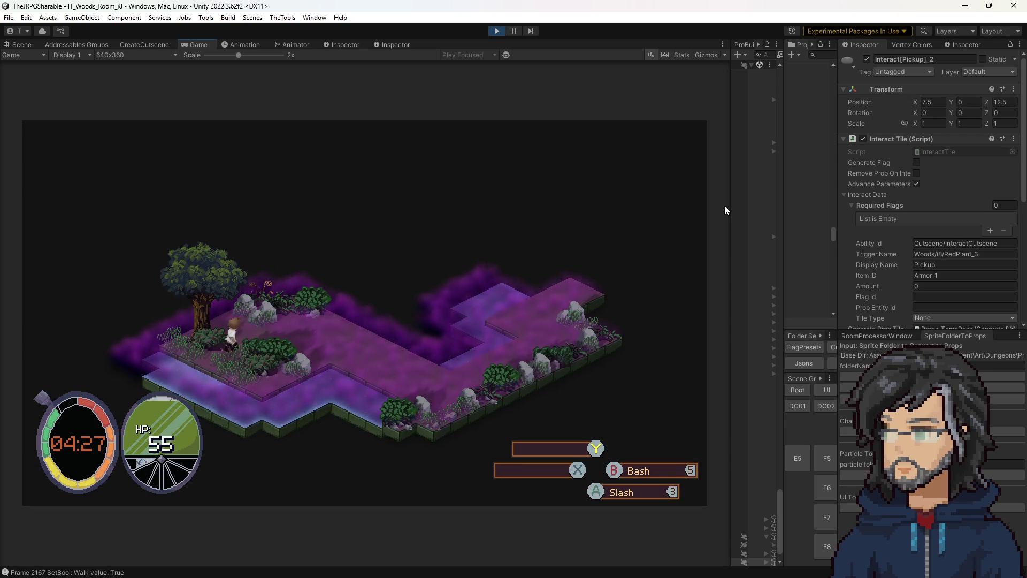
{"action": "key", "text": "w"}
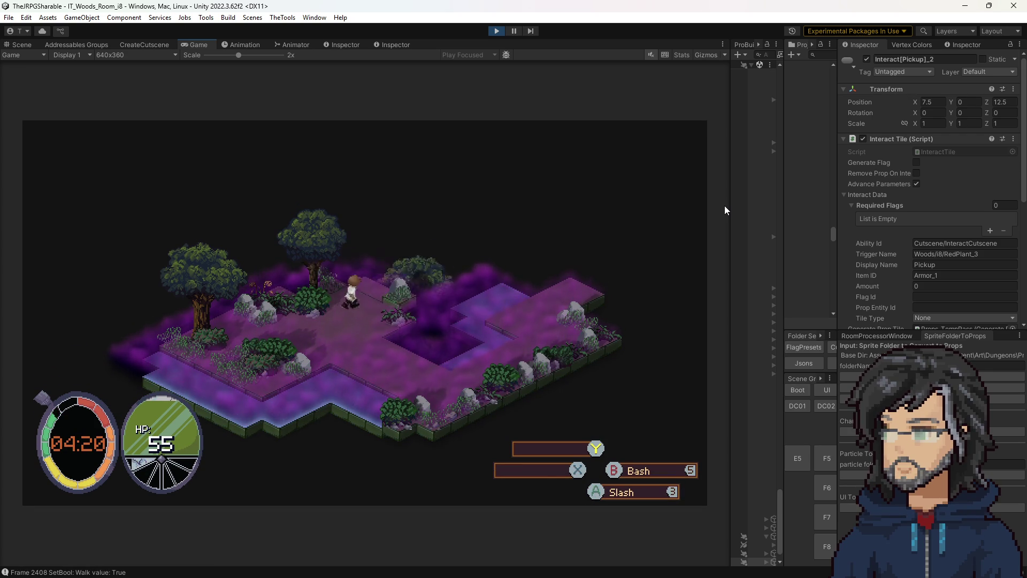
{"action": "key", "text": "a"}
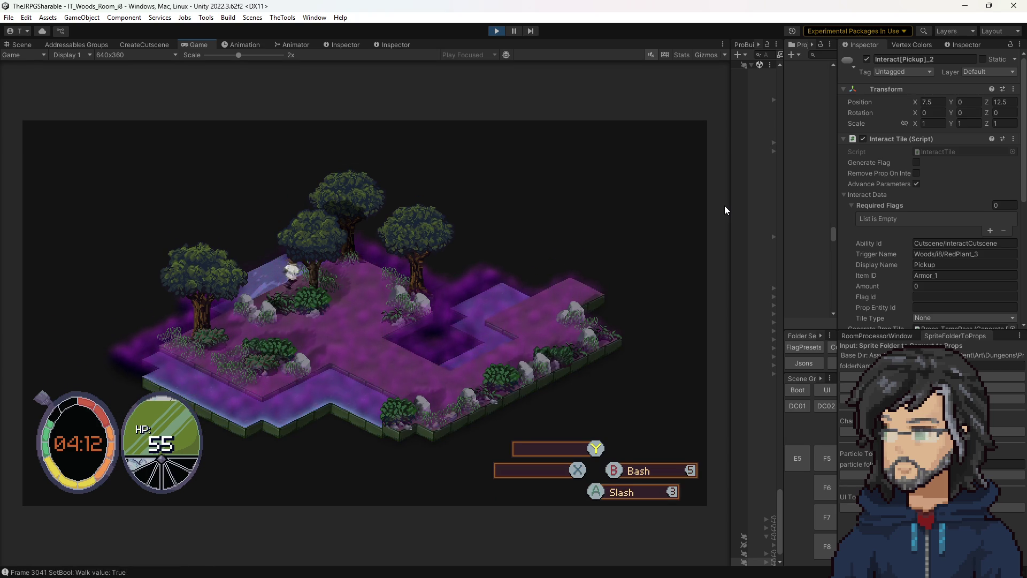
{"action": "key", "text": "w"}
{"action": "key", "text": "d"}
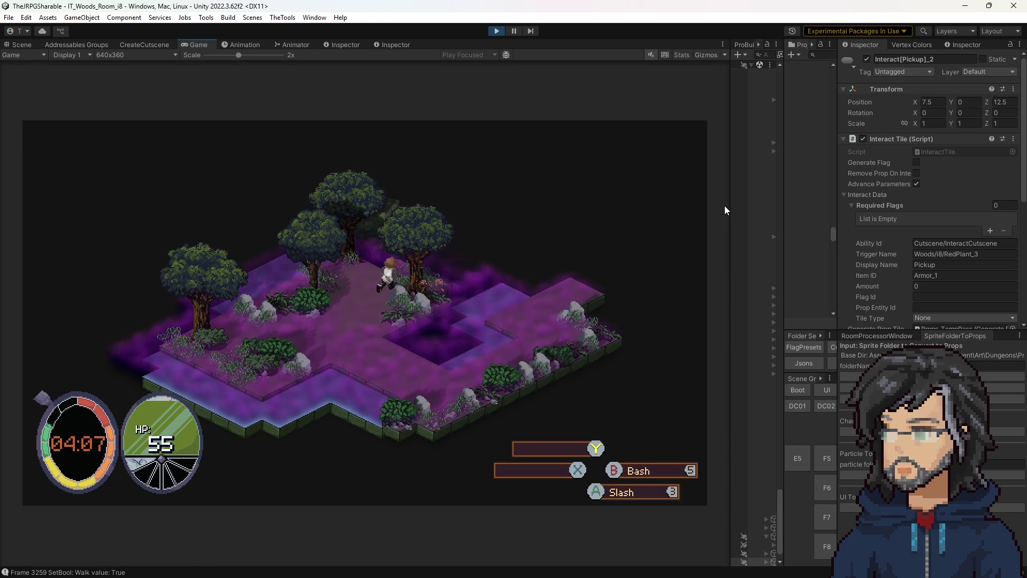
{"action": "key", "text": "e"}
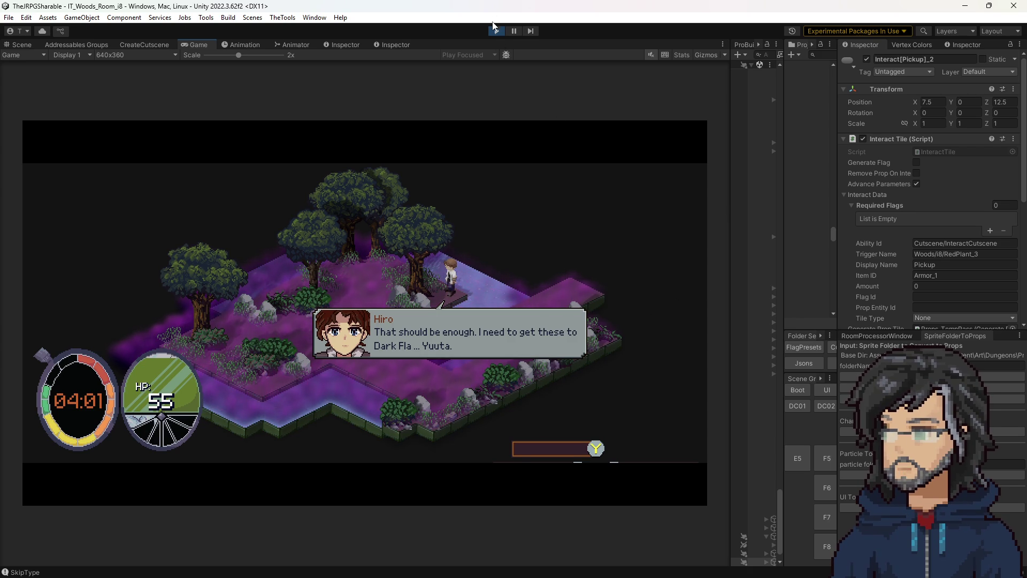
{"action": "left_click", "coordinate": [495, 32]}
Step: Open the AllRedPlantsCollected dialogue asset and look at its alignment options
{"action": "left_click_drag", "start_coordinate": [785, 202], "coordinate": [688, 206]}
{"action": "left_click", "coordinate": [780, 218]}
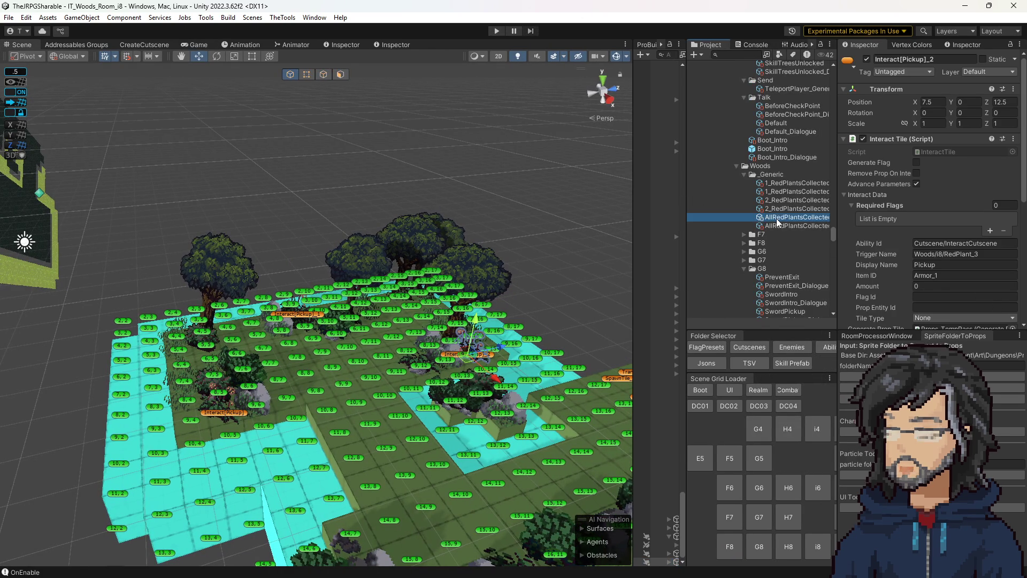
{"action": "left_click", "coordinate": [788, 225]}
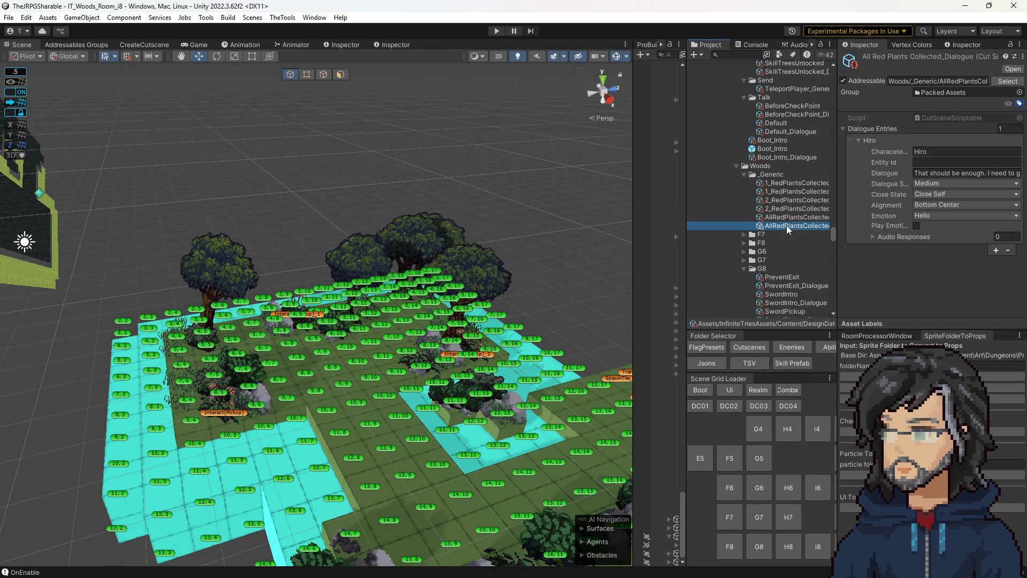
{"action": "left_click", "coordinate": [949, 208]}
{"action": "key", "text": "Escape"}
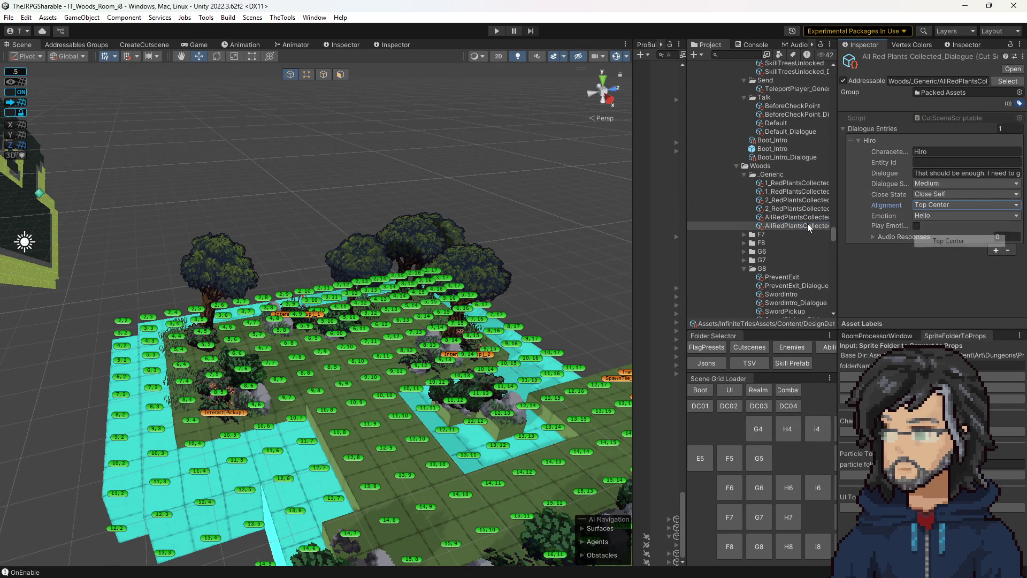
{"action": "key", "text": "Up"}
{"action": "key", "text": "Up"}
Step: Set 1_RedPlantsCollected_Dialogue's alignment to Top Center and start a play-test
{"action": "left_click", "coordinate": [947, 207]}
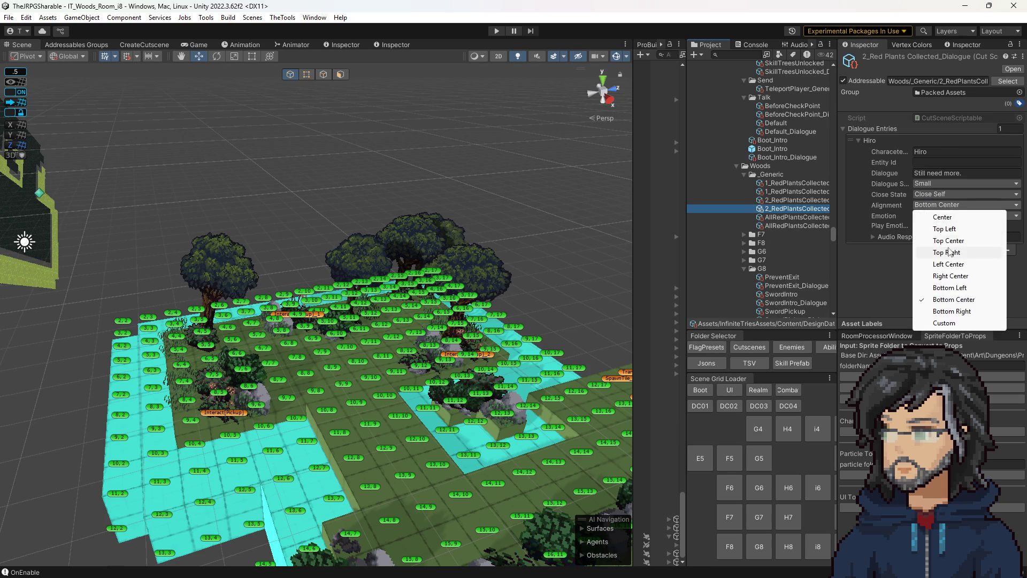
{"action": "key", "text": "Escape"}
{"action": "key", "text": "Up"}
{"action": "key", "text": "Up"}
{"action": "left_click", "coordinate": [921, 207]}
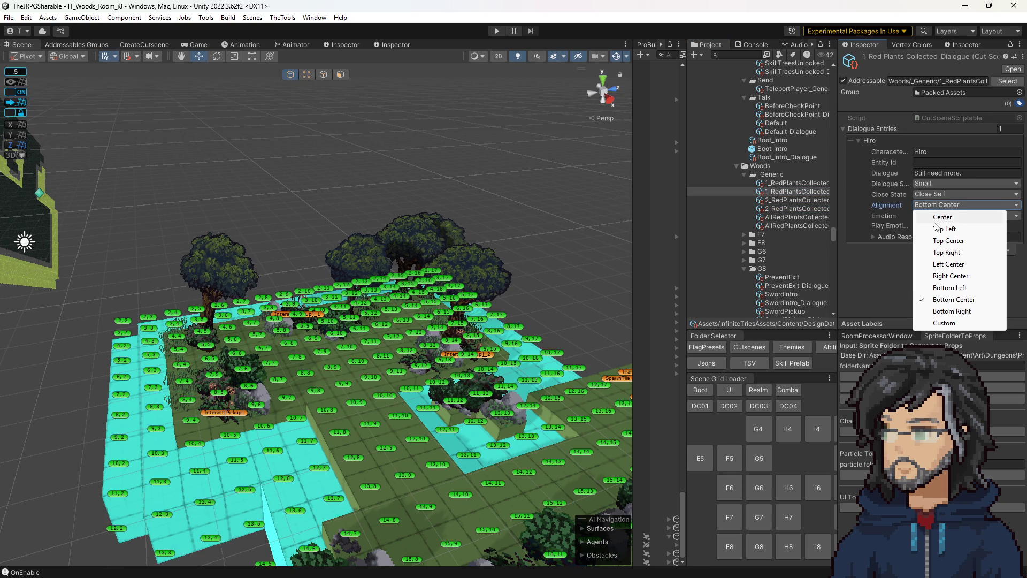
{"action": "left_click", "coordinate": [937, 241]}
{"action": "left_click_drag", "start_coordinate": [481, 222], "coordinate": [483, 183]}
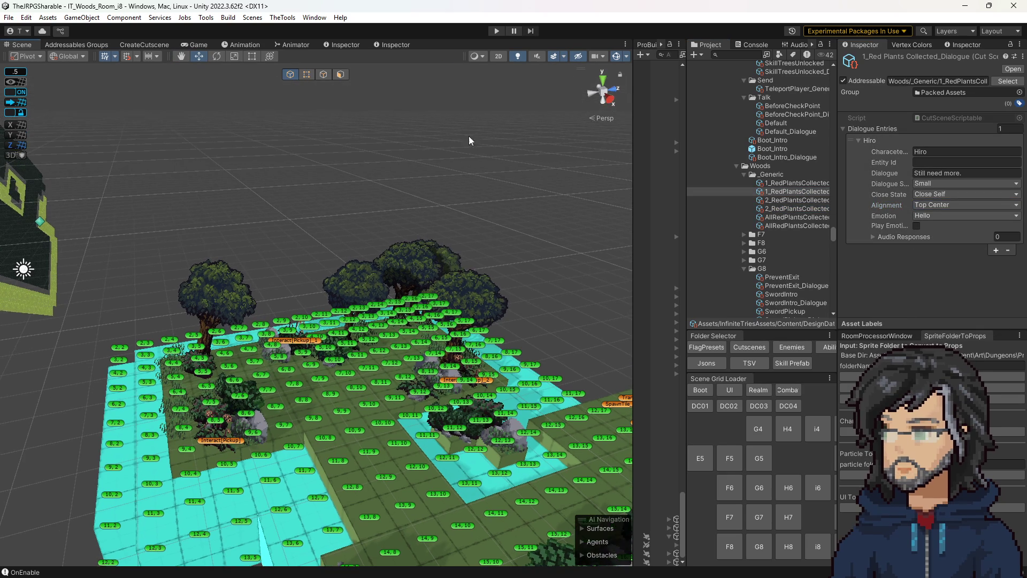
{"action": "left_click", "coordinate": [496, 30]}
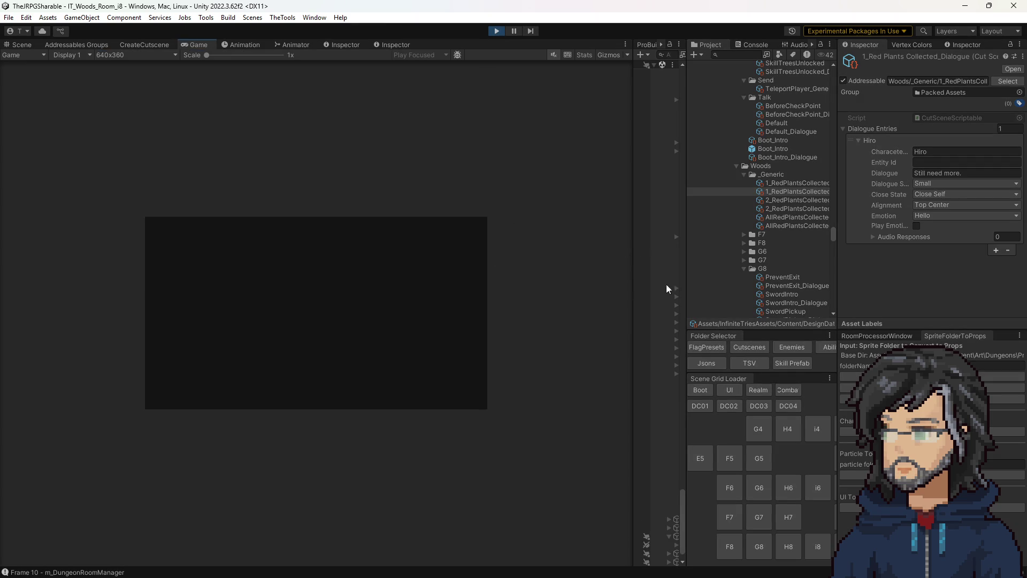
Step: Widen the Game view, play through the red-plant dialogue, then stop play mode
{"action": "left_click_drag", "start_coordinate": [632, 249], "coordinate": [772, 257]}
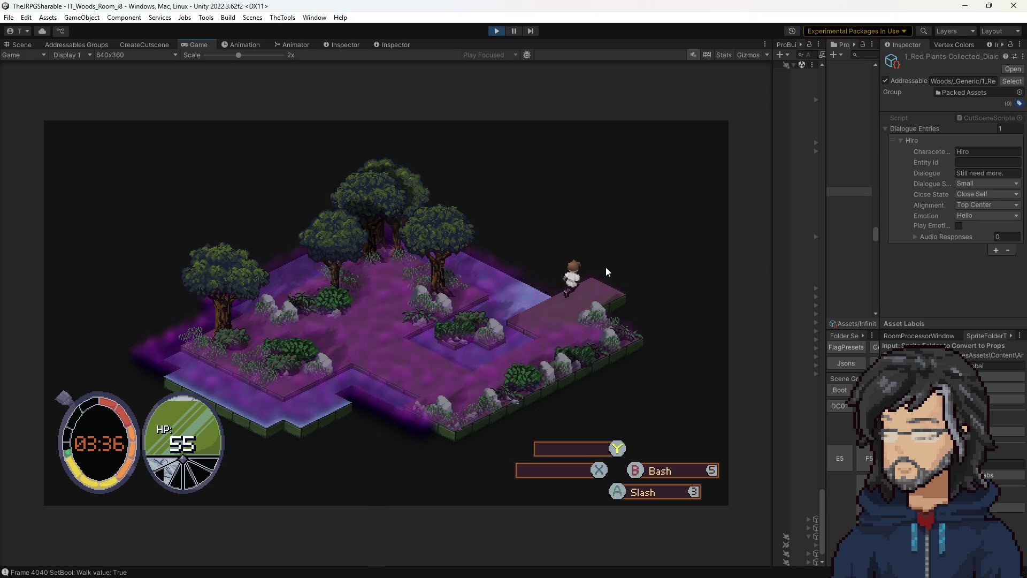
{"action": "left_click", "coordinate": [494, 31]}
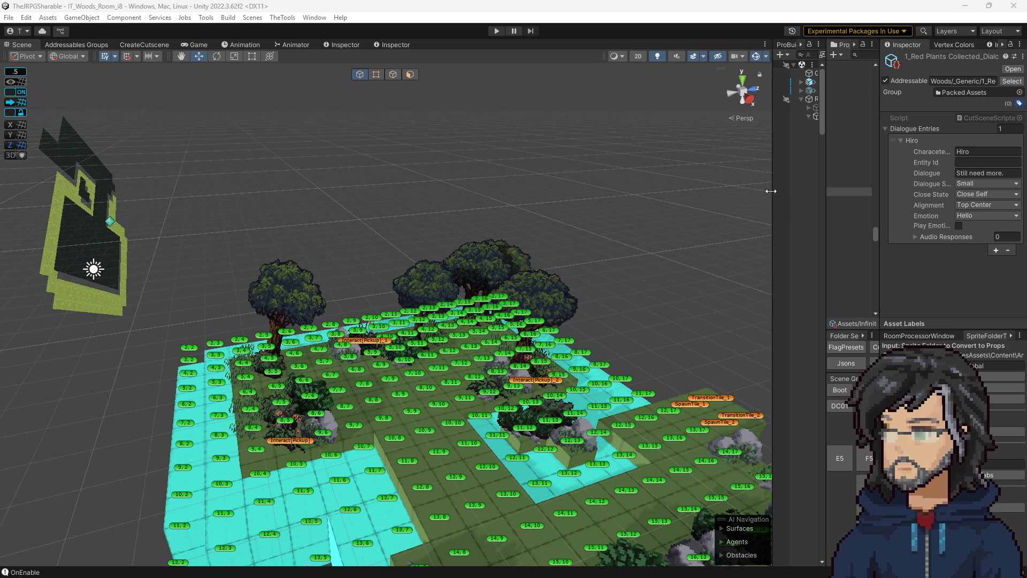
Step: Rearrange the panel widths to favour the project assets and load the K8 room scene
{"action": "left_click_drag", "start_coordinate": [773, 193], "coordinate": [615, 192]}
{"action": "left_click_drag", "start_coordinate": [824, 213], "coordinate": [718, 217]}
{"action": "mouse_move", "coordinate": [423, 300]}
{"action": "left_mouse_down"}
{"action": "mouse_move", "coordinate": [408, 304]}
{"action": "mouse_move", "coordinate": [840, 350]}
{"action": "left_mouse_up"}
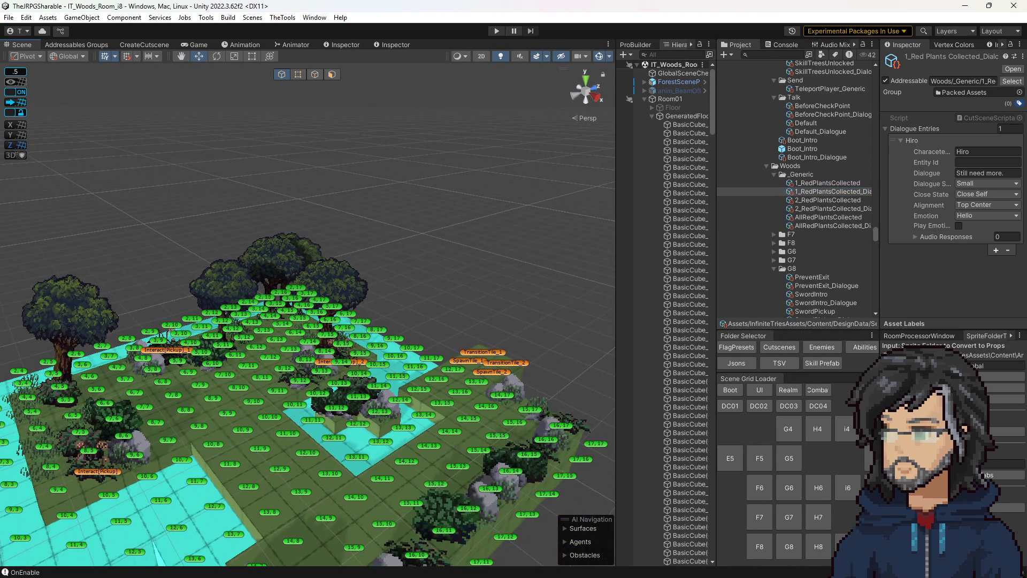
{"action": "left_click_drag", "start_coordinate": [880, 299], "coordinate": [899, 299]}
{"action": "left_click_drag", "start_coordinate": [717, 480], "coordinate": [594, 480]}
{"action": "left_click", "coordinate": [784, 547]}
{"action": "left_click_drag", "start_coordinate": [318, 291], "coordinate": [235, 336]}
{"action": "scroll", "coordinate": [688, 231], "scroll_direction": "down", "scroll_amount": 5}
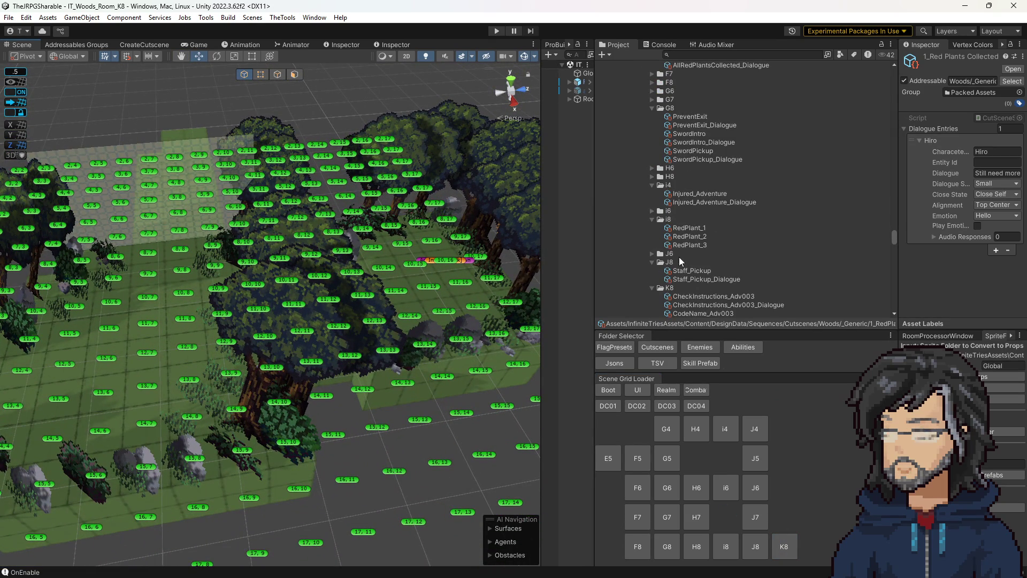
{"action": "scroll", "coordinate": [694, 255], "scroll_direction": "down", "scroll_amount": 4}
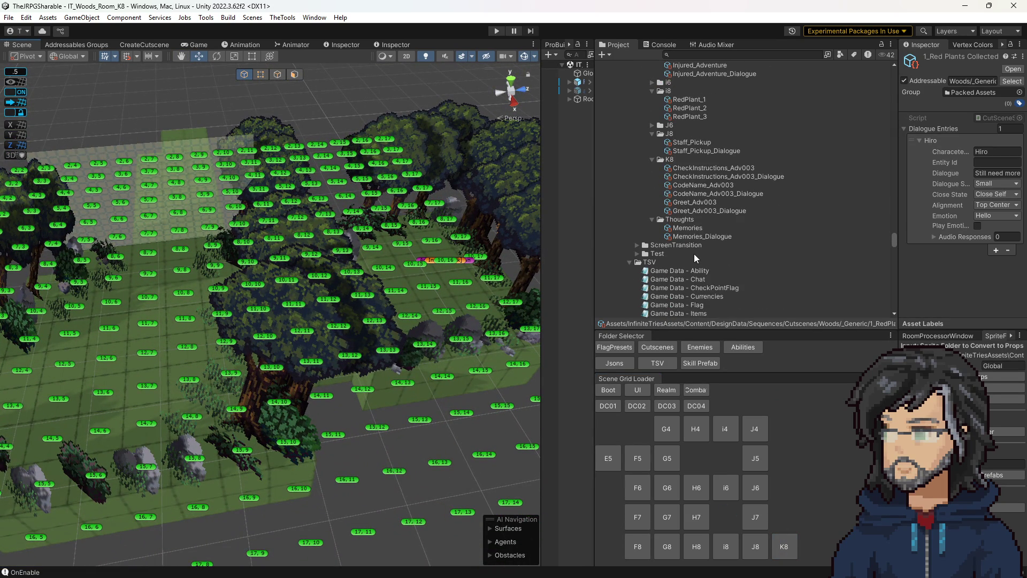
Step: Start a new cutscene in the K8 folder: room K8, sequence name QuestComplete, ability response None
{"action": "left_click", "coordinate": [668, 159]}
{"action": "left_click", "coordinate": [158, 45]}
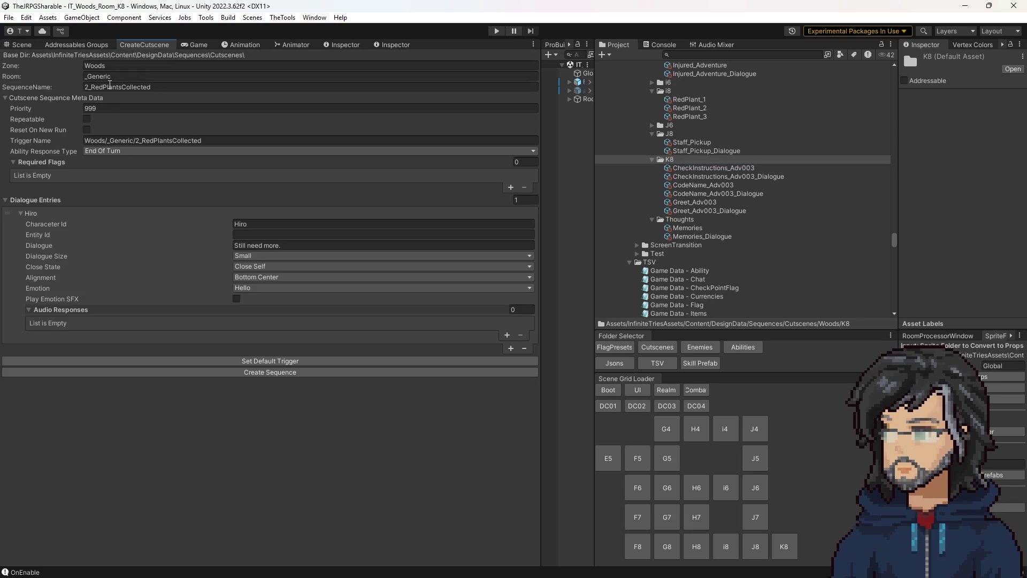
{"action": "left_click", "coordinate": [131, 76]}
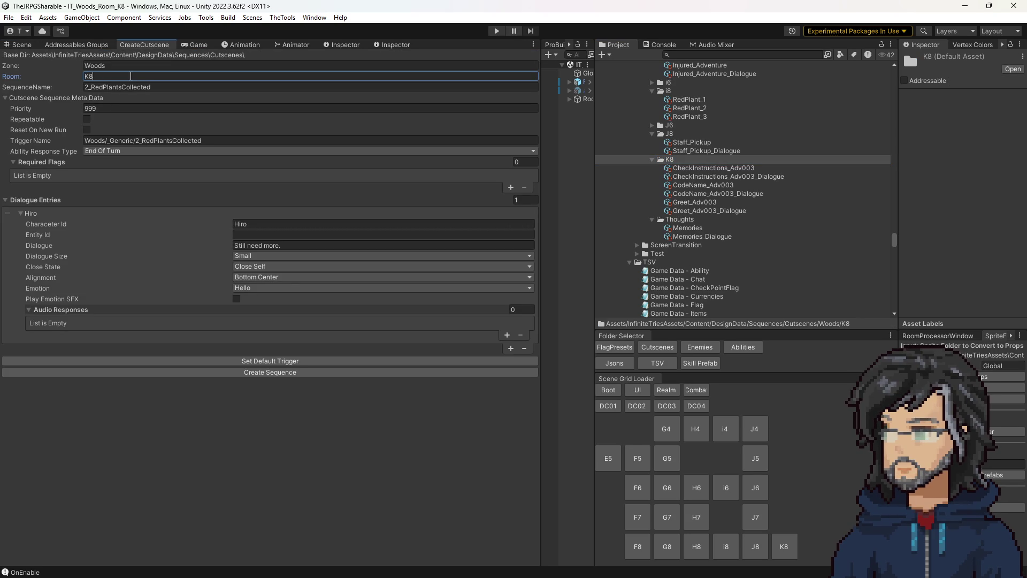
{"action": "key", "text": "Tab"}
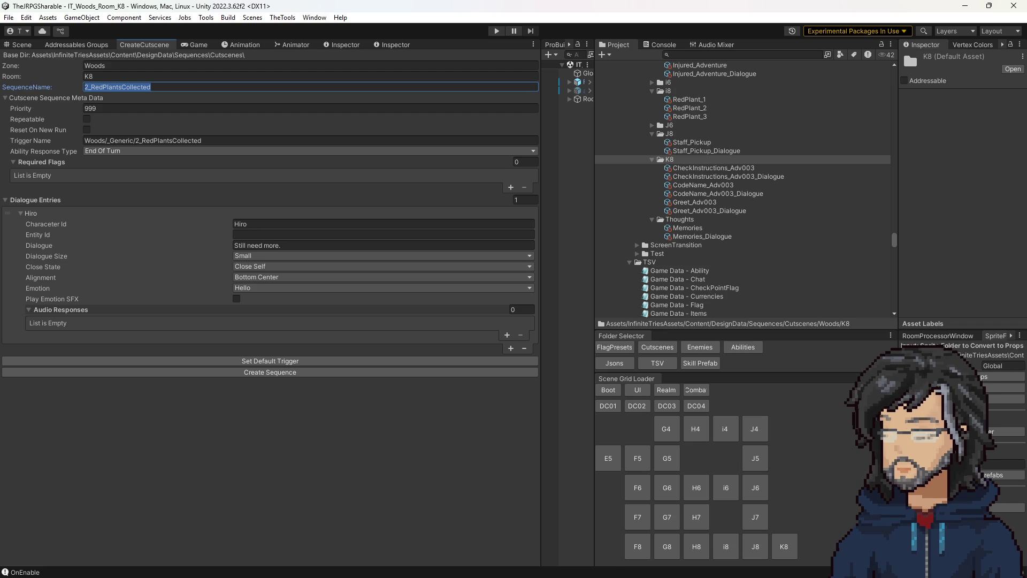
{"action": "type", "text": "QuestComplete"}
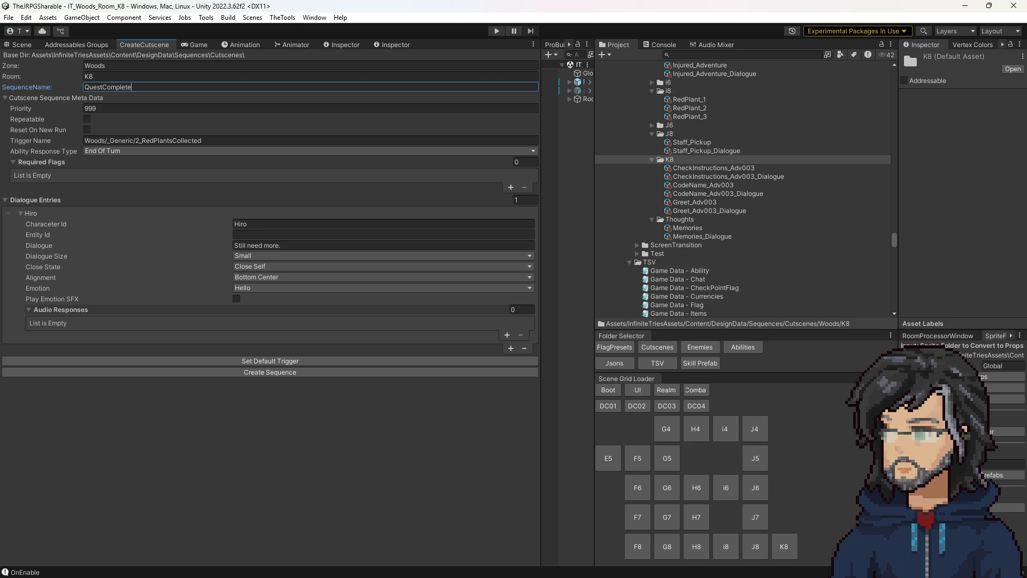
{"action": "left_click", "coordinate": [122, 151]}
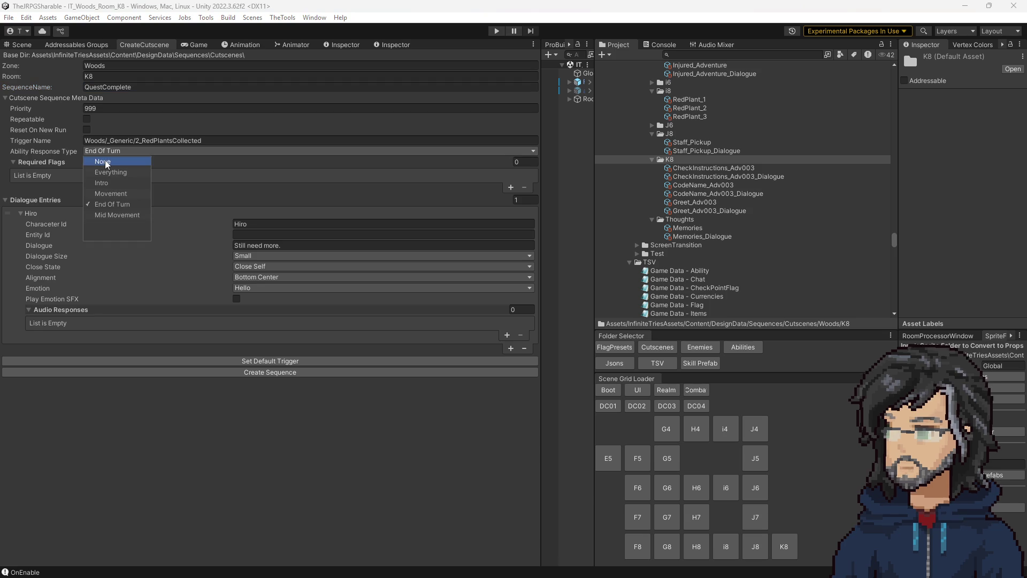
{"action": "left_click", "coordinate": [239, 428]}
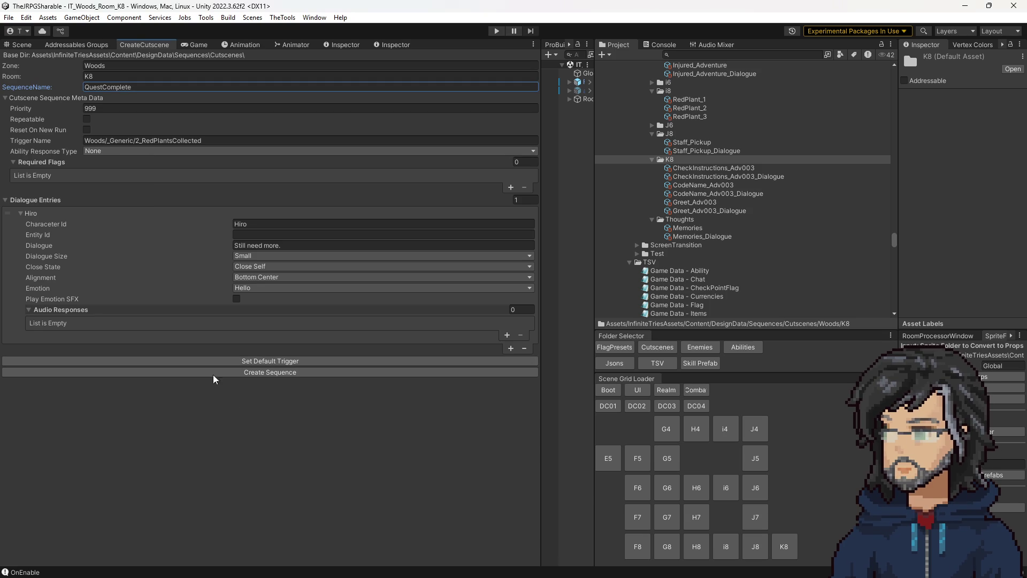
Step: Copy the Woods/K8/CodeName_Adv003 flag id and paste it as the cutscene's trigger name
{"action": "left_click", "coordinate": [724, 169]}
{"action": "left_click", "coordinate": [992, 184]}
{"action": "key", "text": "ctrl+c"}
{"action": "left_click", "coordinate": [211, 141]}
{"action": "key", "text": "ctrl+v"}
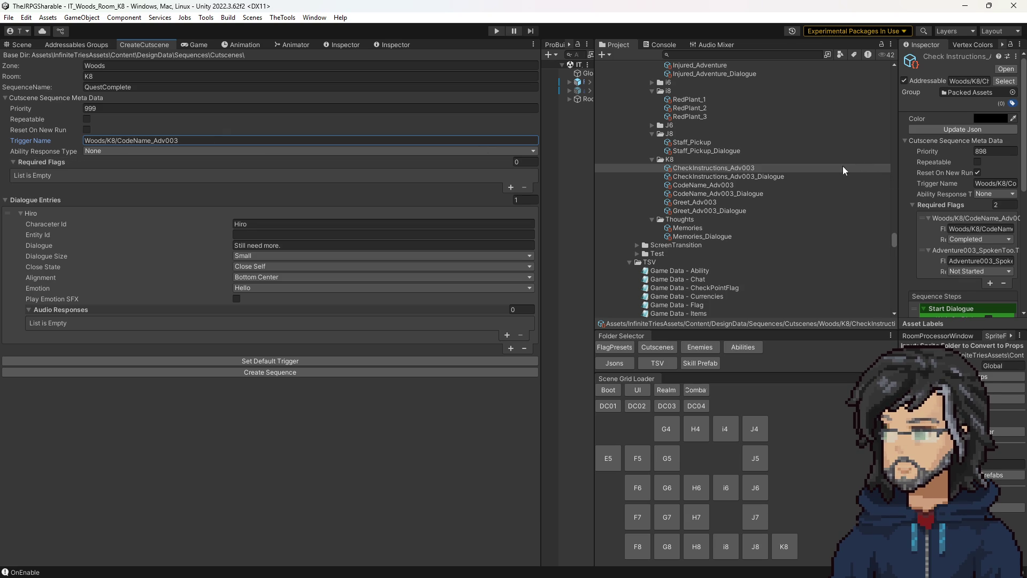
Step: Review the CheckInstructions_Adv003, CodeName_Adv003 and Greet_Adv003 sequences in the Inspector
{"action": "left_click", "coordinate": [729, 186]}
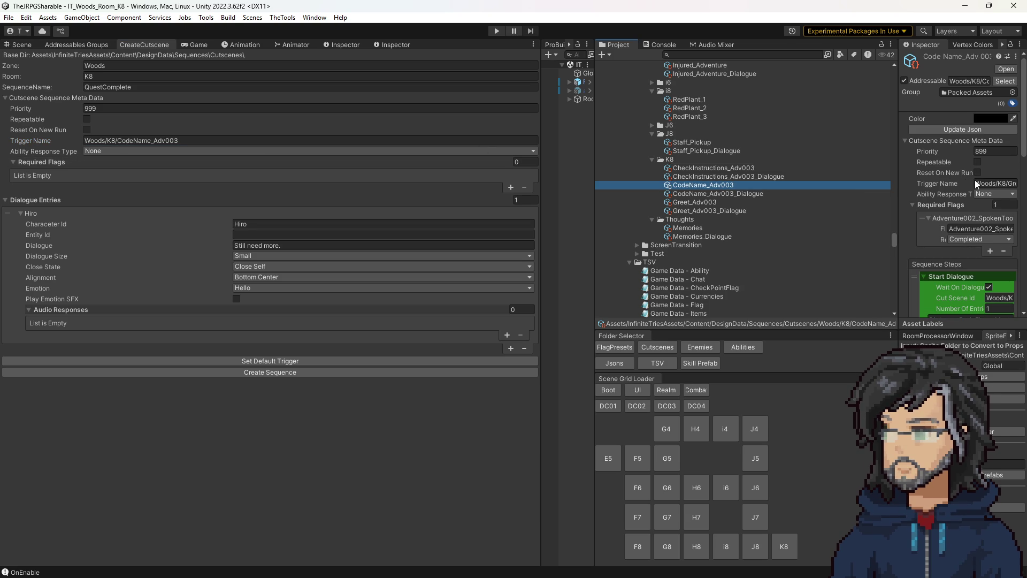
{"action": "mouse_move", "coordinate": [900, 184]}
{"action": "left_mouse_down"}
{"action": "mouse_move", "coordinate": [787, 184]}
{"action": "mouse_move", "coordinate": [807, 184]}
{"action": "left_mouse_up"}
{"action": "left_click", "coordinate": [698, 169]}
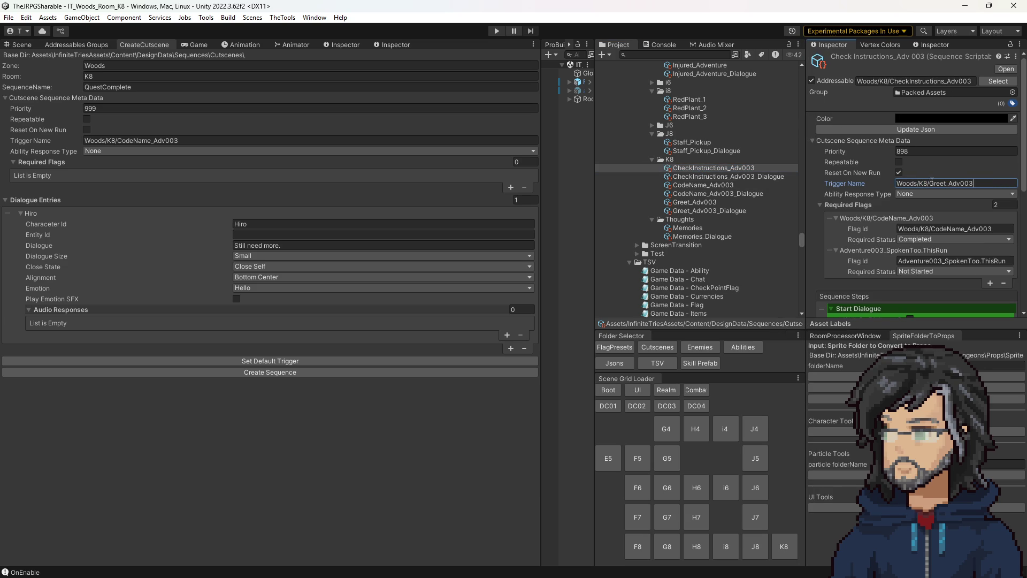
{"action": "left_click", "coordinate": [734, 176]}
{"action": "left_click", "coordinate": [720, 186]}
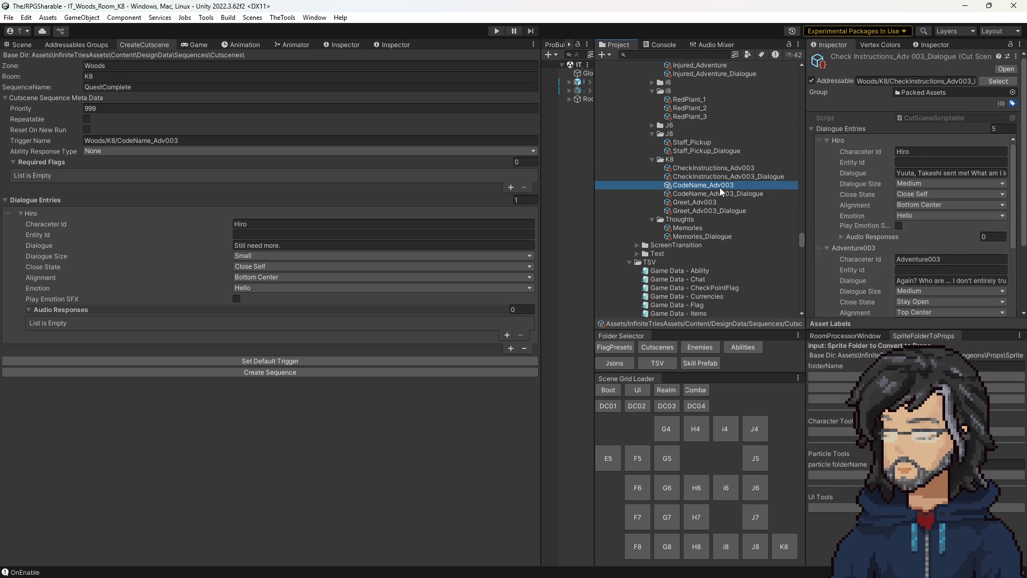
{"action": "left_click", "coordinate": [705, 204]}
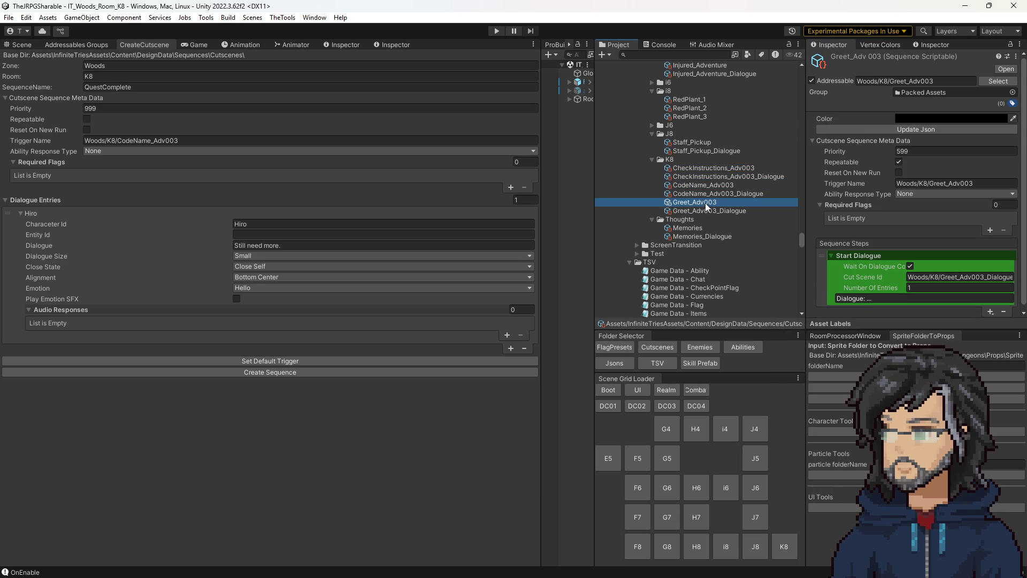
{"action": "left_click", "coordinate": [709, 167]}
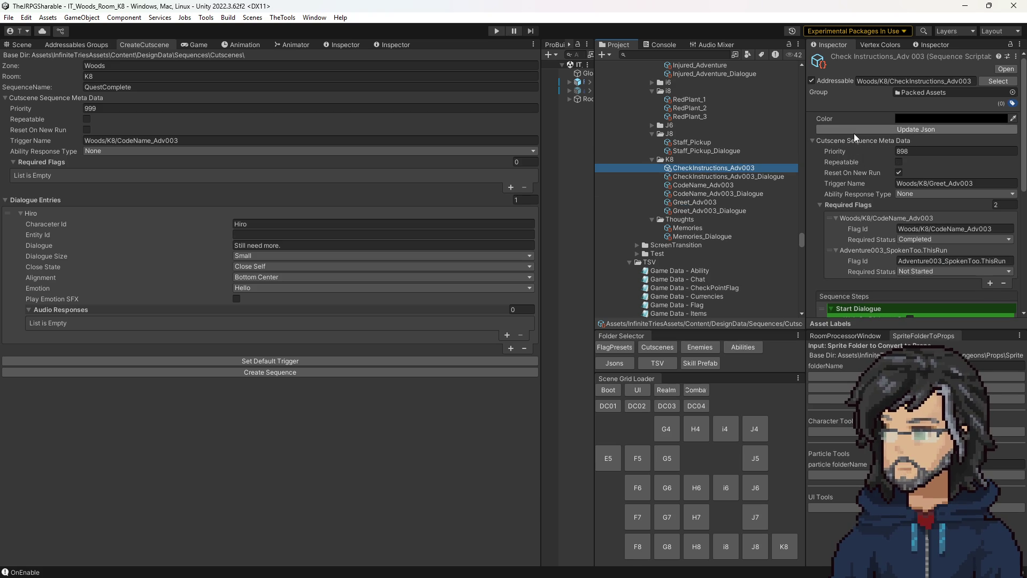
{"action": "scroll", "coordinate": [888, 227], "scroll_direction": "down", "scroll_amount": 5}
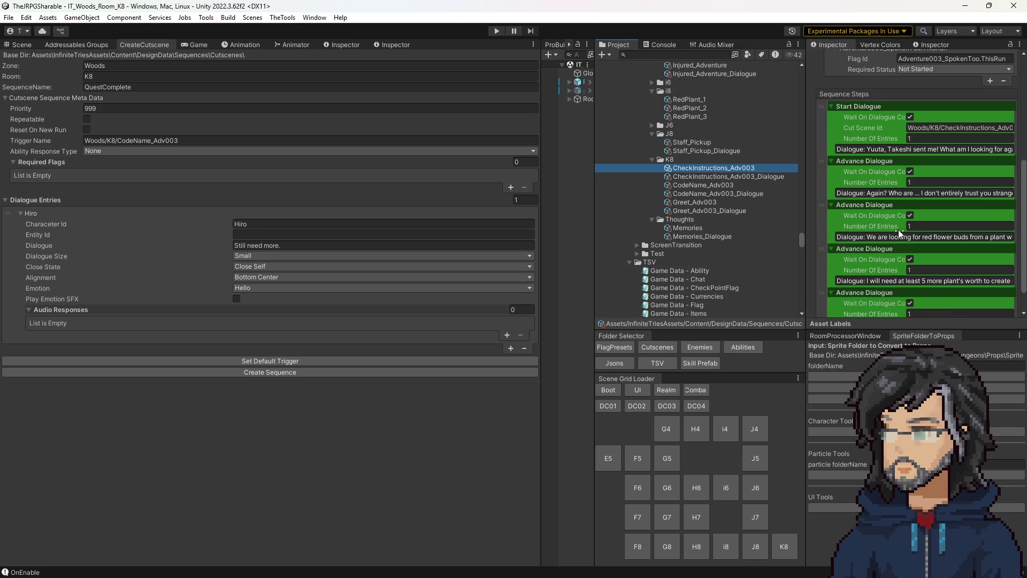
{"action": "scroll", "coordinate": [894, 224], "scroll_direction": "up", "scroll_amount": 5}
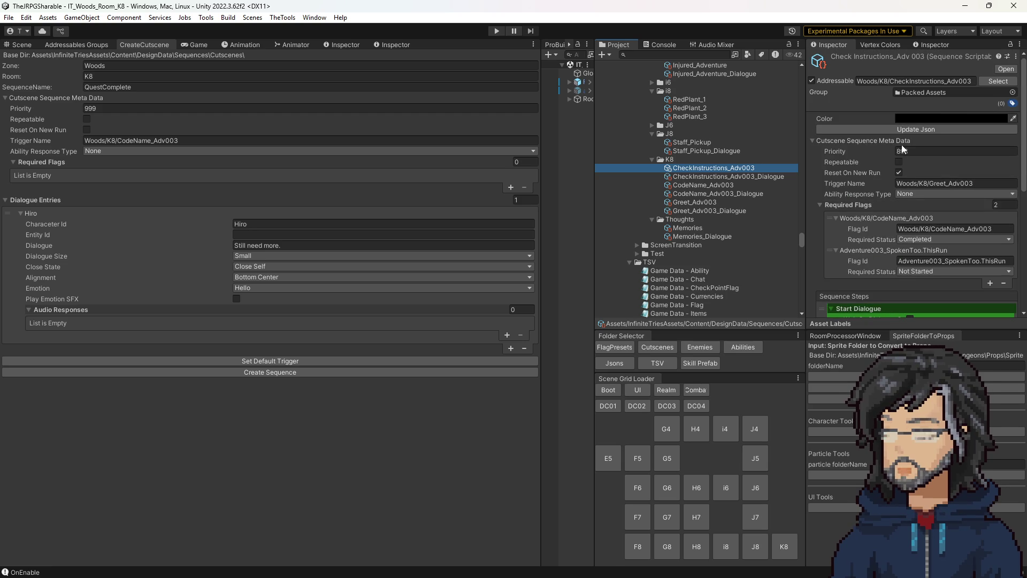
{"action": "left_click", "coordinate": [895, 129]}
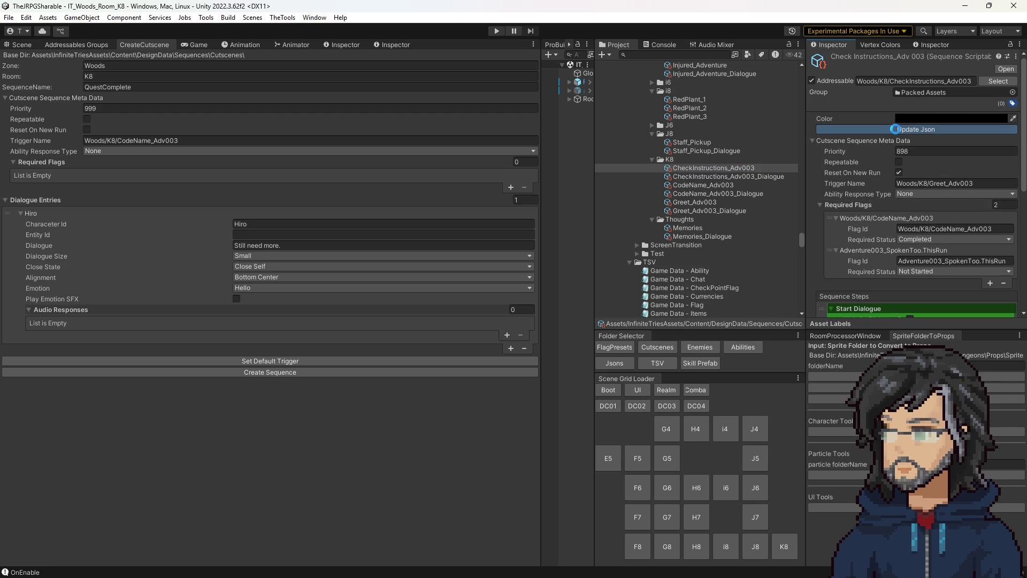
{"action": "left_click", "coordinate": [732, 185]}
{"action": "left_click", "coordinate": [749, 163]}
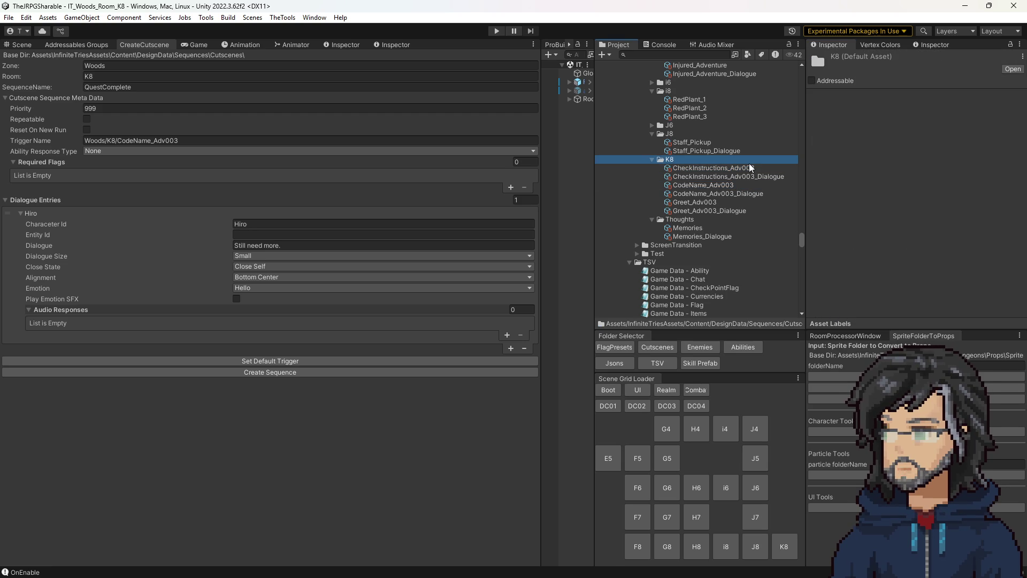
{"action": "left_click", "coordinate": [750, 168]}
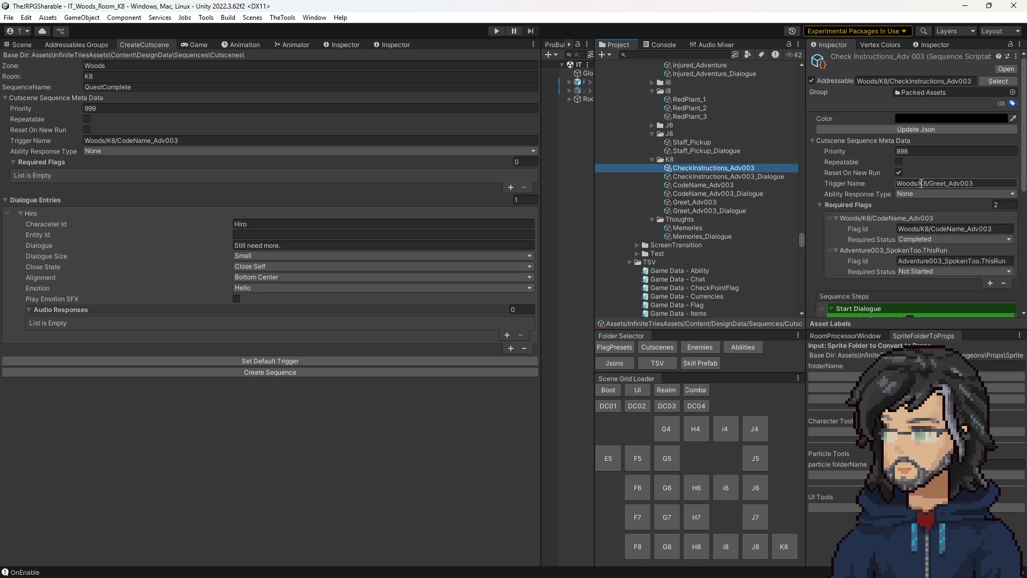
Step: Set the cutscene trigger name to Woods/K8/Talk_Adv003, adapted from the Greet_Adv003 trigger
{"action": "left_click", "coordinate": [921, 183]}
{"action": "key", "text": "ctrl+c"}
{"action": "left_click", "coordinate": [160, 140]}
{"action": "key", "text": "ctrl+v"}
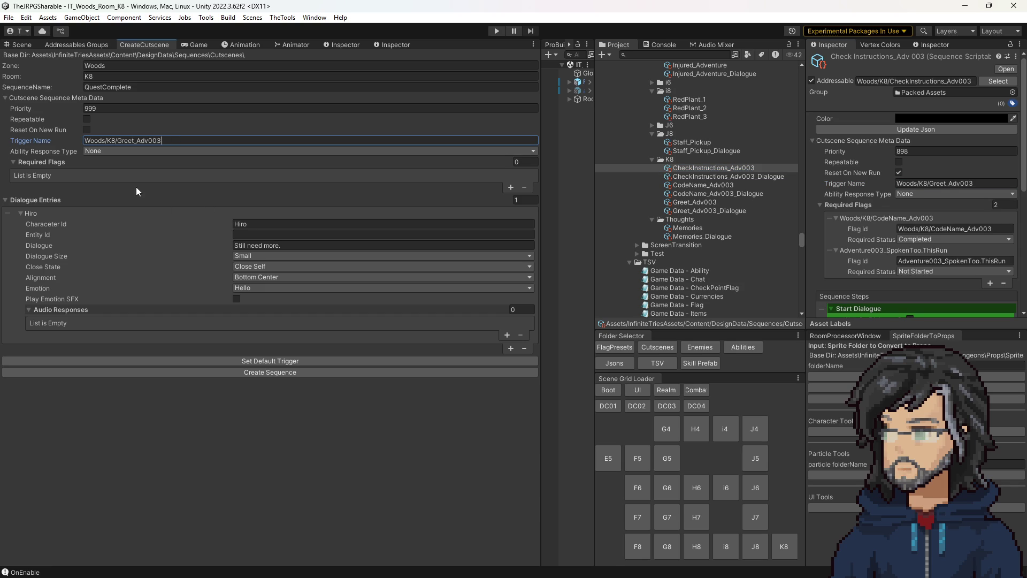
{"action": "double_click", "coordinate": [130, 140]}
{"action": "type", "text": "Talk"}
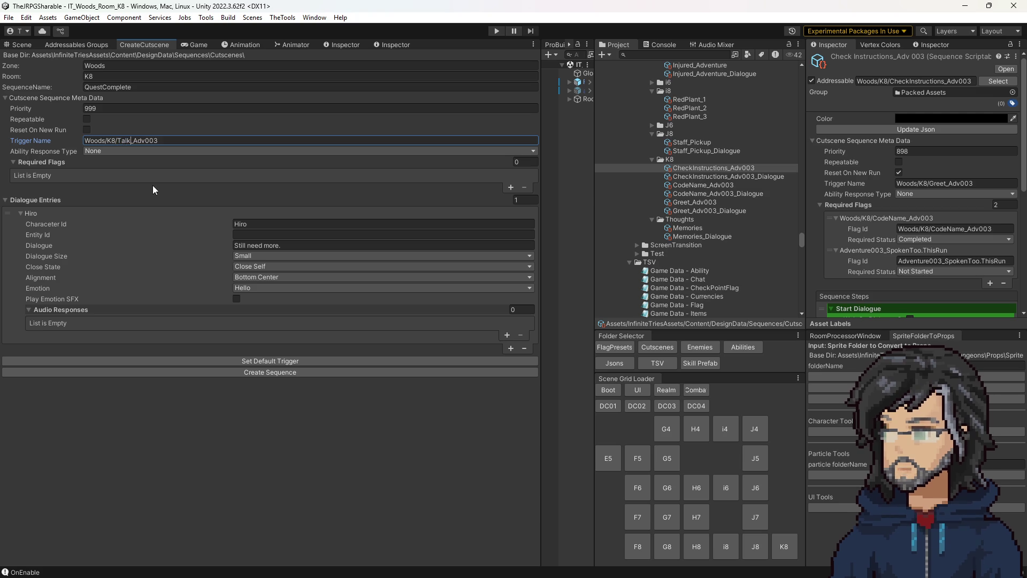
{"action": "key", "text": "Return"}
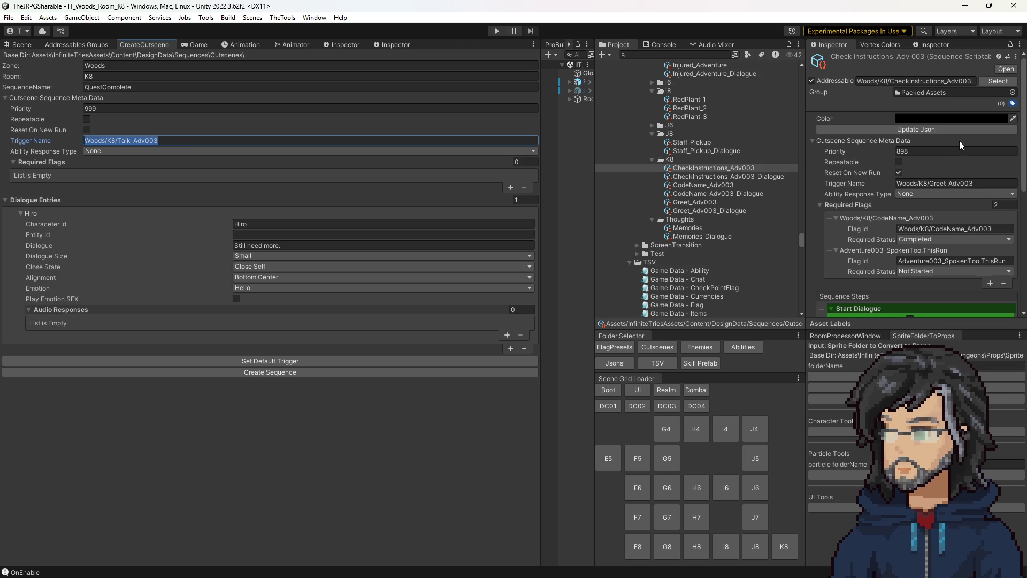
Step: Give the Interact[Talk] object in the K8 scene the trigger name Woods/K8/Talk_Adv003
{"action": "left_click", "coordinate": [717, 184]}
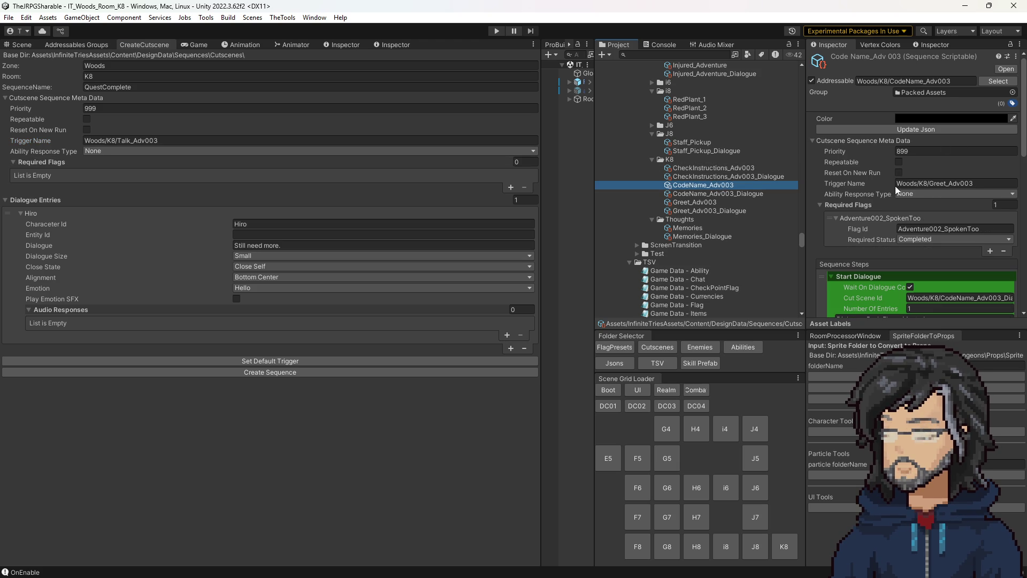
{"action": "left_click", "coordinate": [934, 183]}
{"action": "left_click", "coordinate": [709, 167]}
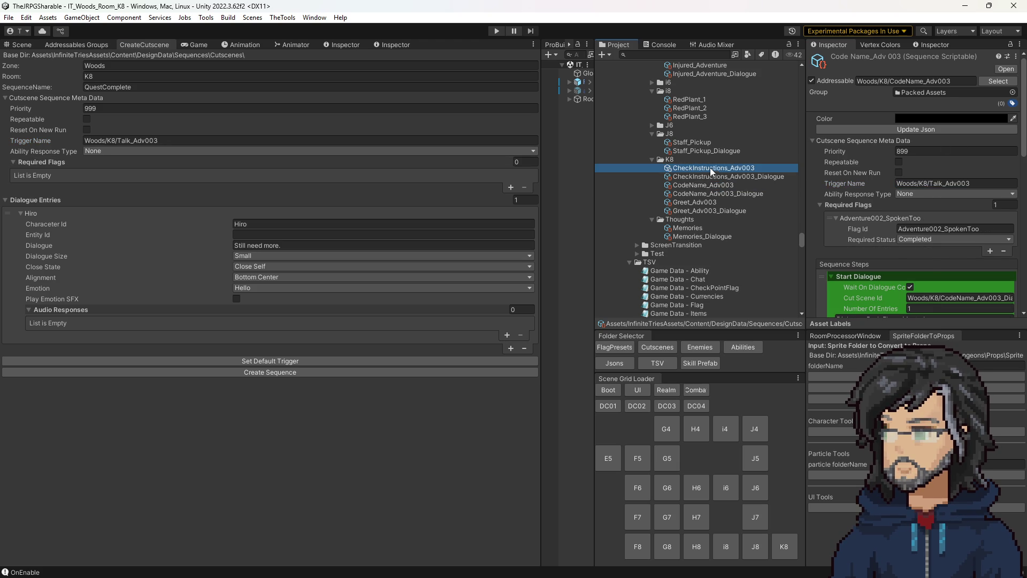
{"action": "left_click", "coordinate": [695, 202]}
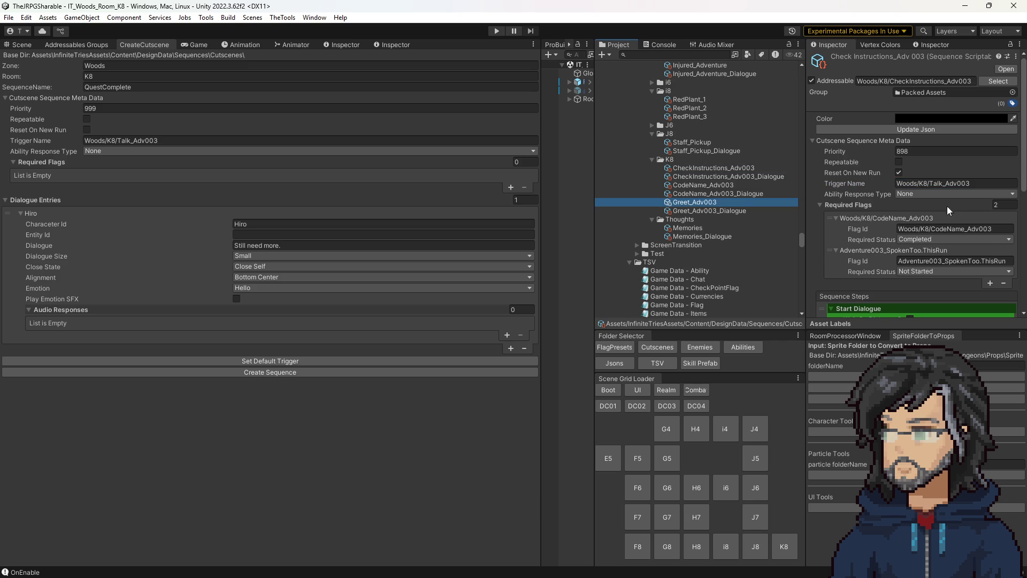
{"action": "left_click", "coordinate": [941, 183]}
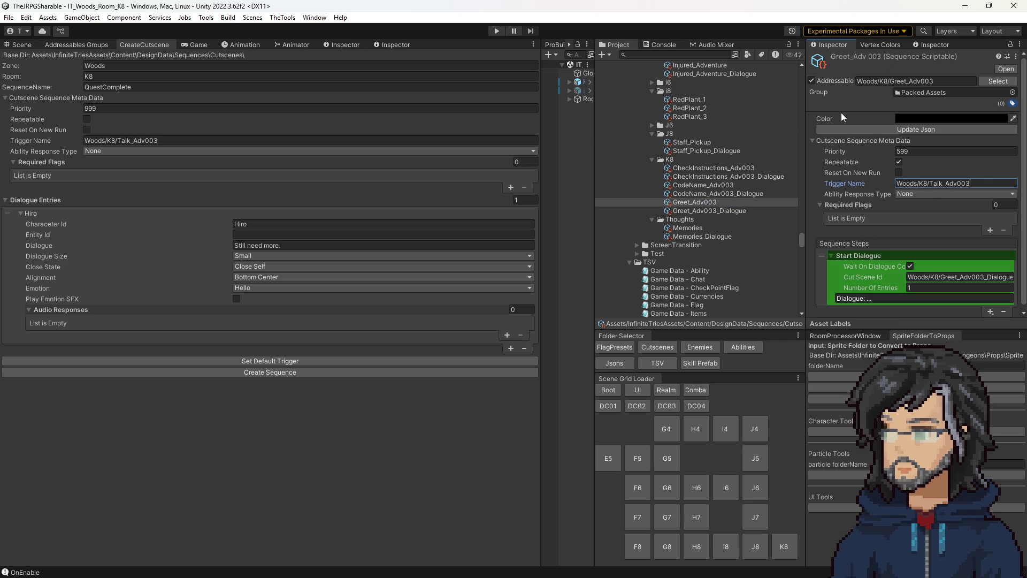
{"action": "left_click", "coordinate": [206, 141]}
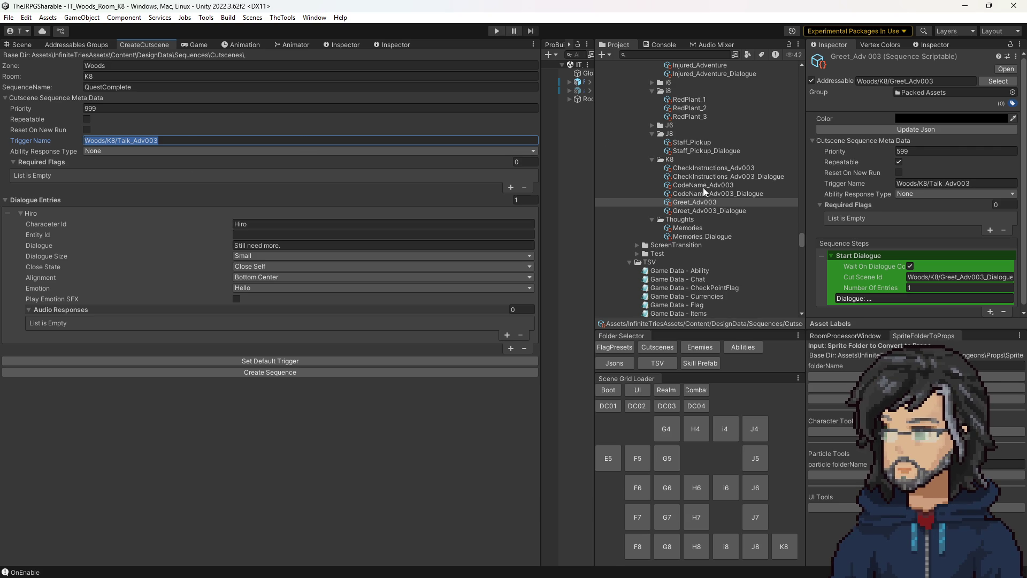
{"action": "left_click", "coordinate": [21, 46]}
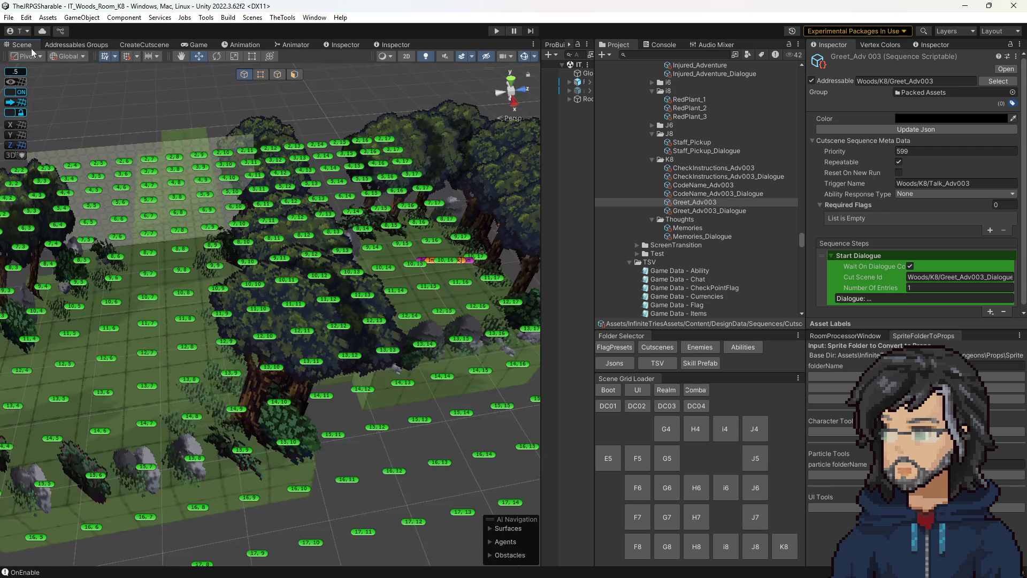
{"action": "left_click", "coordinate": [448, 258]}
{"action": "left_click", "coordinate": [953, 254]}
{"action": "key", "text": "ctrl+v"}
Step: Recheck the Adv003 sequence assets and return to the QuestComplete cutscene form at Hiro's line
{"action": "left_click", "coordinate": [734, 202]}
{"action": "left_click", "coordinate": [890, 126]}
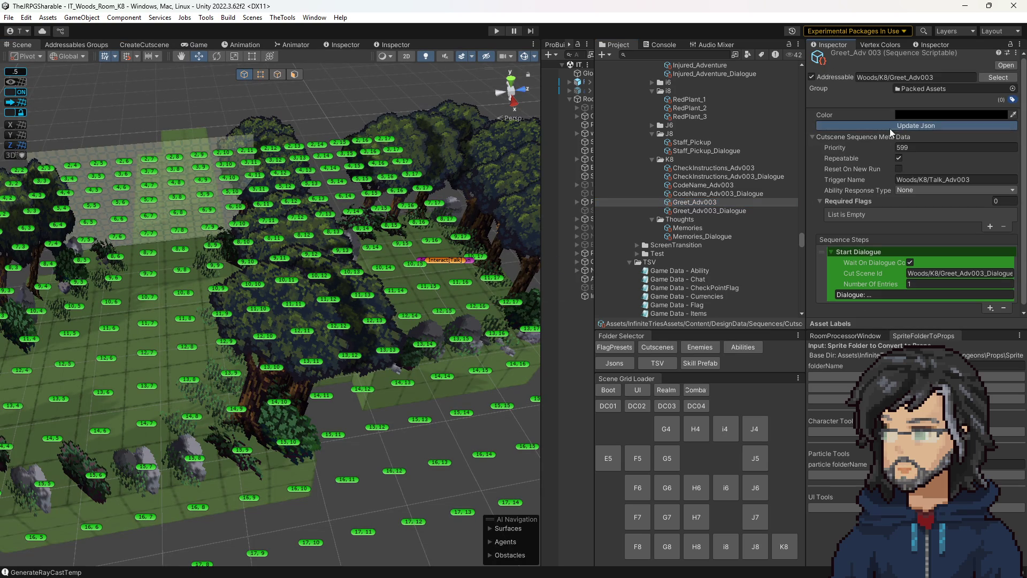
{"action": "left_click", "coordinate": [720, 179]}
{"action": "left_click", "coordinate": [721, 185]}
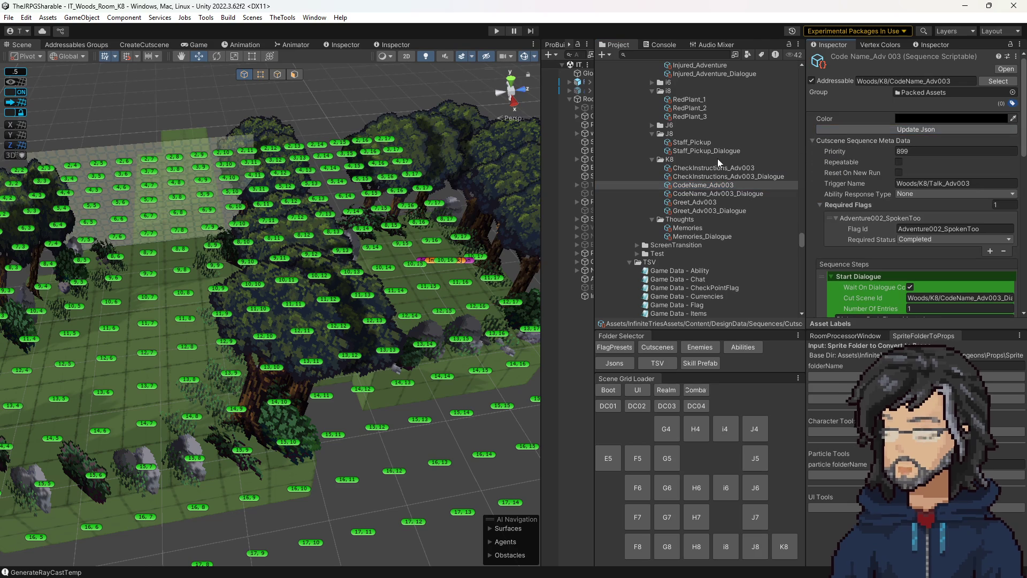
{"action": "left_click", "coordinate": [713, 168]}
{"action": "left_click", "coordinate": [849, 130]}
{"action": "left_click_drag", "start_coordinate": [375, 236], "coordinate": [337, 238]}
{"action": "left_click", "coordinate": [145, 44]}
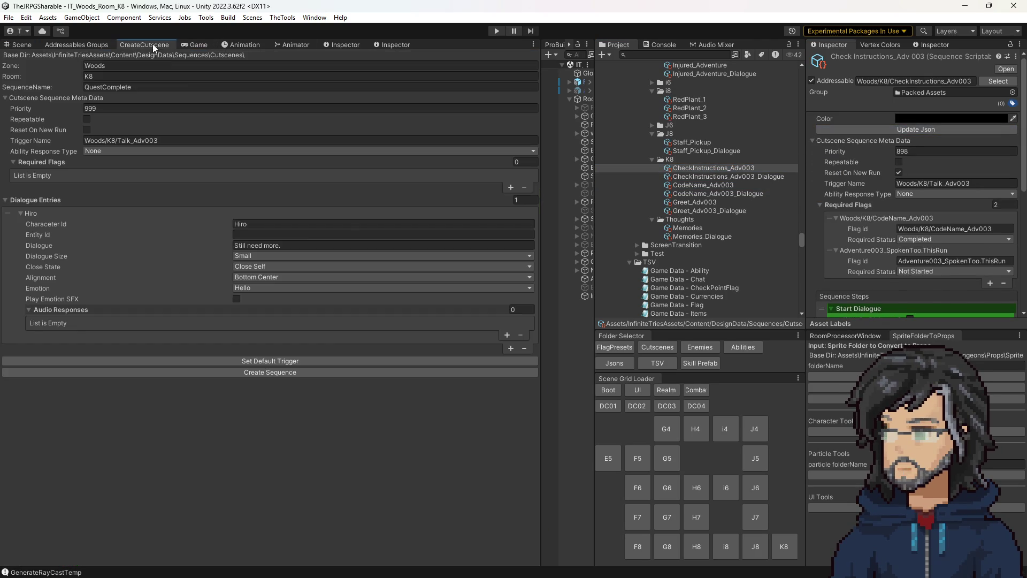
{"action": "left_click", "coordinate": [312, 244]}
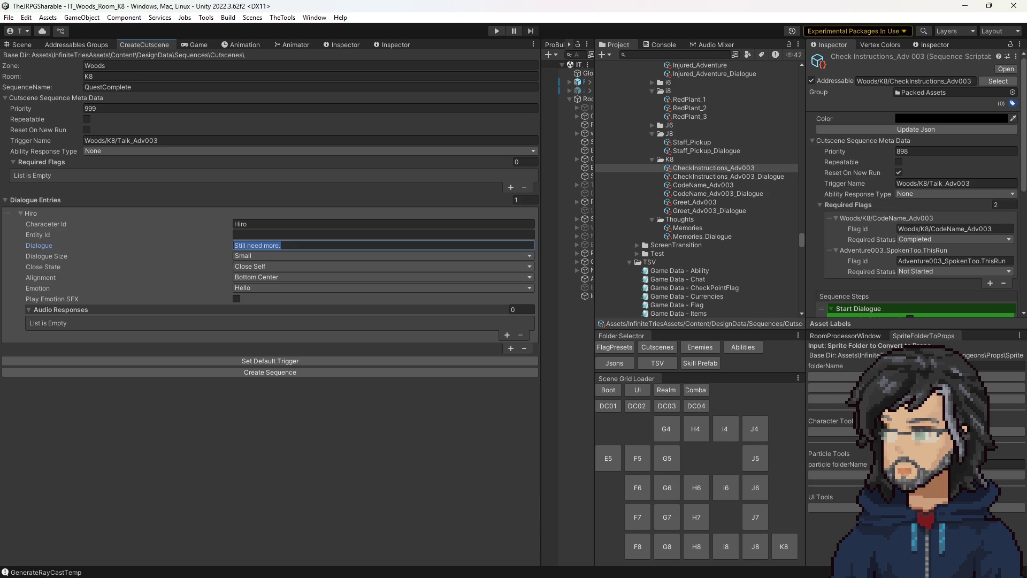
Step: Set the cutscene to 3 dialogue entries, with entries 2 and 3 spoken by Adventure003
{"action": "left_click", "coordinate": [522, 199]}
{"action": "type", "text": "3"}
{"action": "key", "text": "Return"}
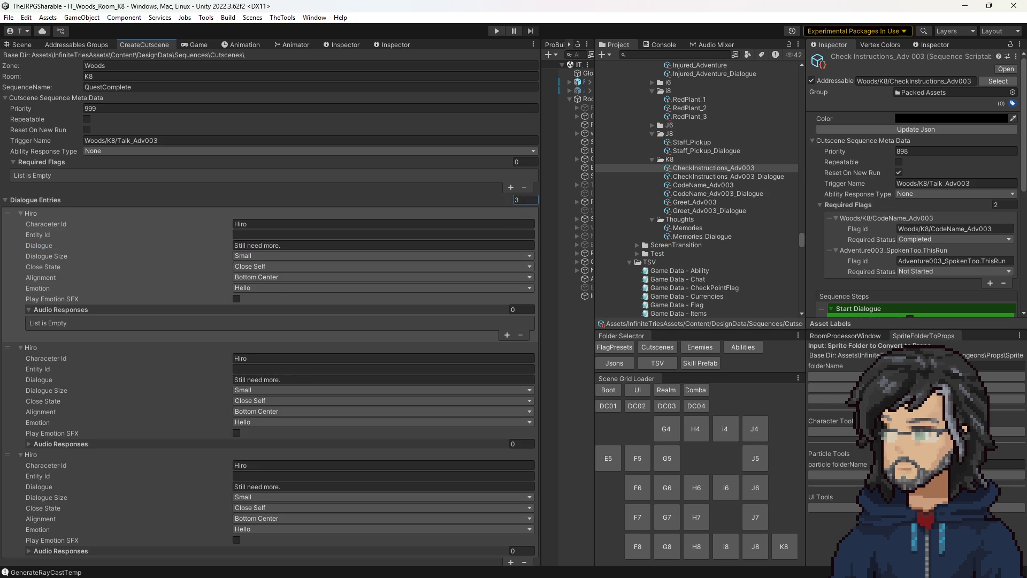
{"action": "left_click", "coordinate": [264, 358]}
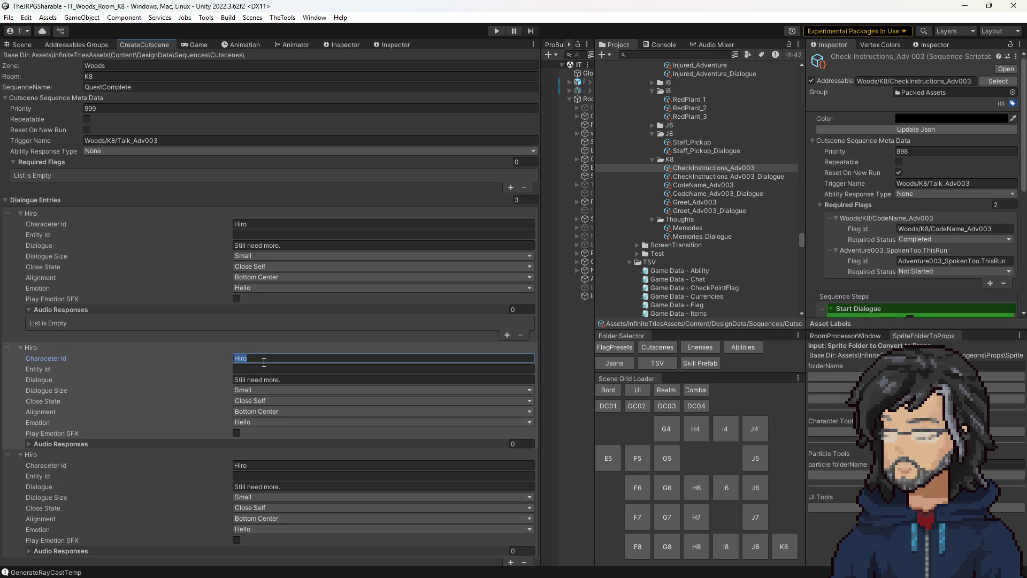
{"action": "type", "text": "Advent"}
{"action": "type", "text": "ure003"}
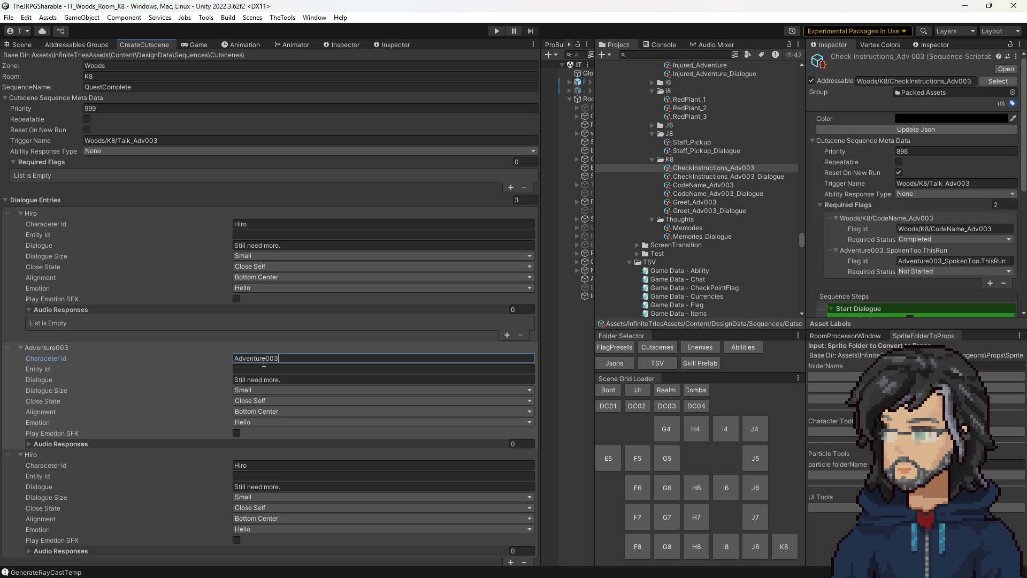
{"action": "left_click", "coordinate": [266, 466]}
{"action": "key", "text": "ctrl+v"}
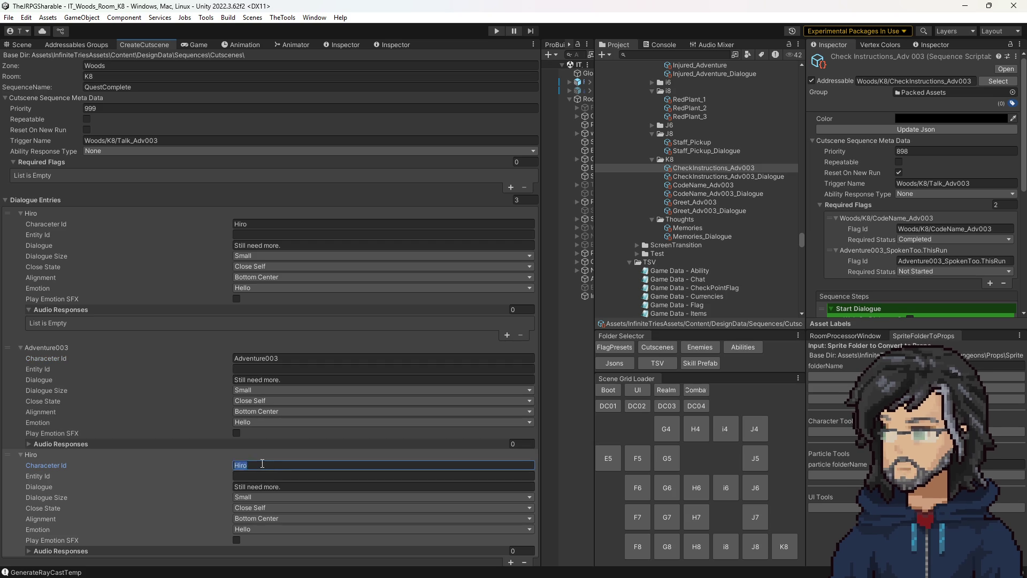
Step: Align both Adventure003 entries Top Center and keep the second entry's dialogue open afterwards
{"action": "left_click", "coordinate": [270, 412]}
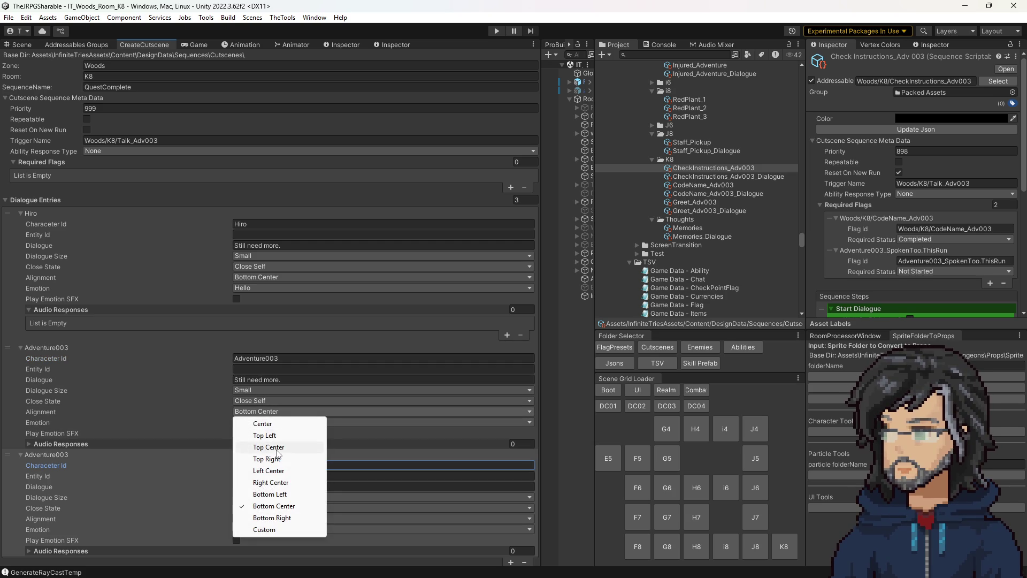
{"action": "left_click", "coordinate": [268, 447]}
{"action": "left_click", "coordinate": [297, 518]}
{"action": "left_click", "coordinate": [281, 514]}
{"action": "left_click", "coordinate": [266, 514]}
{"action": "left_click", "coordinate": [273, 435]}
{"action": "left_click", "coordinate": [262, 404]}
{"action": "left_click", "coordinate": [276, 413]}
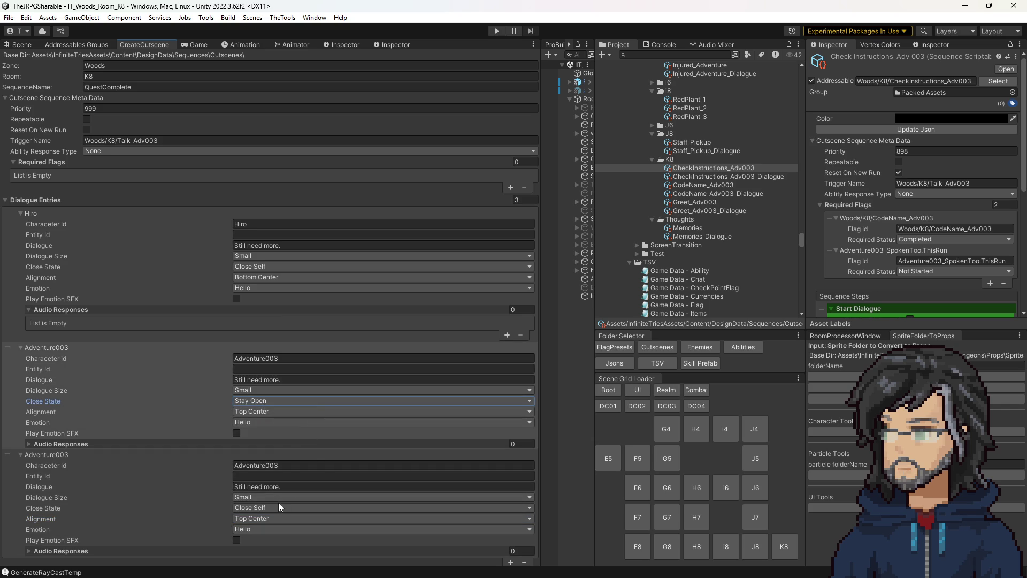
Step: Make Hiro's line Medium size at Bottom Center and paste his red flower buds line
{"action": "left_click", "coordinate": [256, 253]}
{"action": "left_click", "coordinate": [267, 278]}
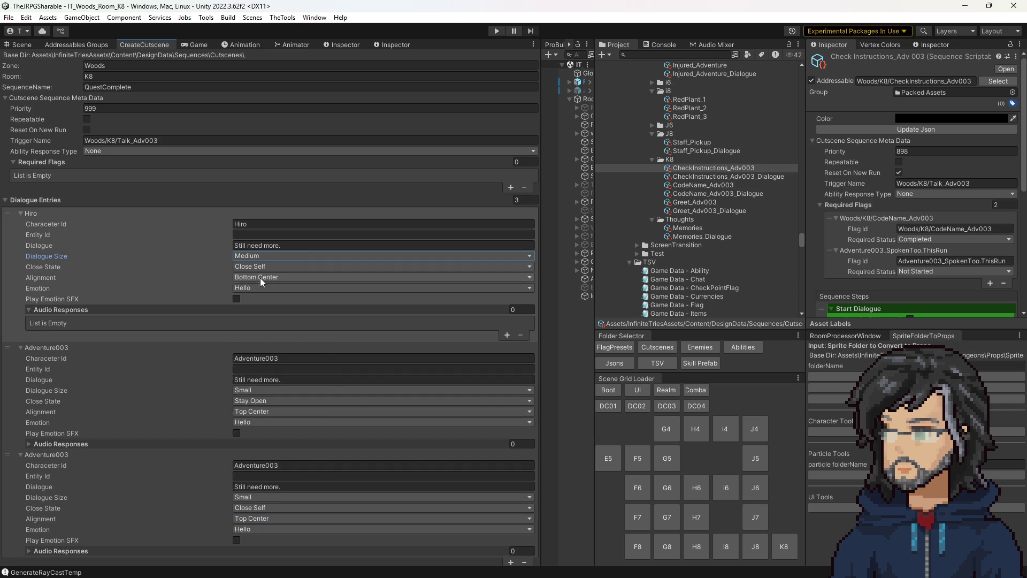
{"action": "left_click", "coordinate": [260, 277]}
{"action": "left_click", "coordinate": [279, 372]}
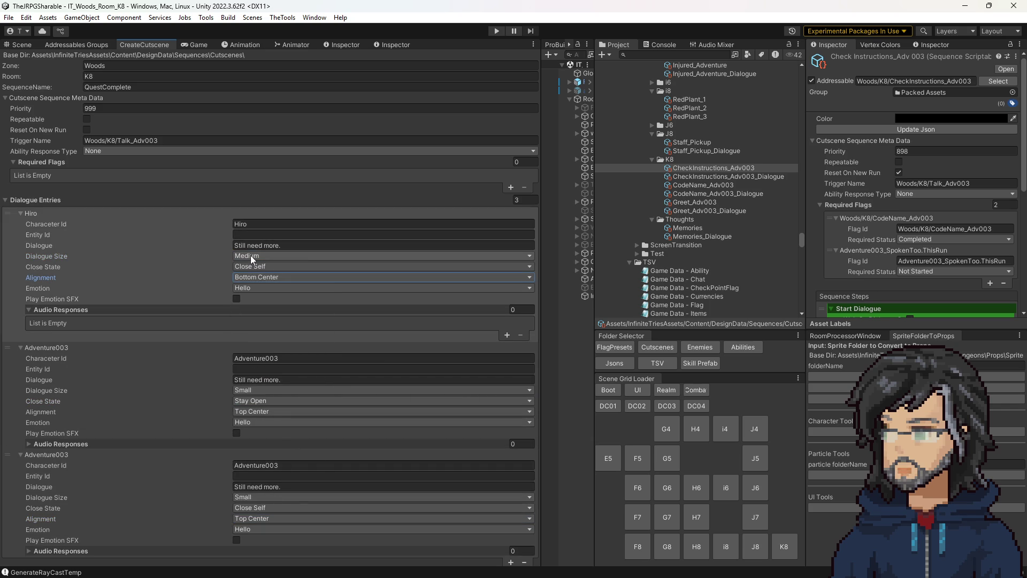
{"action": "left_click", "coordinate": [251, 256]}
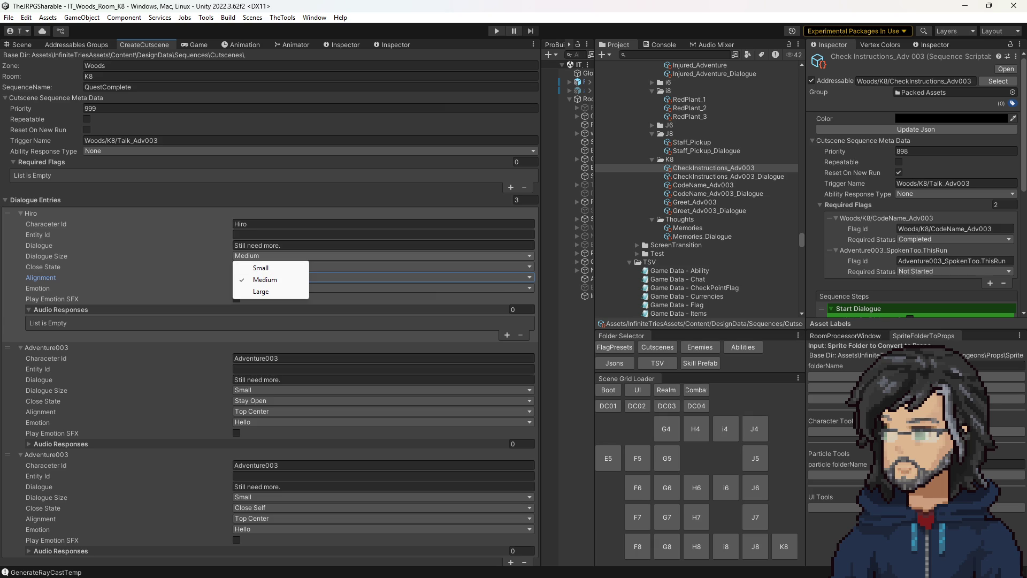
{"action": "key", "text": "Escape"}
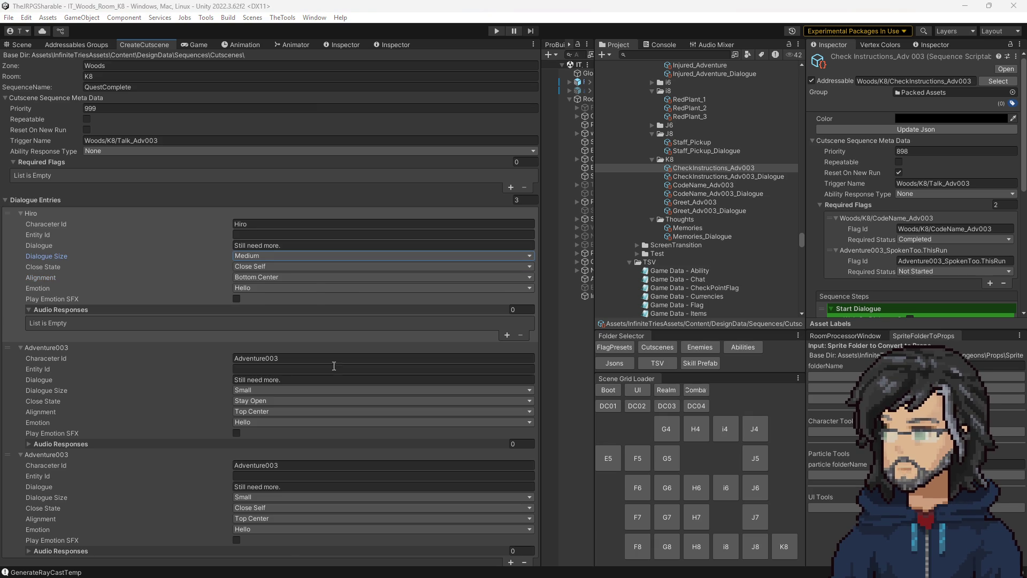
{"action": "left_click", "coordinate": [274, 245]}
{"action": "type", "text": "Yuuta, I have 5 plants worth of red flower buds. You can make that healing tonic."}
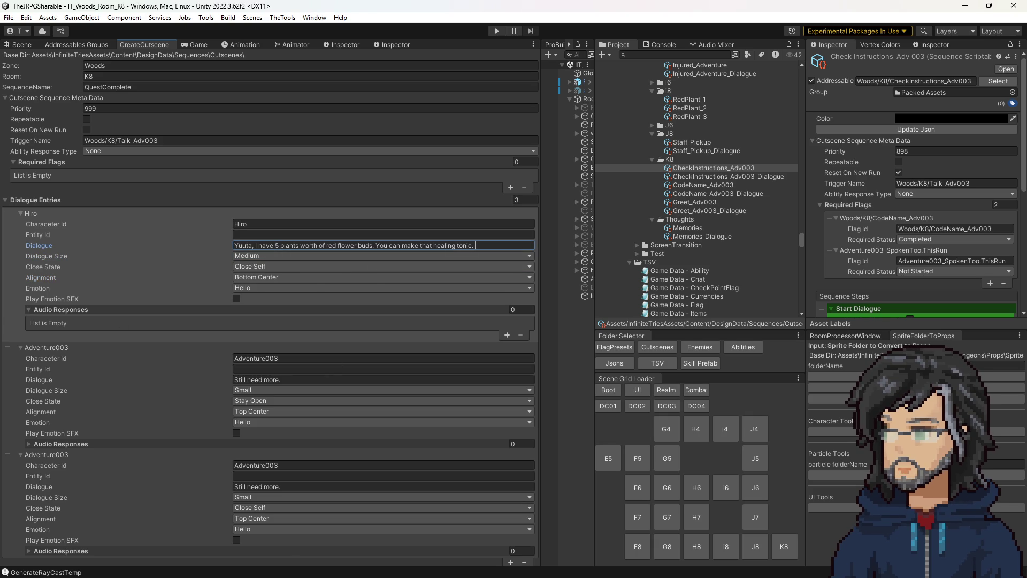
Step: Paste the thank-you and sprained-ankle lines for Adventure003 and size both boxes Medium
{"action": "left_click", "coordinate": [251, 381]}
{"action": "type", "text": "Thank you stranger. Please run this to Usato as quickly as you can."}
{"action": "left_click", "coordinate": [315, 487]}
{"action": "type", "text": "I sprained my ankle, so I will just slow you down. I will follow behind."}
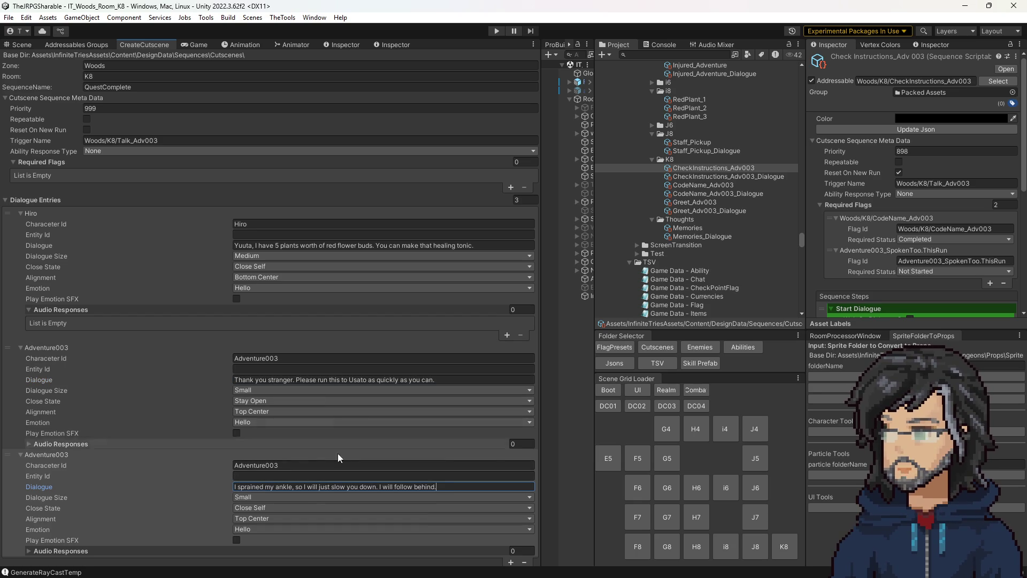
{"action": "left_click", "coordinate": [255, 388]}
{"action": "left_click", "coordinate": [262, 414]}
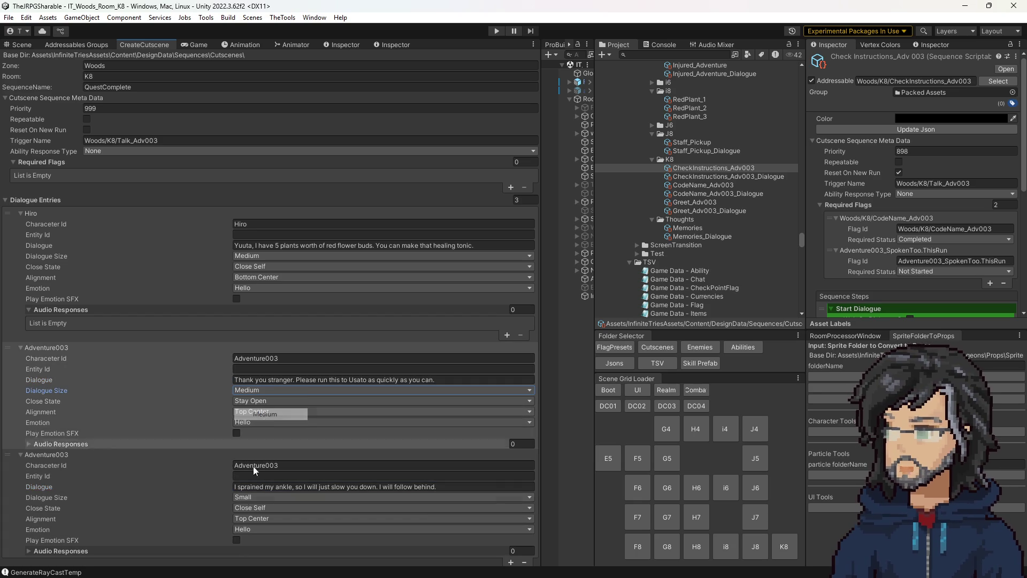
{"action": "left_click", "coordinate": [250, 497]}
{"action": "left_click", "coordinate": [275, 520]}
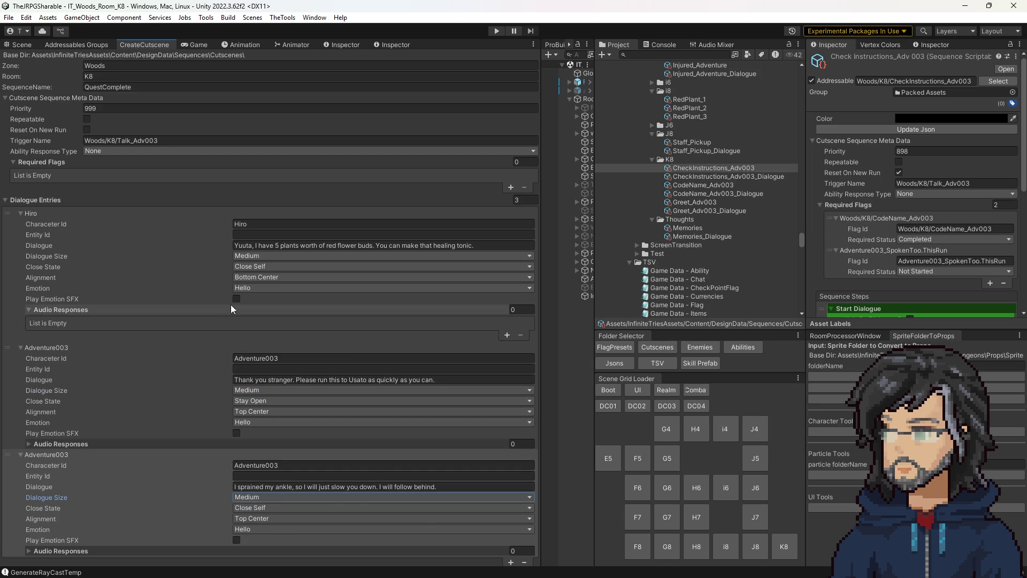
Step: Compare the priority settings of CodeName_Adv003 and CheckInstructions_Adv003 before editing the cutscene priority
{"action": "left_click", "coordinate": [112, 108]}
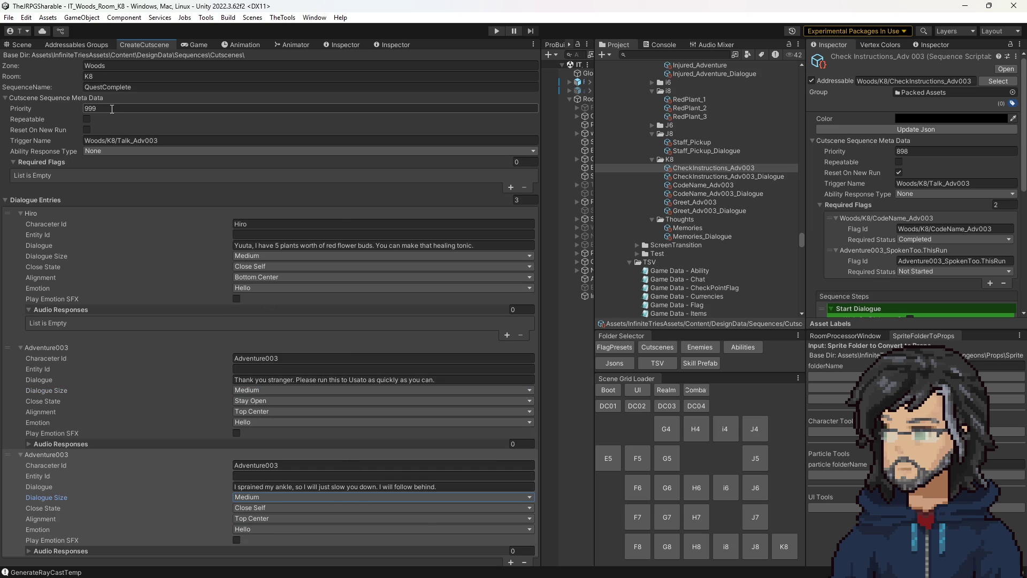
{"action": "left_click", "coordinate": [704, 185]}
{"action": "left_click", "coordinate": [714, 169]}
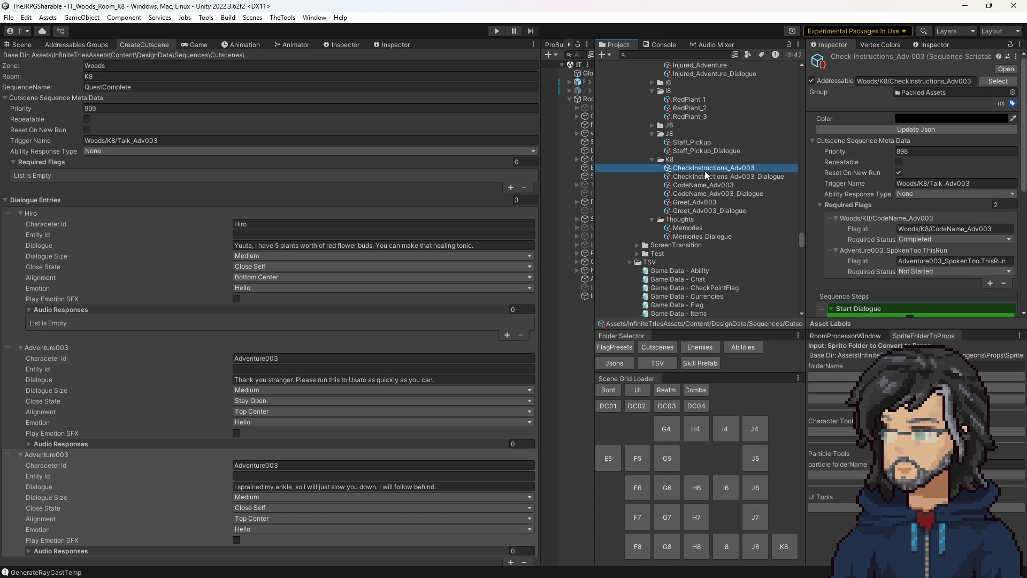
{"action": "left_click", "coordinate": [116, 109]}
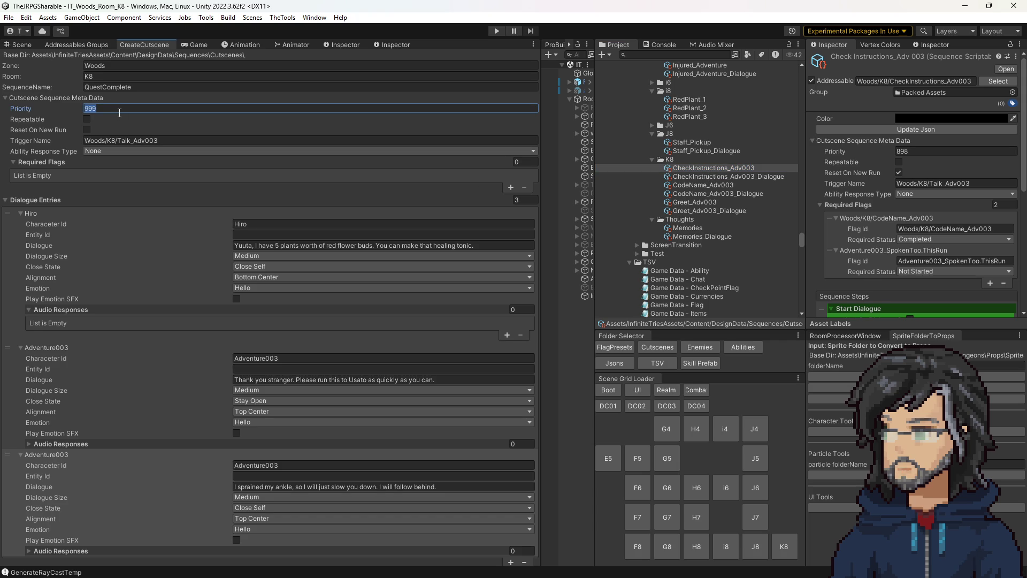
Step: Set the cutscene priority to 900 and require the AllRedPlantsCollected flag at Completed
{"action": "type", "text": "900"}
{"action": "left_click", "coordinate": [511, 186]}
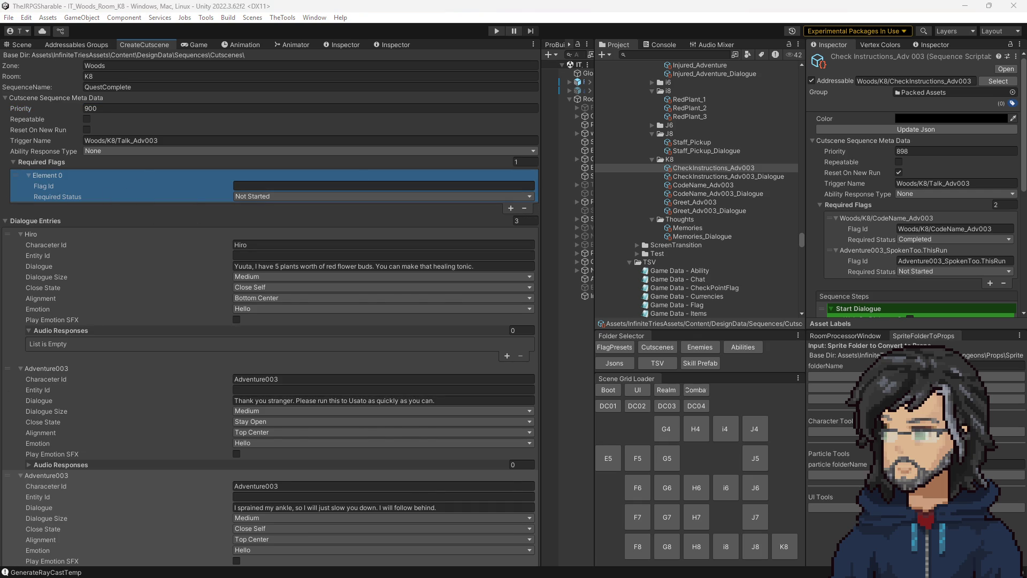
{"action": "left_click", "coordinate": [265, 186]}
{"action": "type", "text": "AllRedPlantsCollected"}
{"action": "left_click", "coordinate": [268, 198]}
{"action": "left_click", "coordinate": [270, 232]}
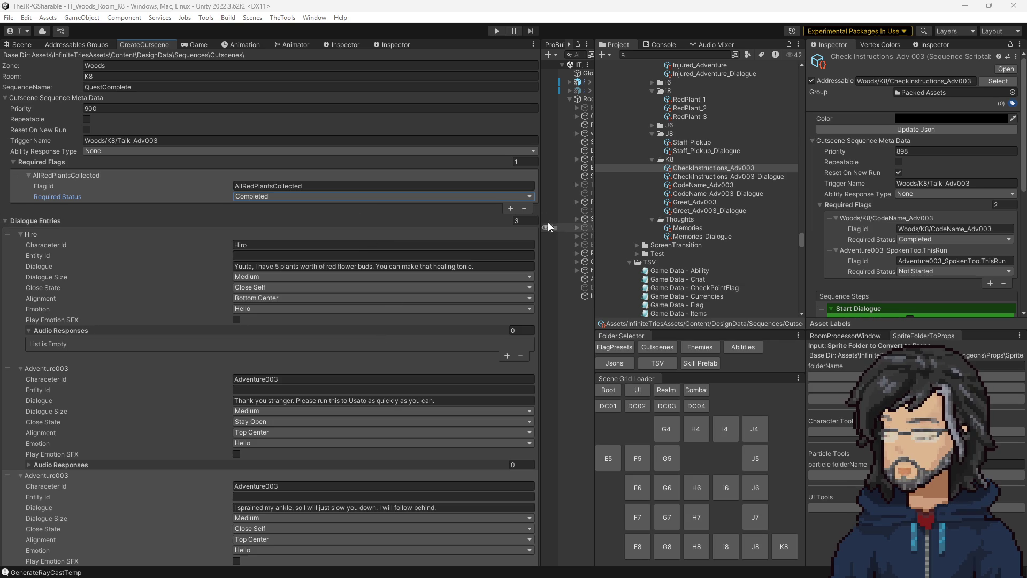
{"action": "left_click", "coordinate": [709, 185]}
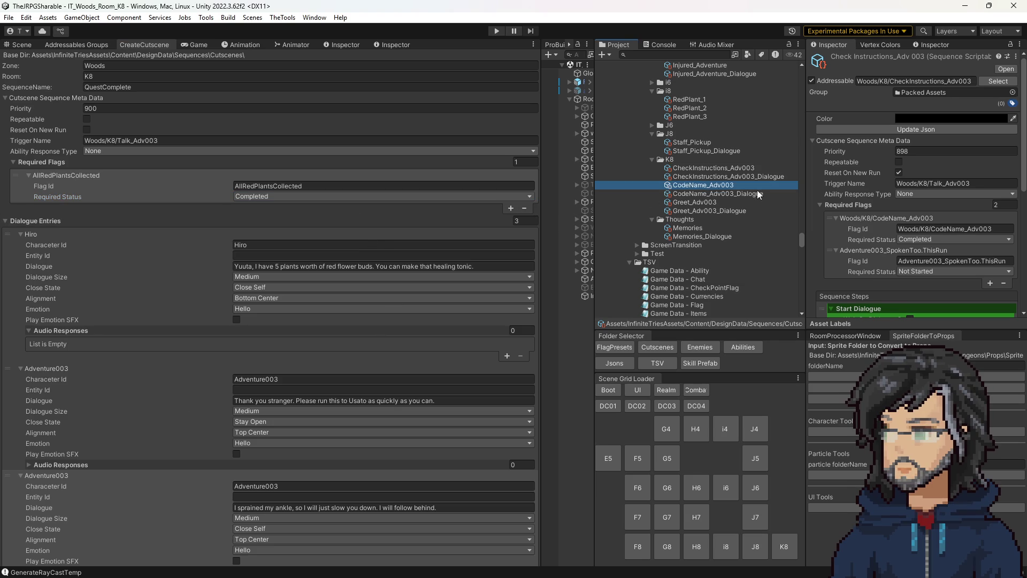
Step: Add a Set Flag step to CheckInstructions_Adv003 that marks the Adventure003 SpokenToo flag Completed
{"action": "scroll", "coordinate": [933, 247], "scroll_direction": "down", "scroll_amount": 15}
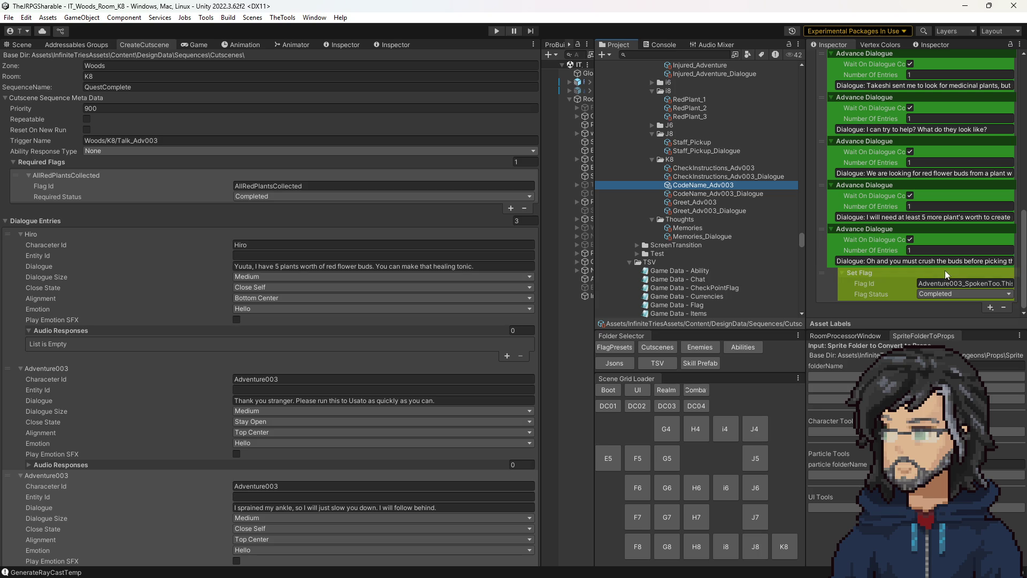
{"action": "left_click", "coordinate": [952, 285]}
{"action": "left_click", "coordinate": [715, 167]}
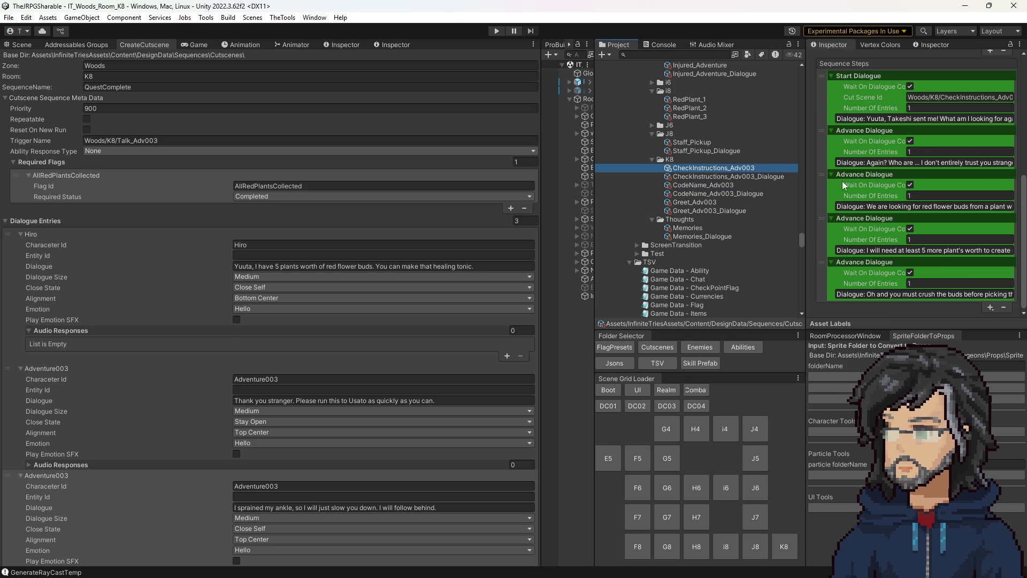
{"action": "left_click", "coordinate": [990, 307]}
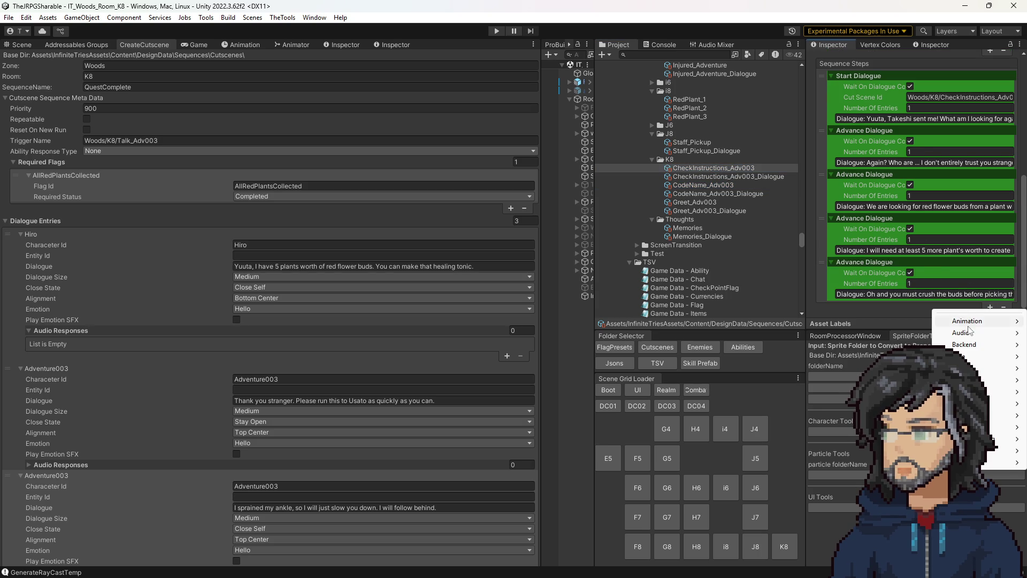
{"action": "mouse_move", "coordinate": [963, 332]}
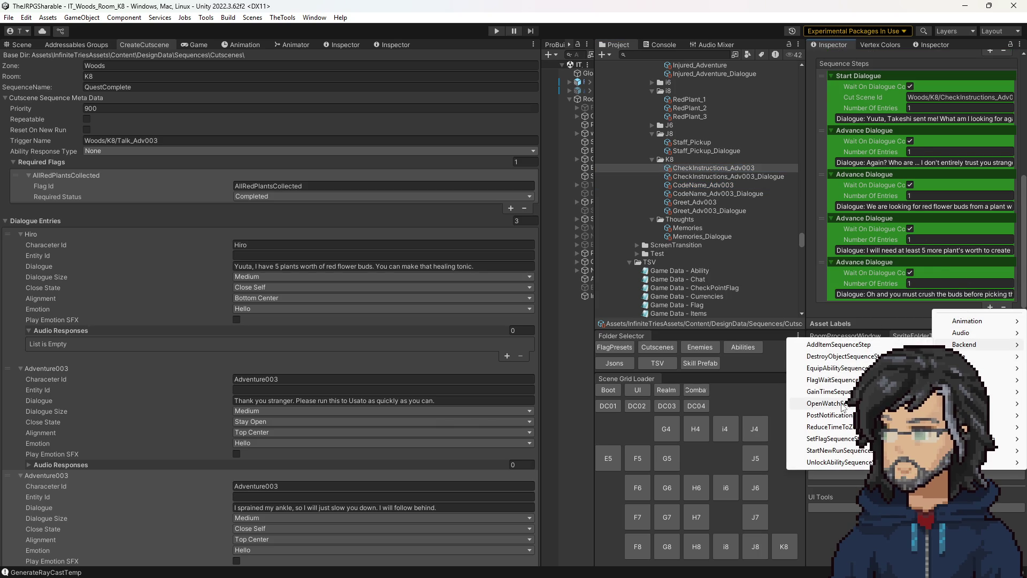
{"action": "left_click", "coordinate": [832, 439]}
{"action": "scroll", "coordinate": [910, 289], "scroll_direction": "down", "scroll_amount": 1}
{"action": "left_click", "coordinate": [941, 283]}
{"action": "type", "text": "Adventure003_SpokenToo.ThisRun"}
{"action": "left_click", "coordinate": [963, 293]}
{"action": "left_click", "coordinate": [946, 329]}
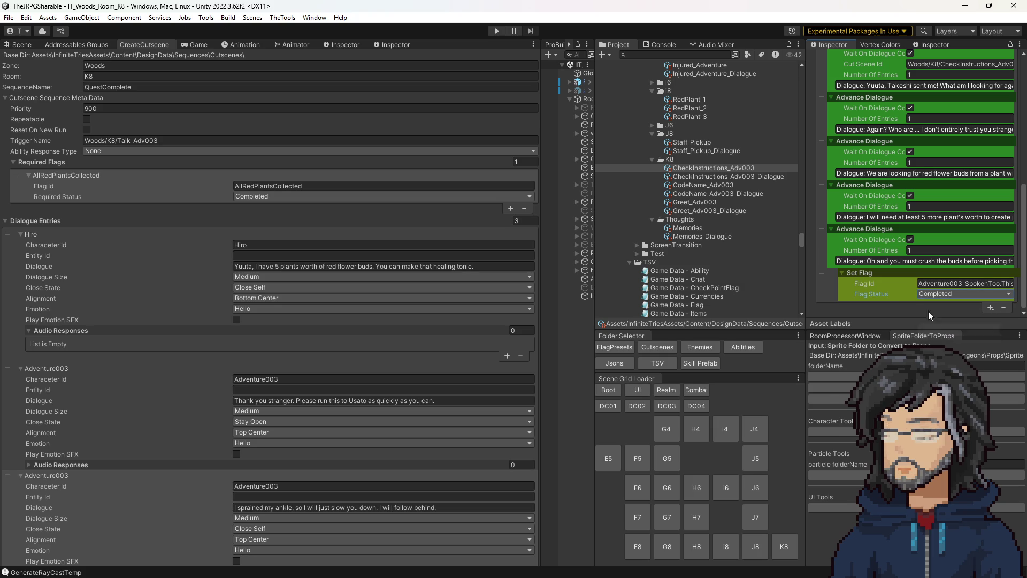
Step: Add a second required flag, Adventure003_SpokenToo.ThisRun, to the QuestComplete cutscene
{"action": "left_click", "coordinate": [738, 185]}
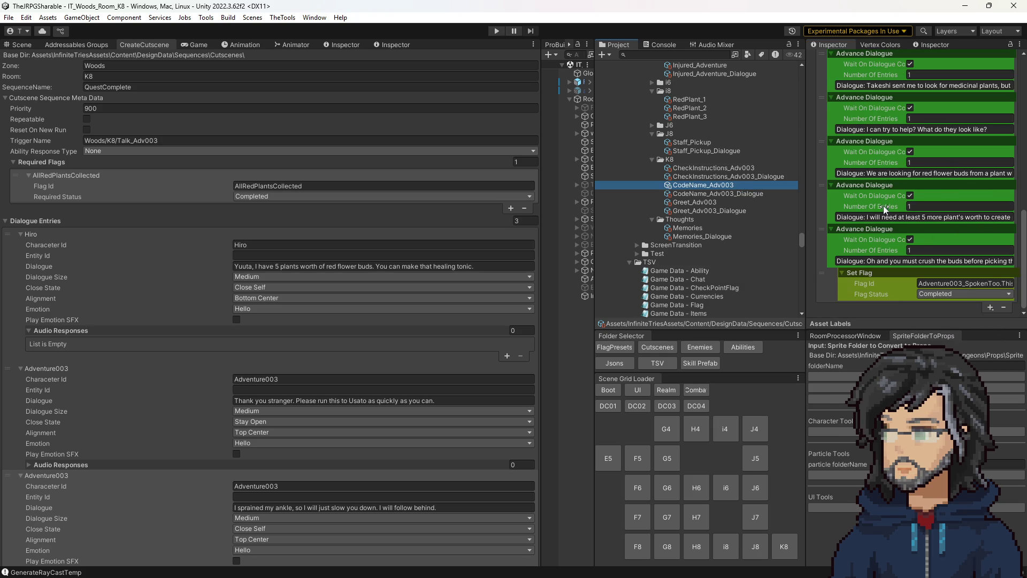
{"action": "left_click", "coordinate": [716, 168]}
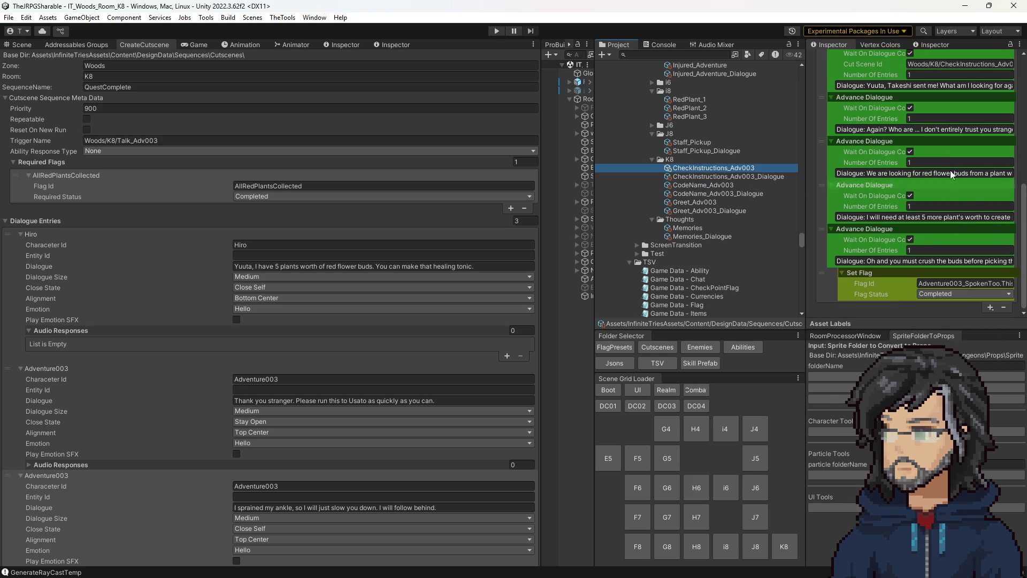
{"action": "scroll", "coordinate": [919, 259], "scroll_direction": "up", "scroll_amount": 3}
{"action": "scroll", "coordinate": [947, 225], "scroll_direction": "down", "scroll_amount": 3}
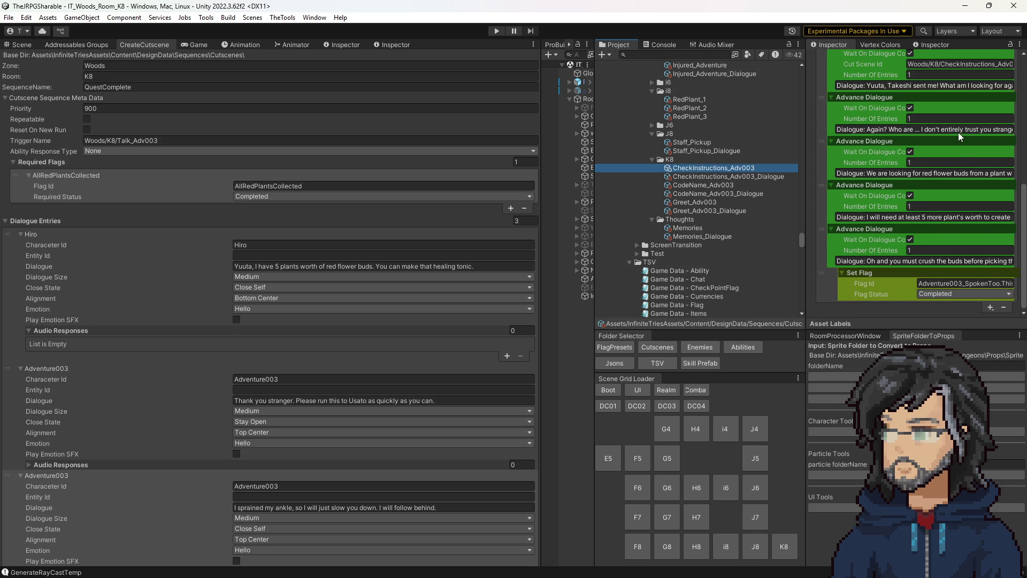
{"action": "left_click", "coordinate": [717, 184]}
{"action": "left_click", "coordinate": [725, 167]}
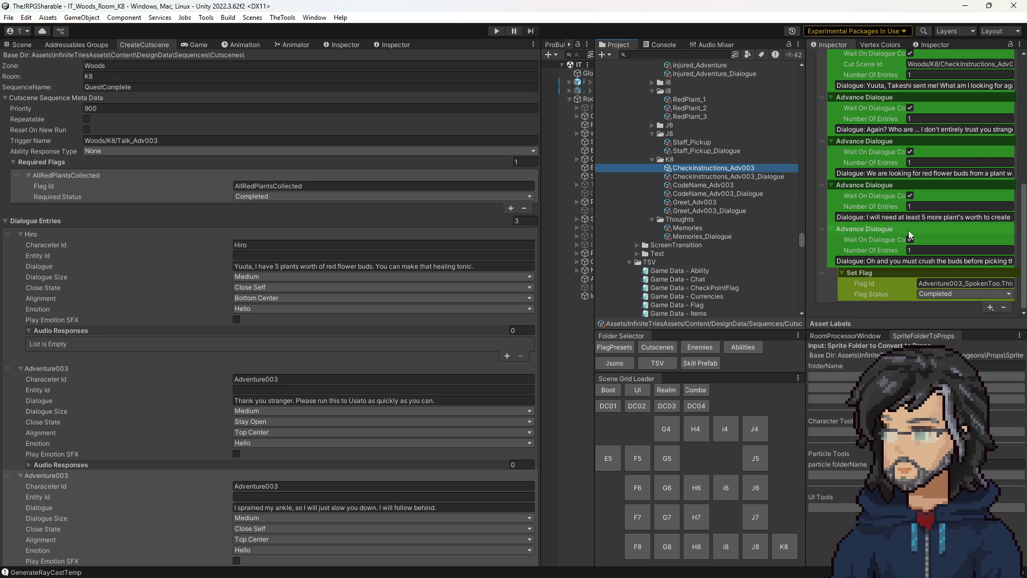
{"action": "scroll", "coordinate": [968, 290], "scroll_direction": "up", "scroll_amount": 10}
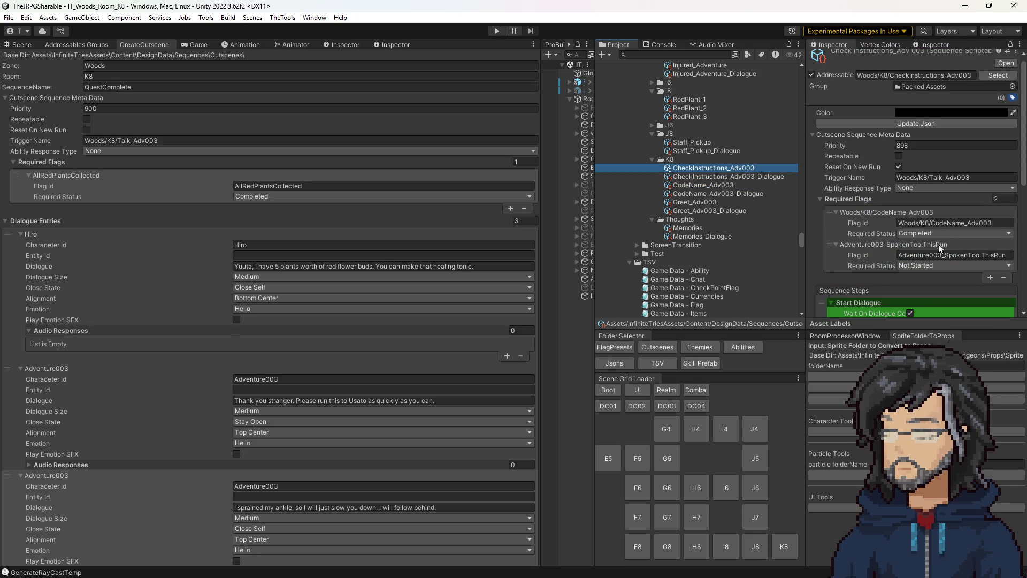
{"action": "scroll", "coordinate": [937, 255], "scroll_direction": "down", "scroll_amount": 10}
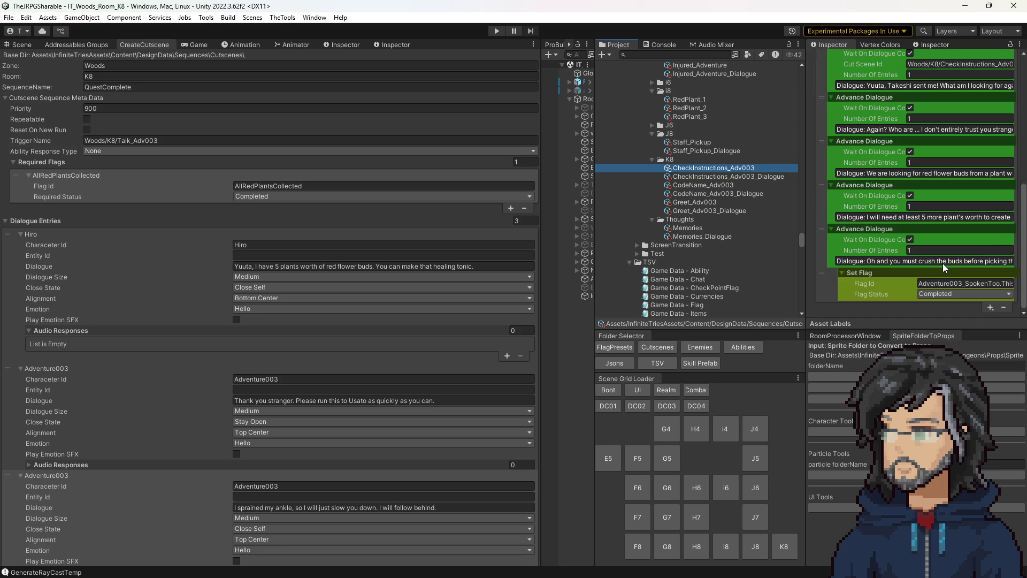
{"action": "left_click", "coordinate": [511, 208]}
{"action": "left_click", "coordinate": [293, 217]}
{"action": "type", "text": "Adventure003_SpokenToo.ThisRun"}
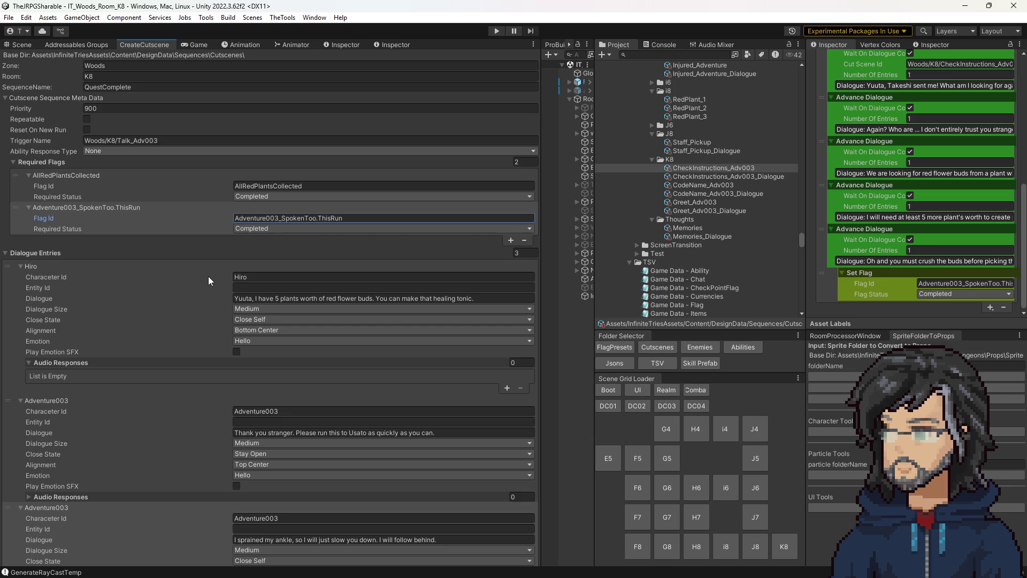
Step: Set the cutscene priority to 901 and generate the QuestComplete sequence assets
{"action": "left_click", "coordinate": [101, 109]}
{"action": "type", "text": "901"}
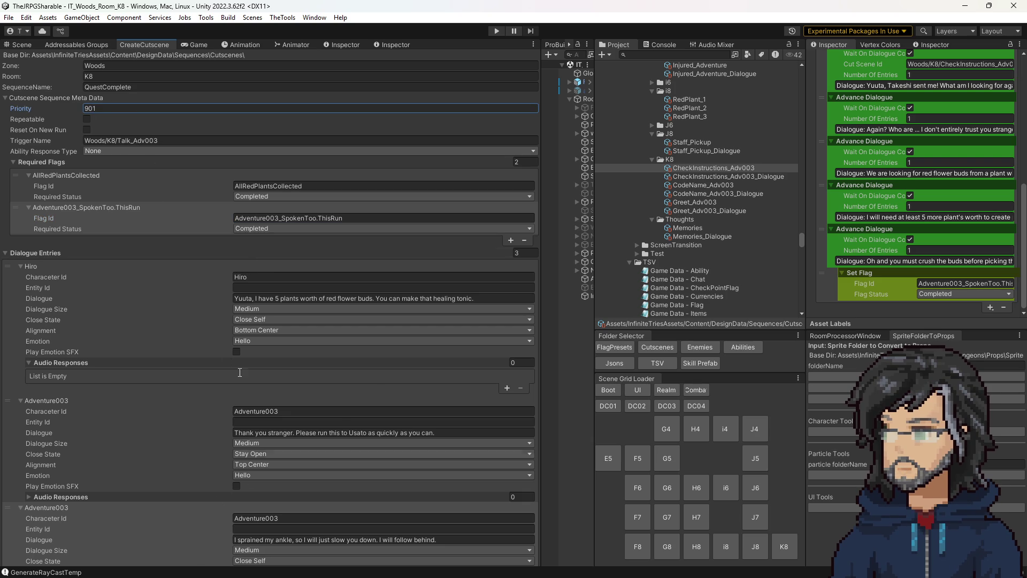
{"action": "left_click", "coordinate": [31, 250]}
{"action": "left_click", "coordinate": [153, 274]}
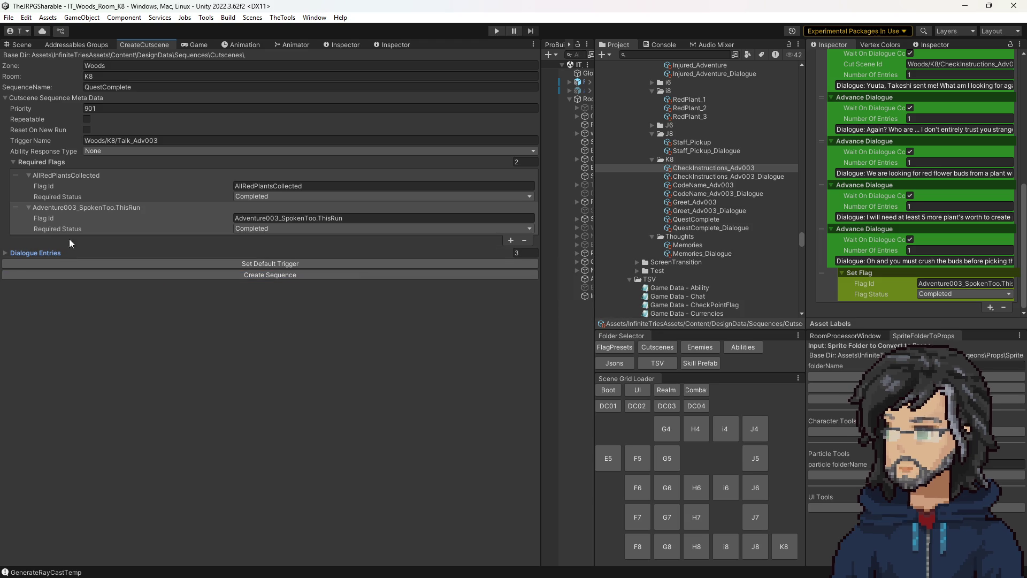
Step: Change the Adventure003_SpokenToo.ThisRun requirement to Not Started
{"action": "left_click", "coordinate": [264, 228]}
{"action": "left_click", "coordinate": [269, 241]}
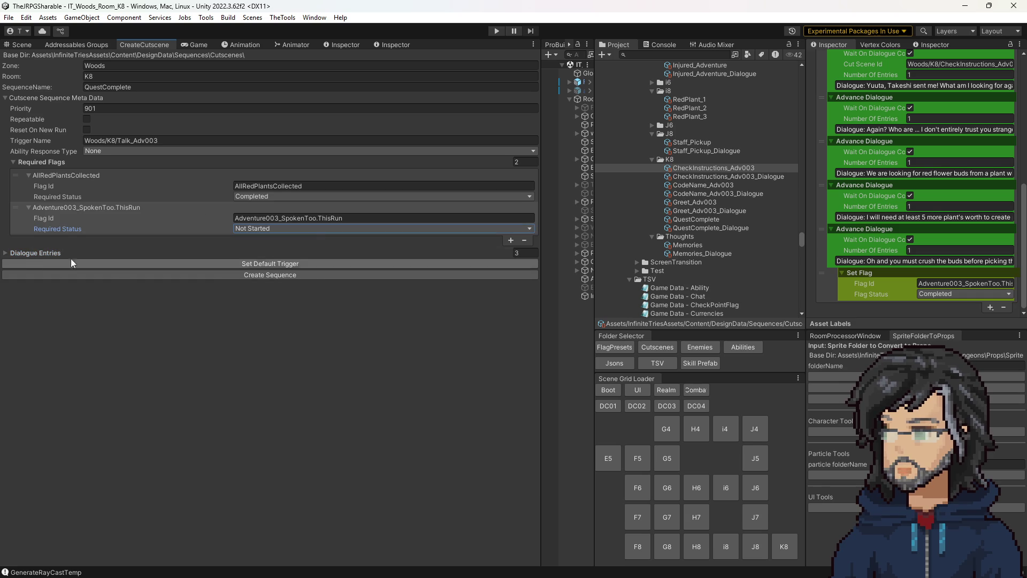
{"action": "left_click", "coordinate": [41, 253]}
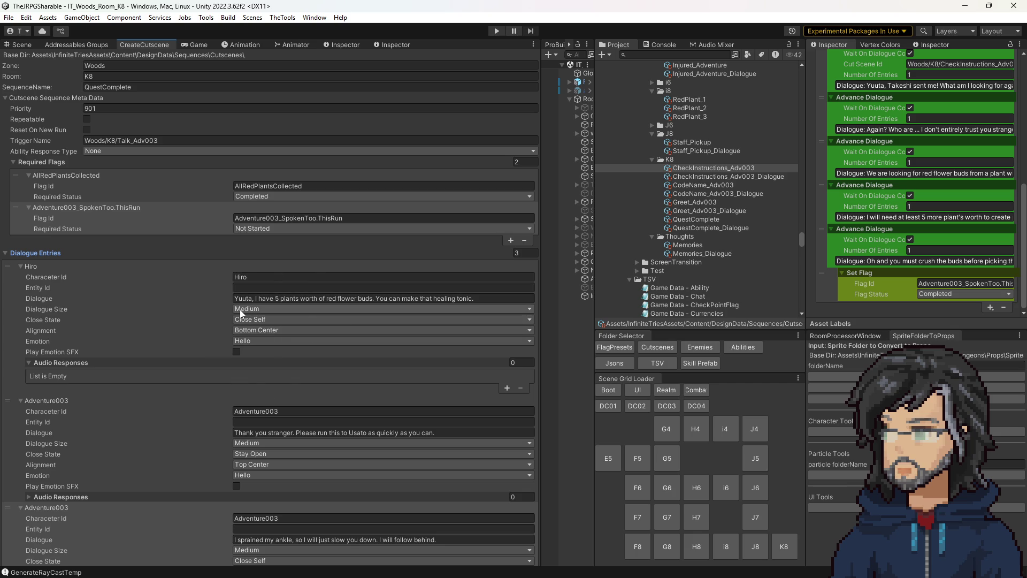
Step: Duplicate the Adventure003 dialogue entry and change its line to 'Who are you?'
{"action": "right_click", "coordinate": [54, 399]}
{"action": "left_click", "coordinate": [63, 451]}
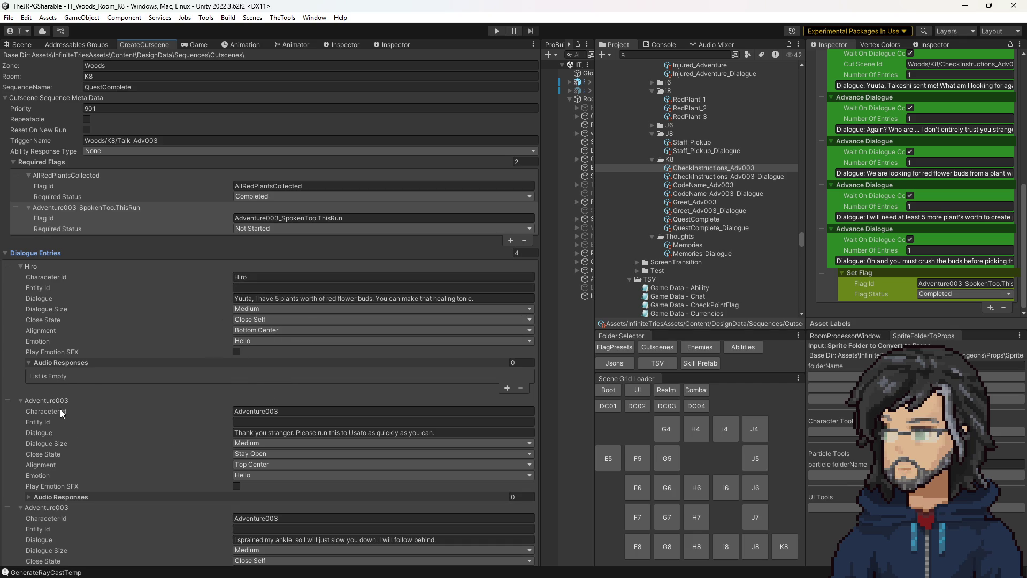
{"action": "left_click", "coordinate": [28, 399]}
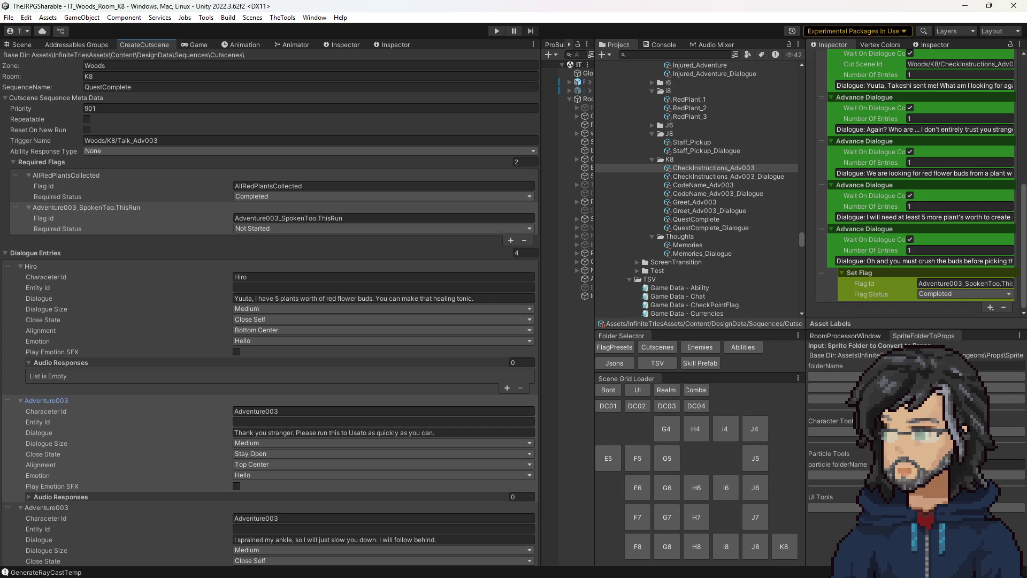
{"action": "left_click", "coordinate": [255, 431]}
{"action": "type", "text": "Who are you?"}
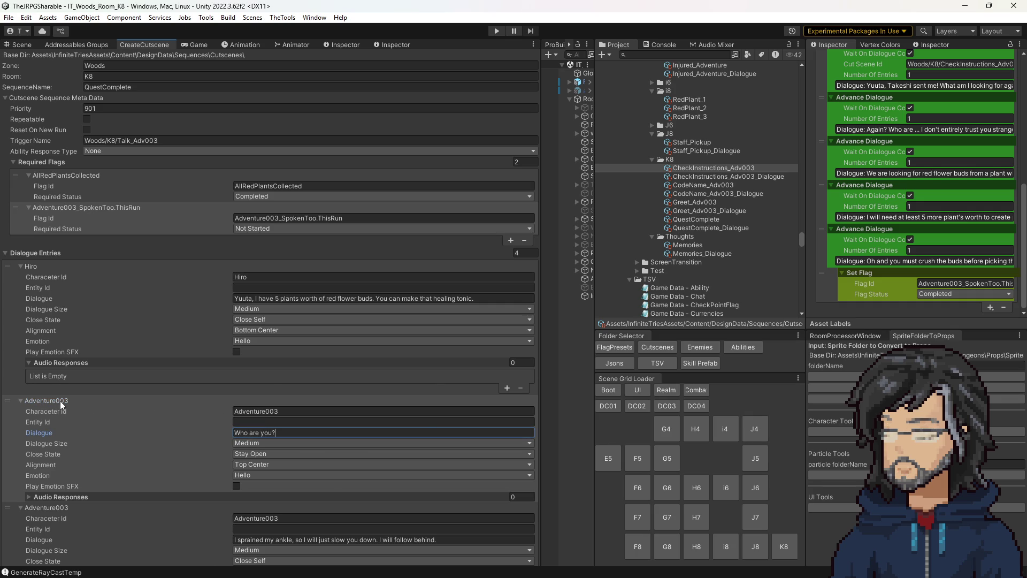
{"action": "left_click", "coordinate": [60, 400]}
Step: Add a self-closing Hiro entry with his reply about Takeshi and the crushed plants
{"action": "right_click", "coordinate": [56, 412]}
{"action": "left_click", "coordinate": [110, 463]}
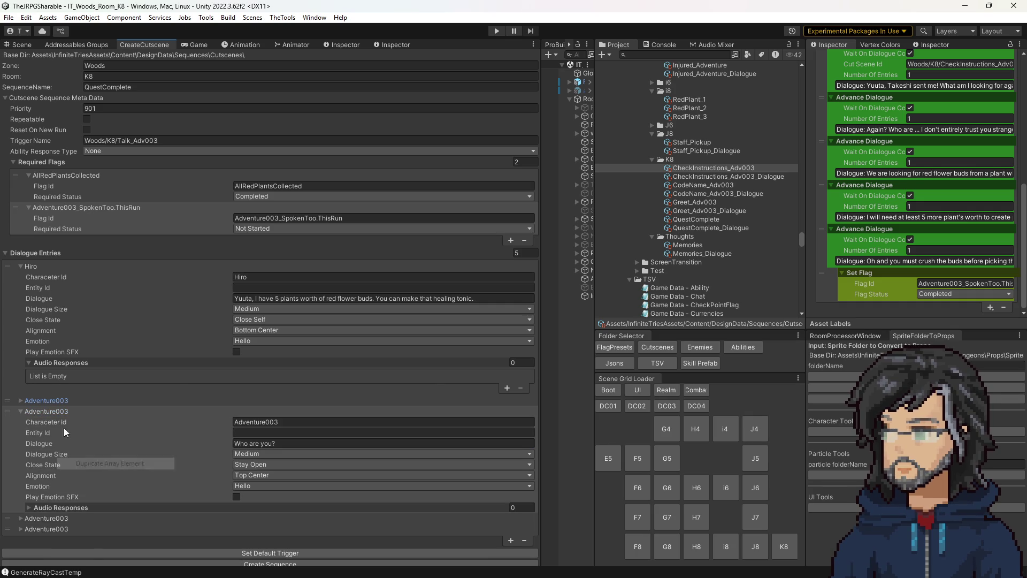
{"action": "left_click", "coordinate": [246, 277]}
{"action": "left_click", "coordinate": [297, 422]}
{"action": "type", "text": "Hiro"}
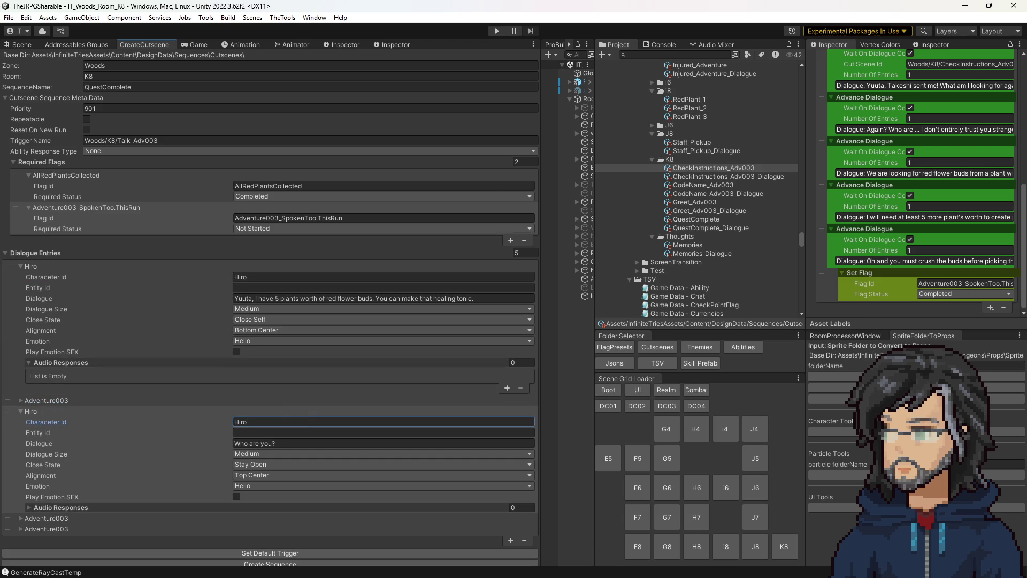
{"action": "left_click", "coordinate": [259, 448]}
{"action": "key", "text": "ctrl+a"}
{"action": "type", "text": "Takeshi sent me to look for you and these medicinal plants. I crushed them as instructed."}
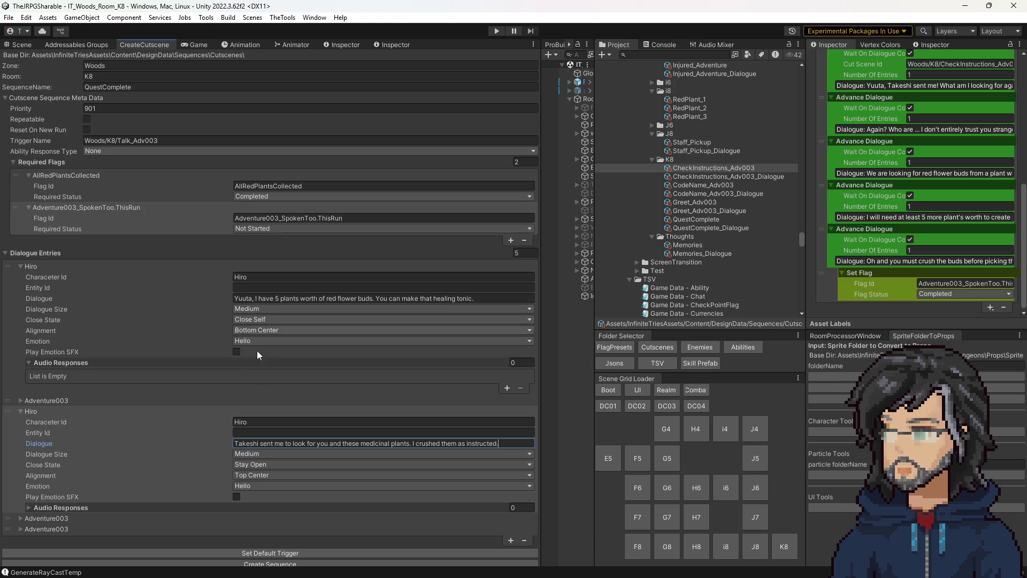
{"action": "left_click", "coordinate": [265, 463]}
{"action": "left_click", "coordinate": [271, 487]}
Step: Make the 'Who are you?' line Small in dialogue size and self-closing
{"action": "left_click", "coordinate": [72, 400]}
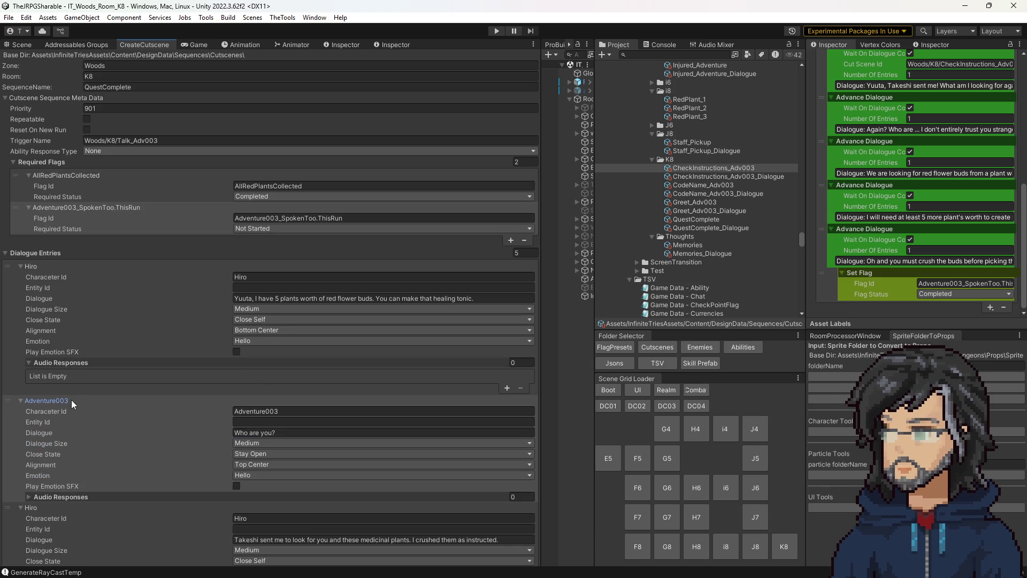
{"action": "left_click", "coordinate": [269, 442]}
{"action": "left_click", "coordinate": [262, 455]}
{"action": "left_click", "coordinate": [250, 453]}
{"action": "left_click", "coordinate": [266, 477]}
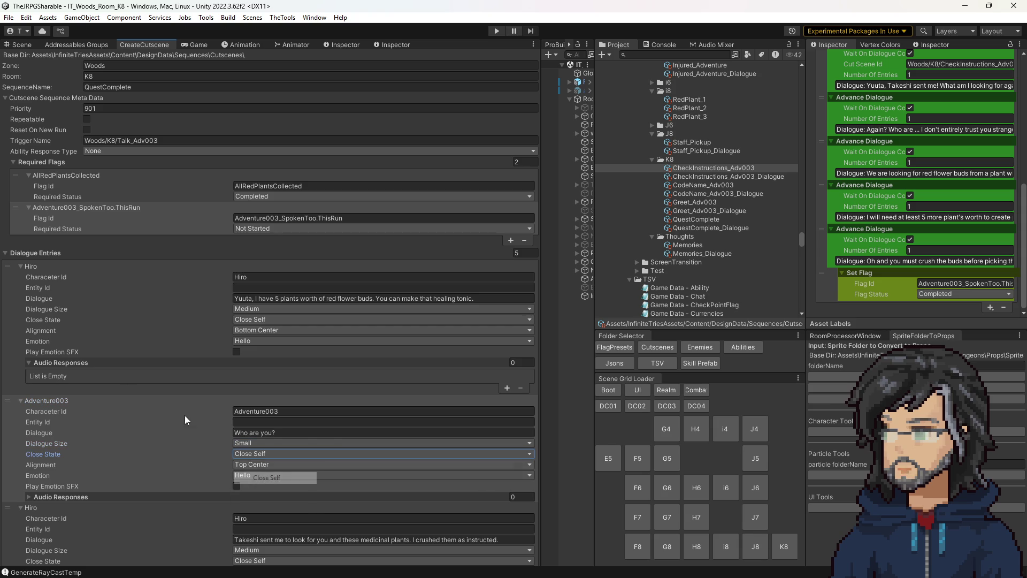
{"action": "left_click", "coordinate": [43, 400]}
Step: Set the close states of the remaining two Adventure003 dialogue entries
{"action": "left_click", "coordinate": [52, 412]}
{"action": "left_click", "coordinate": [56, 422]}
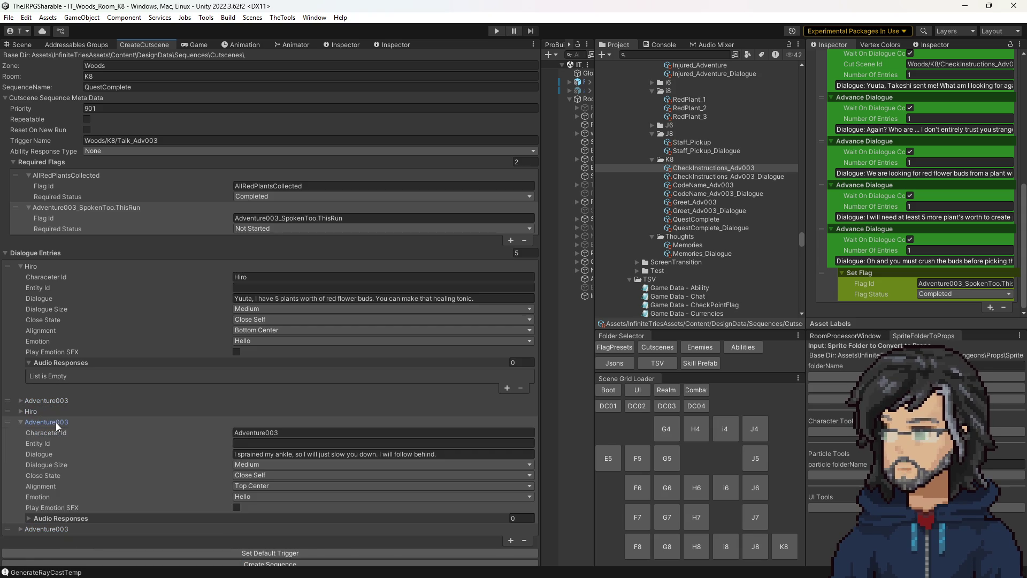
{"action": "left_click", "coordinate": [55, 422]}
{"action": "left_click", "coordinate": [55, 422]}
{"action": "left_click", "coordinate": [256, 475]}
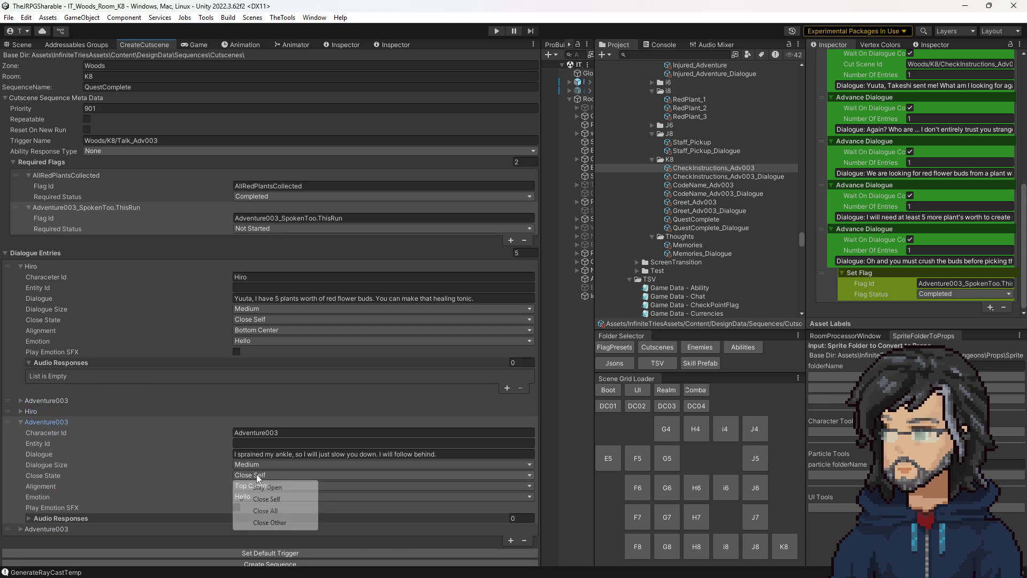
{"action": "left_click", "coordinate": [267, 487]}
{"action": "left_click", "coordinate": [46, 422]}
{"action": "left_click", "coordinate": [55, 432]}
{"action": "left_click", "coordinate": [55, 432]}
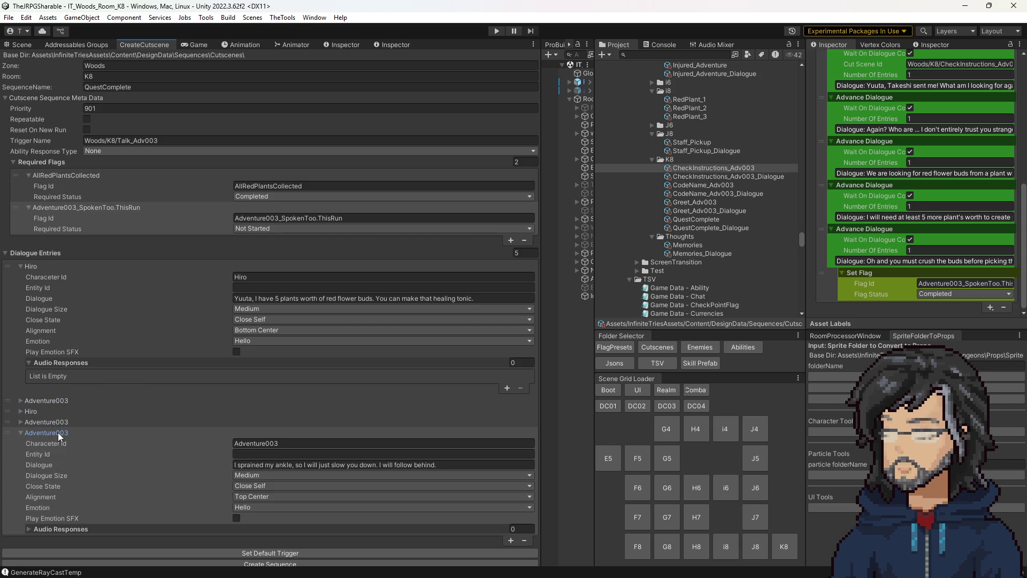
{"action": "left_click", "coordinate": [258, 487]}
{"action": "left_click", "coordinate": [270, 510]}
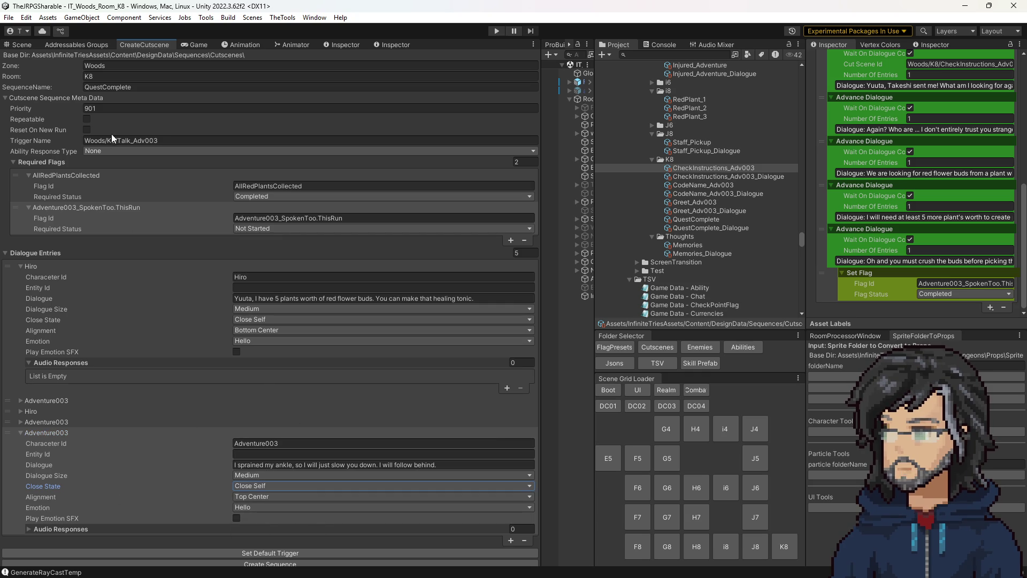
Step: Set the cutscene priority back to 900 and collapse the dialogue entries list
{"action": "left_click", "coordinate": [91, 109]}
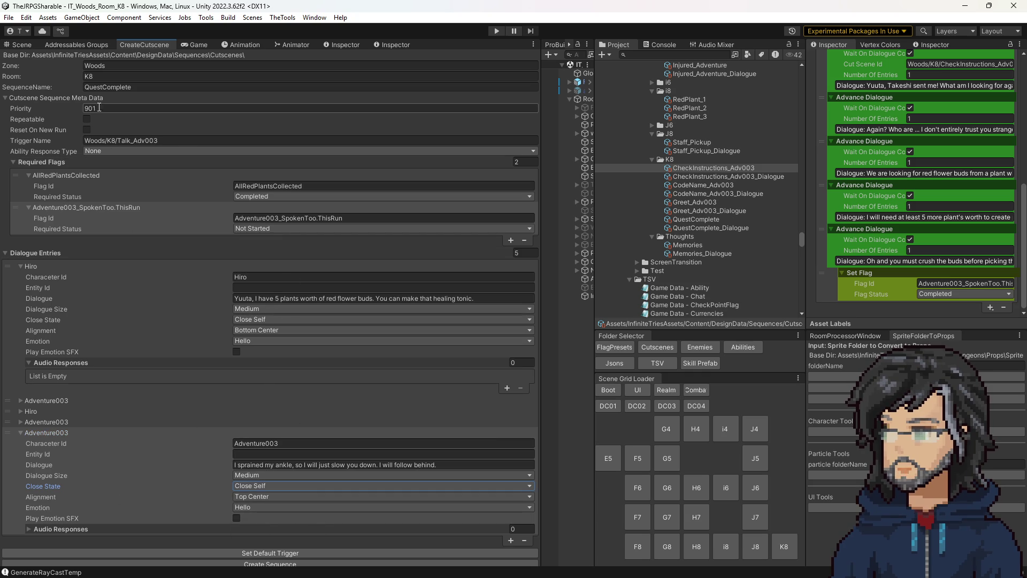
{"action": "type", "text": "0"}
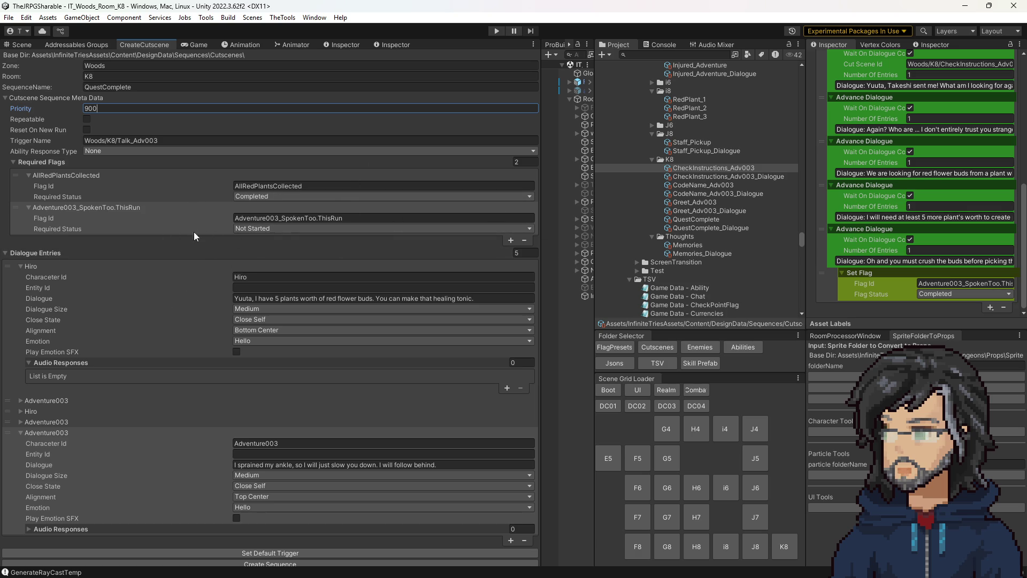
{"action": "left_click", "coordinate": [48, 252]}
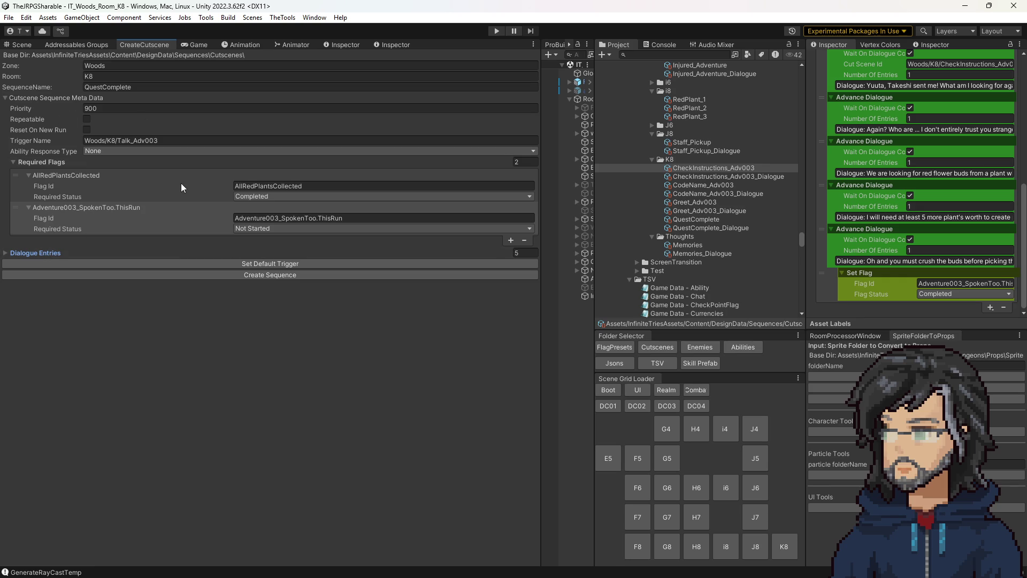
{"action": "left_click", "coordinate": [215, 274]}
Step: Rename the sequence to MeetAndQuestComplete, create its assets, and open the new sequence
{"action": "left_click", "coordinate": [148, 86]}
{"action": "left_click", "coordinate": [148, 86]}
{"action": "type", "text": "_"}
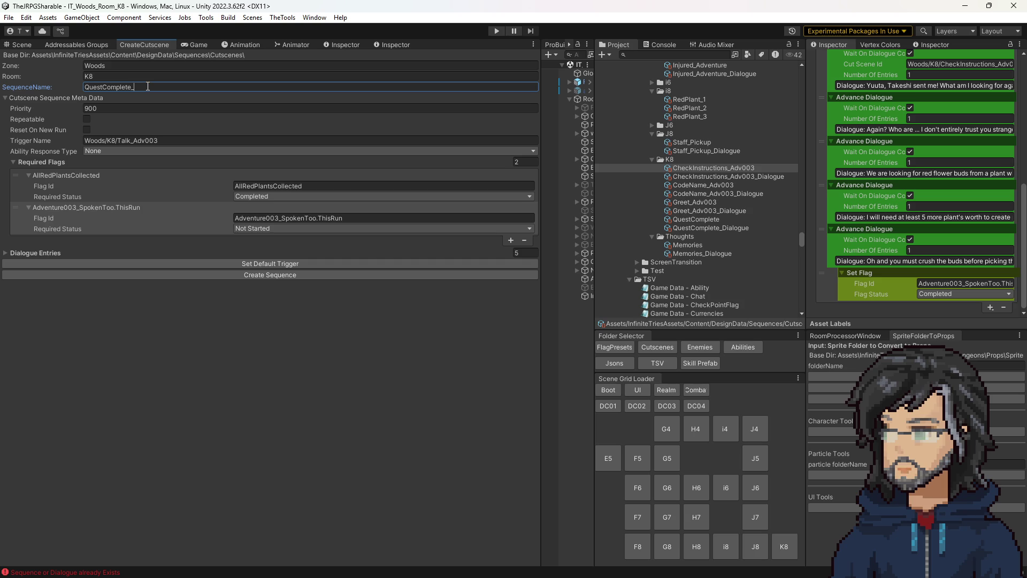
{"action": "key", "text": "BackSpace"}
{"action": "key", "text": "Home"}
{"action": "type", "text": "MeetA"}
{"action": "type", "text": "nd"}
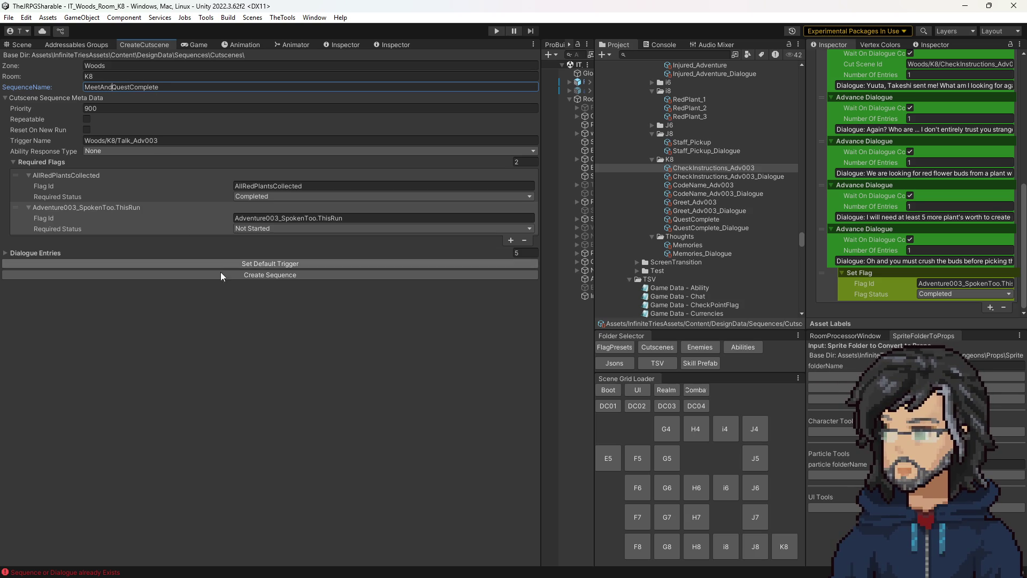
{"action": "left_click", "coordinate": [228, 275]}
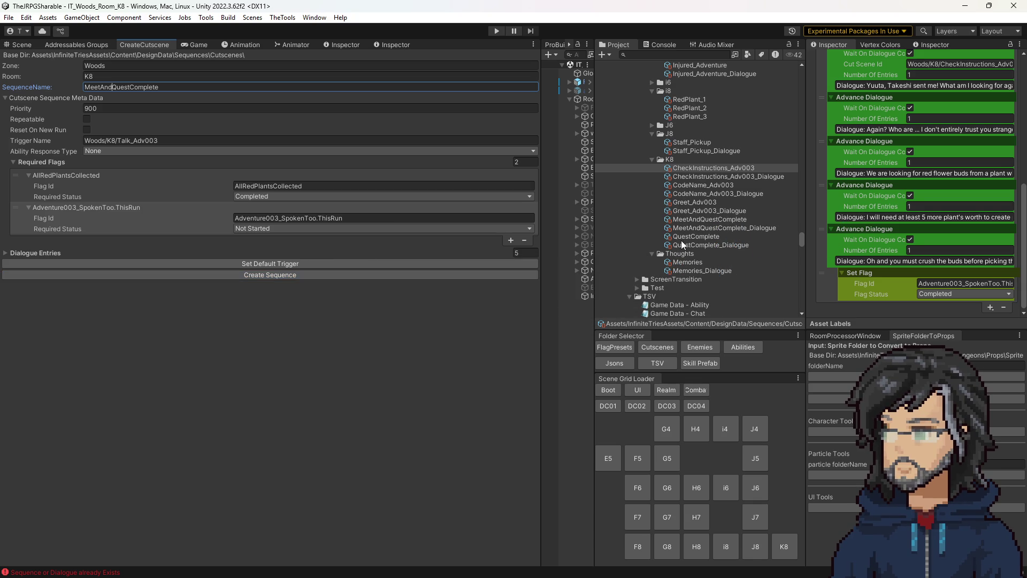
{"action": "left_click", "coordinate": [687, 220]}
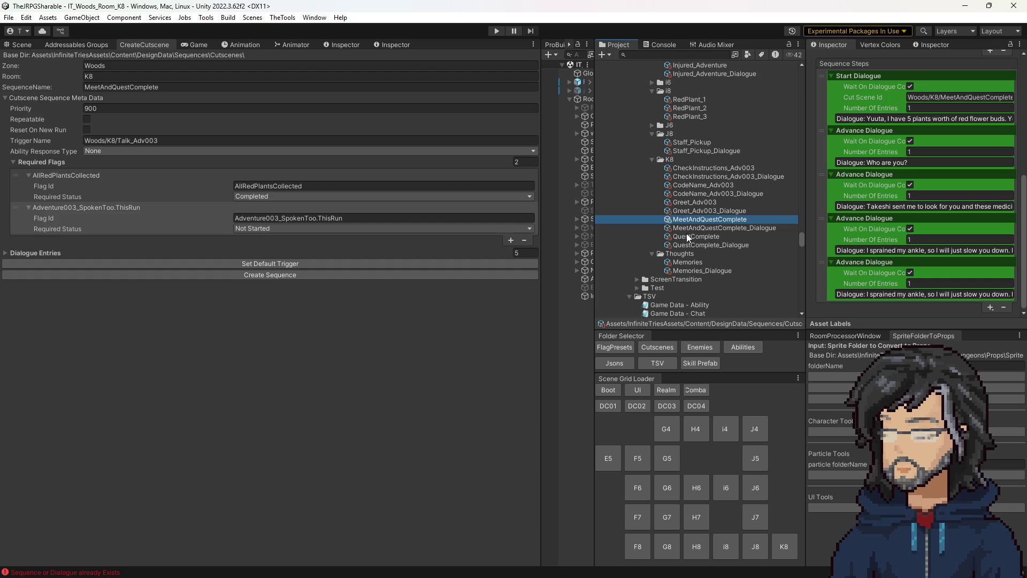
Step: Open the QuestComplete sequence for comparison and return to the 3D scene view
{"action": "left_click", "coordinate": [687, 236]}
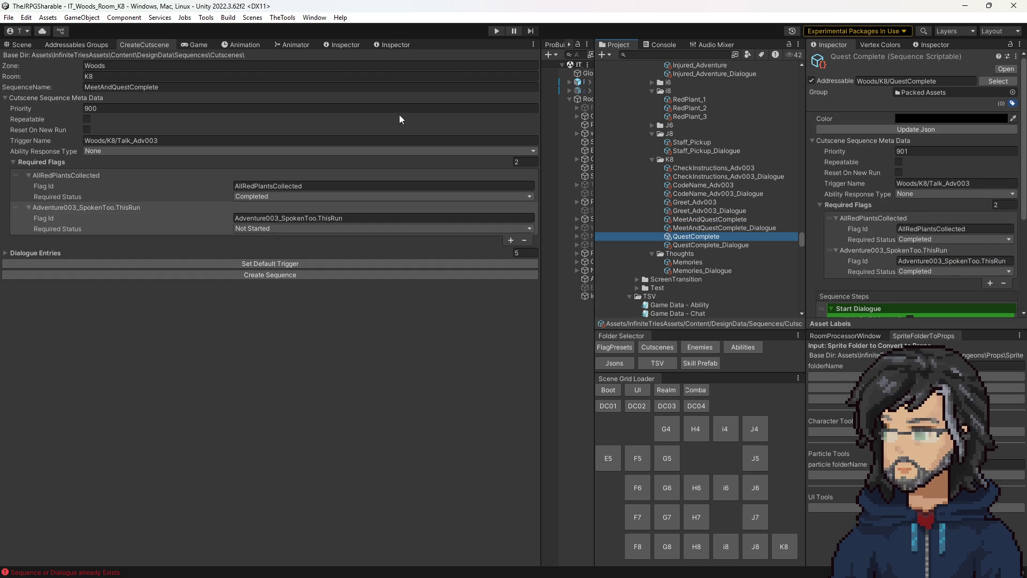
{"action": "left_click", "coordinate": [23, 46]}
{"action": "scroll", "coordinate": [361, 273], "scroll_direction": "up", "scroll_amount": 5}
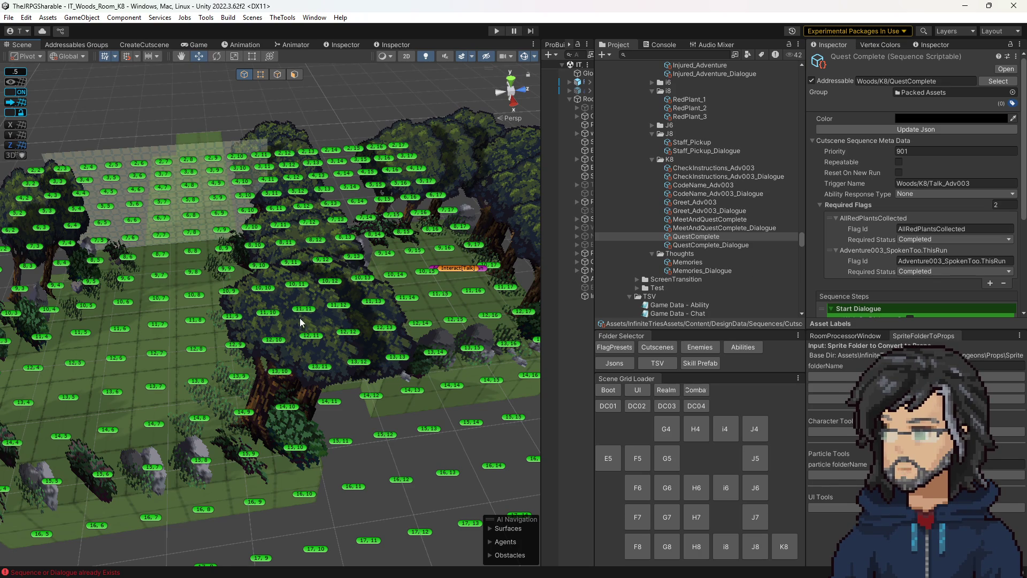
{"action": "scroll", "coordinate": [302, 320], "scroll_direction": "up", "scroll_amount": 1}
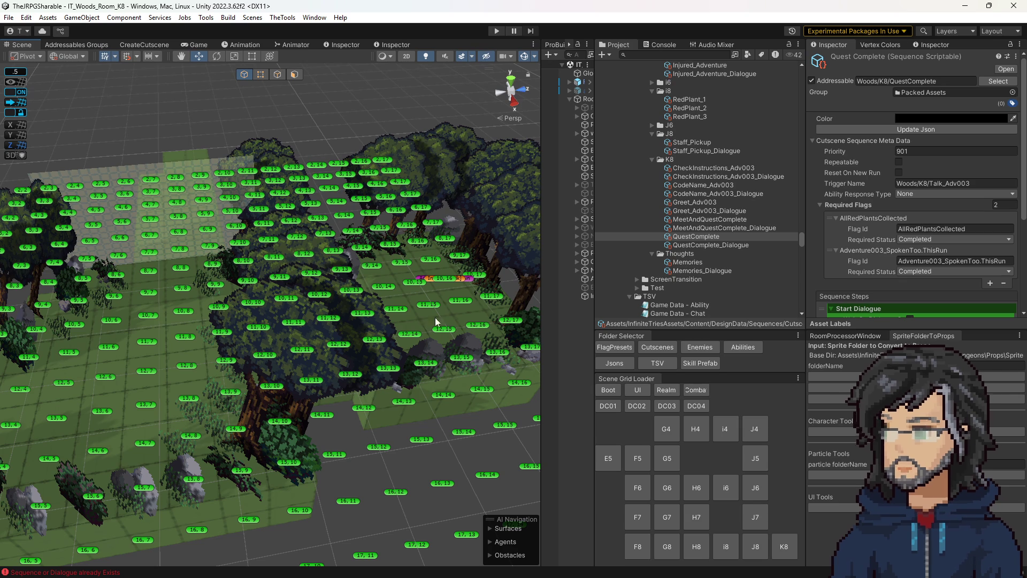
Step: Load the i8 room, take its Interact[Pickup]_2 tile, then load K8 again
{"action": "left_click", "coordinate": [718, 551]}
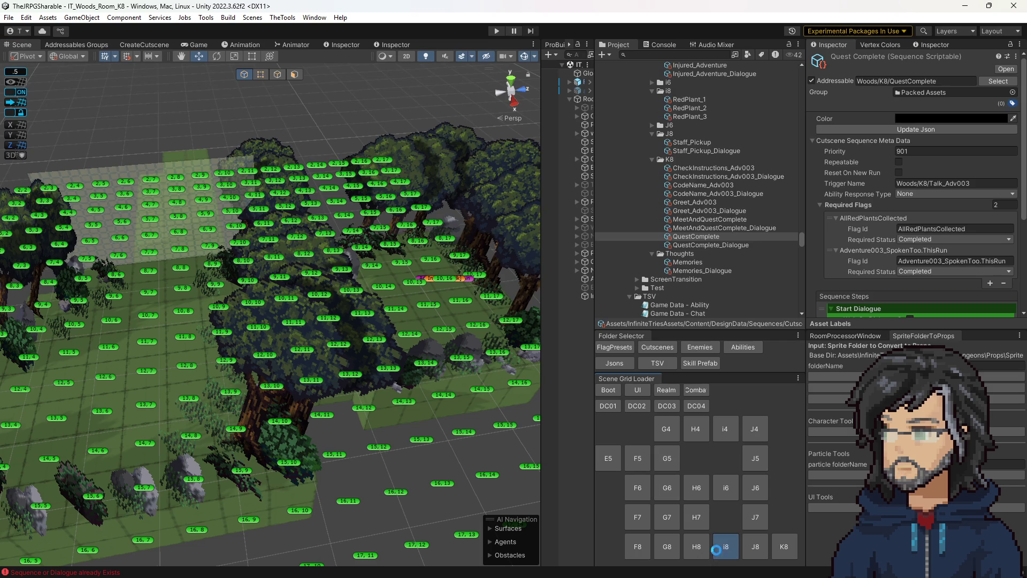
{"action": "left_click", "coordinate": [376, 268]}
{"action": "left_click", "coordinate": [783, 546]}
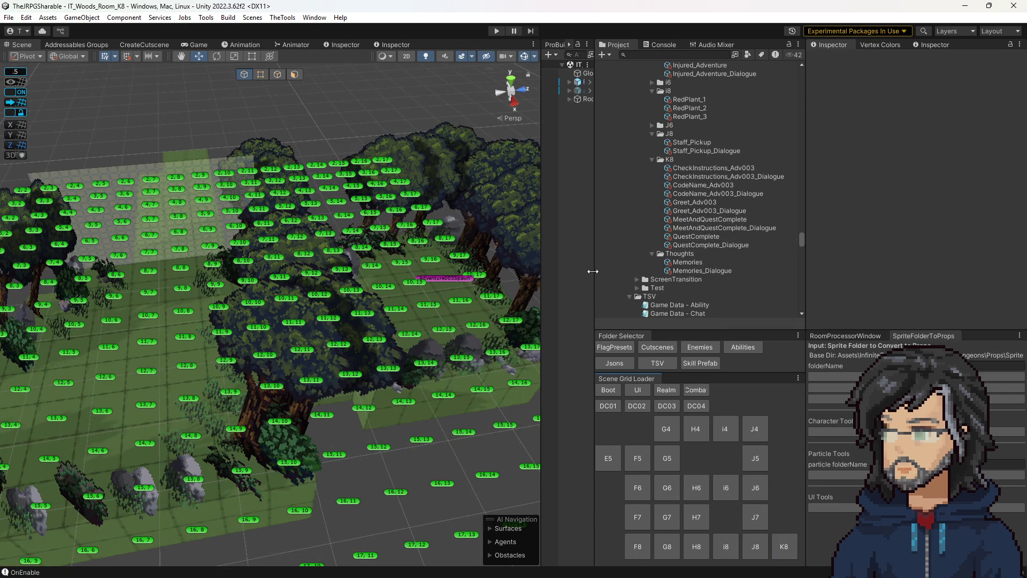
Step: Paste Interact[Pickup]_2 under Room01 and place it on tile 12,16
{"action": "left_click_drag", "start_coordinate": [593, 272], "coordinate": [714, 272]}
{"action": "left_click", "coordinate": [590, 99]}
{"action": "left_click", "coordinate": [569, 98]}
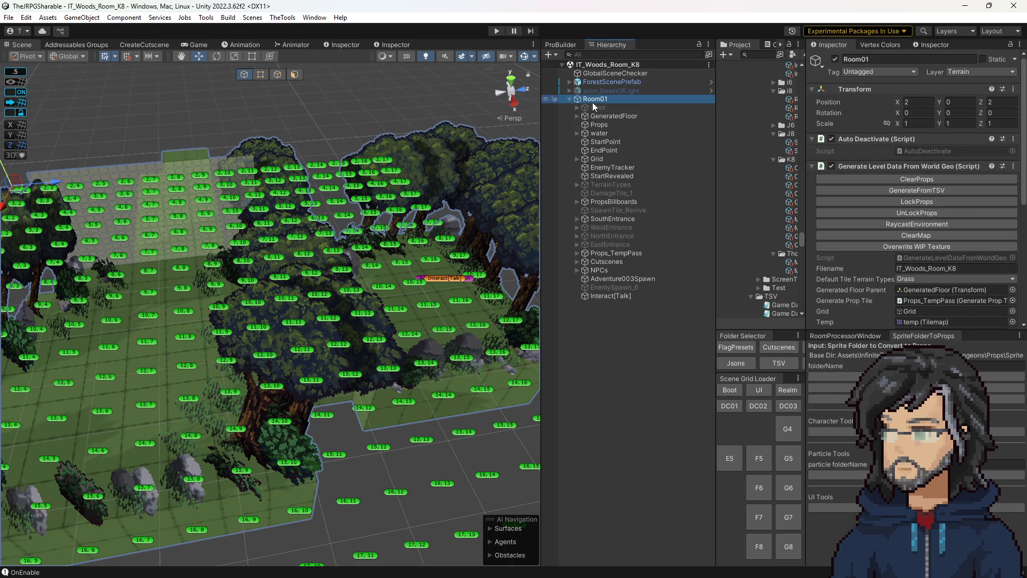
{"action": "key", "text": "ctrl+v"}
{"action": "left_click_drag", "start_coordinate": [616, 305], "coordinate": [617, 303]}
{"action": "mouse_move", "coordinate": [364, 275]}
{"action": "left_mouse_down"}
{"action": "mouse_move", "coordinate": [497, 305]}
{"action": "mouse_move", "coordinate": [483, 340]}
{"action": "left_mouse_up"}
Step: Duplicate the pickup twice onto neighbouring tiles like 12,15, save the scene, and start play mode
{"action": "key", "text": "ctrl+d"}
{"action": "left_click_drag", "start_coordinate": [377, 268], "coordinate": [444, 324]}
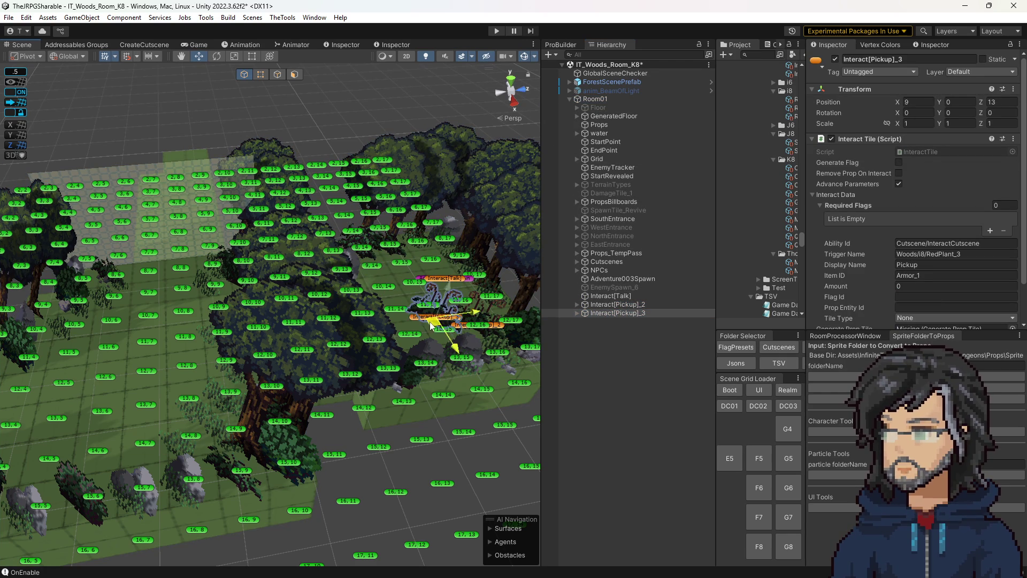
{"action": "key", "text": "ctrl+d"}
{"action": "left_click_drag", "start_coordinate": [369, 280], "coordinate": [405, 341]}
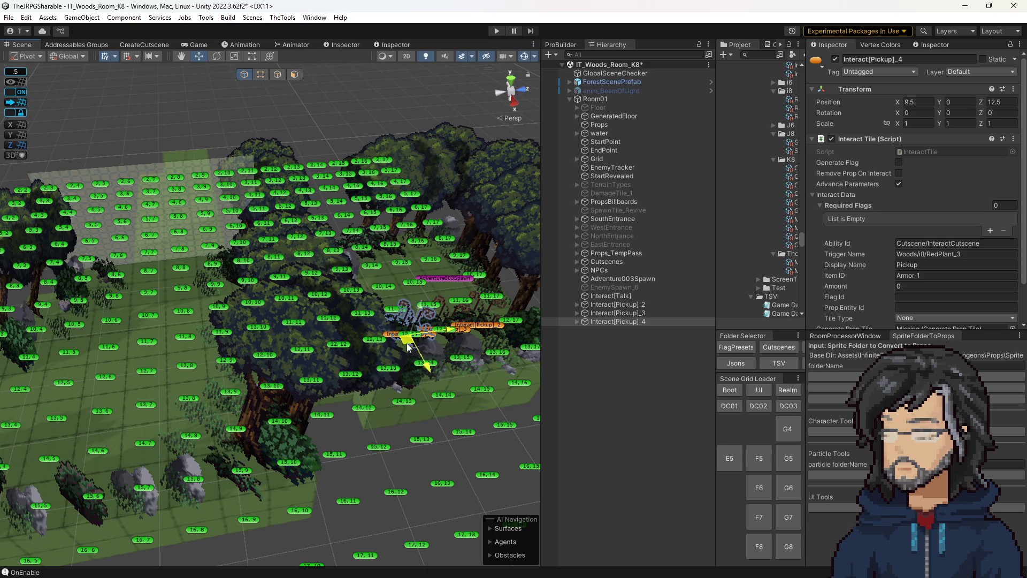
{"action": "key", "text": "ctrl+s"}
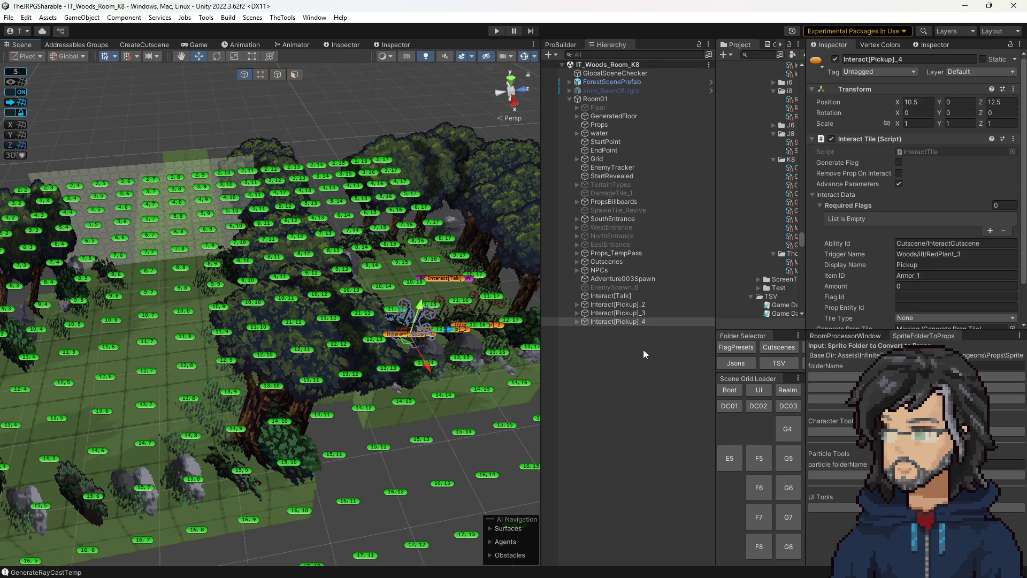
{"action": "left_click", "coordinate": [496, 34]}
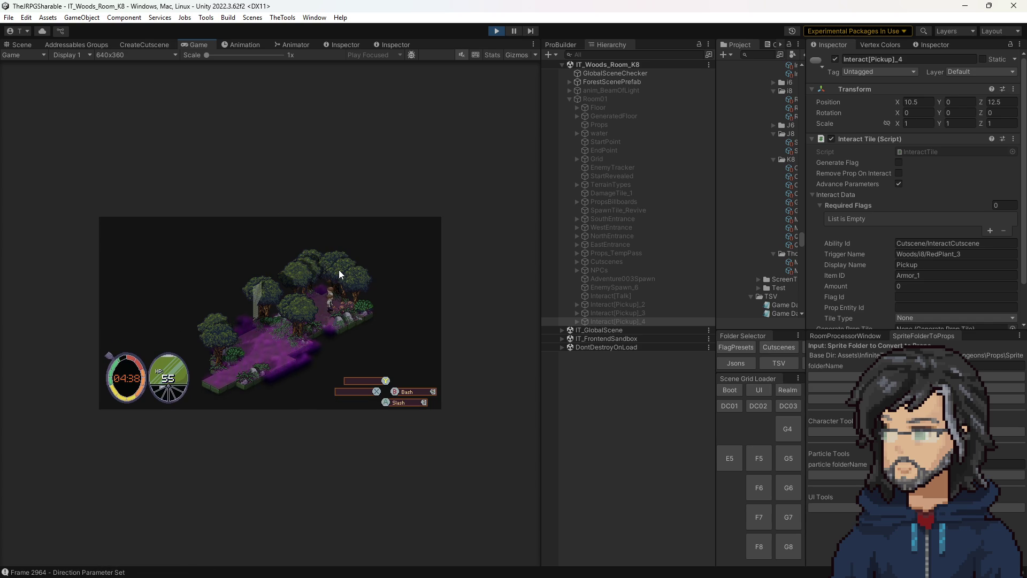
Step: Stop play mode after testing the K8 room in the Game view
{"action": "left_click", "coordinate": [492, 30]}
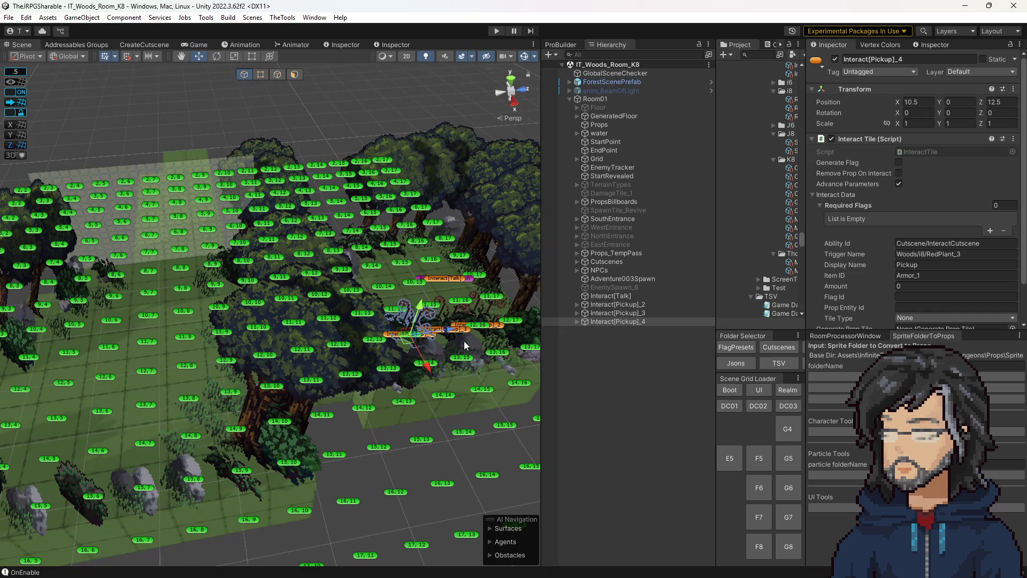
Step: Renumber the trigger names on pickups _2 and _3, check _4, and save
{"action": "left_click", "coordinate": [626, 305]}
{"action": "double_click", "coordinate": [958, 255]}
{"action": "left_click", "coordinate": [642, 313]}
{"action": "double_click", "coordinate": [958, 254]}
{"action": "left_click", "coordinate": [631, 322]}
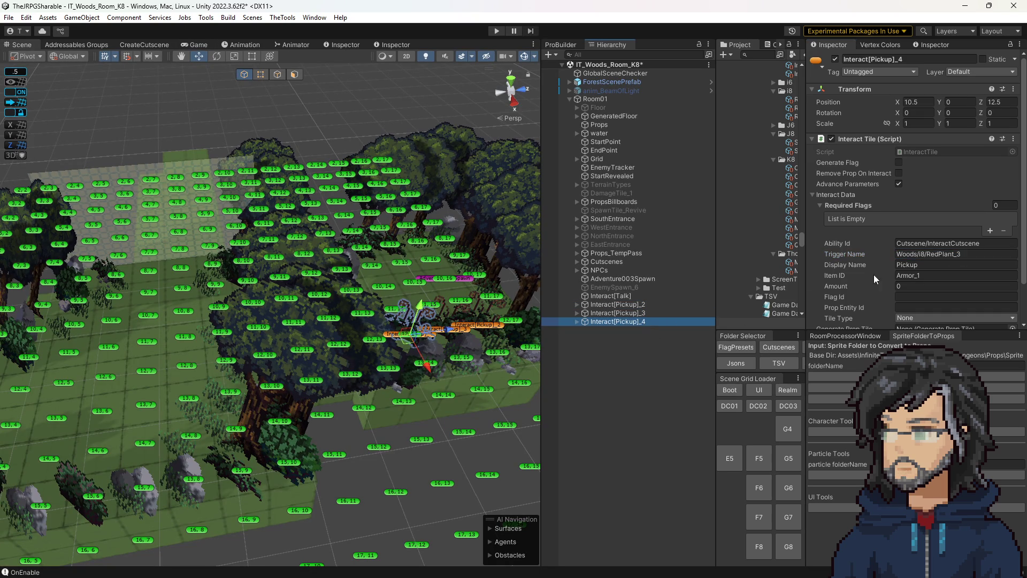
{"action": "left_click", "coordinate": [648, 303]}
{"action": "key", "text": "Down"}
{"action": "key", "text": "Down"}
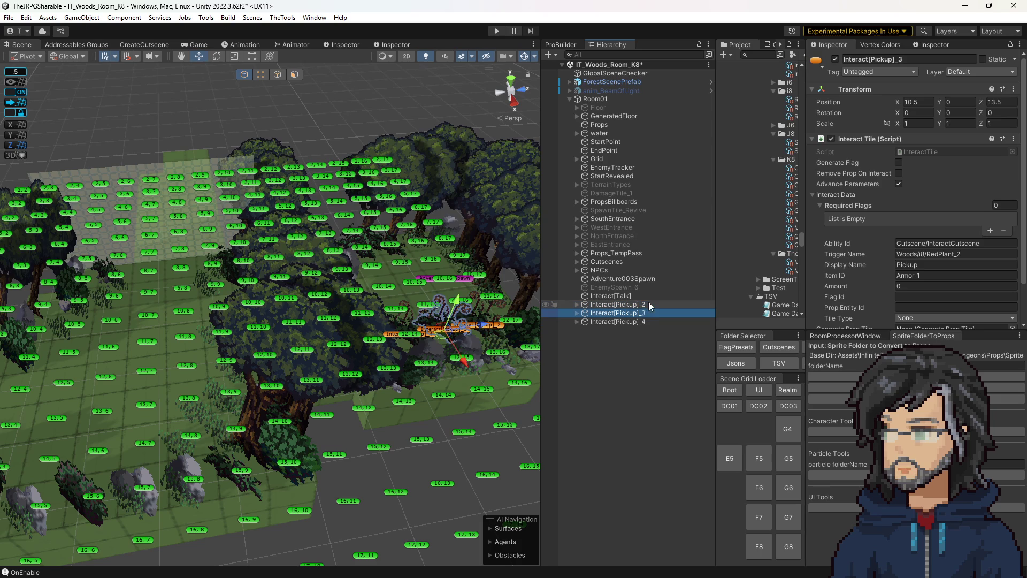
{"action": "key", "text": "ctrl+s"}
{"action": "scroll", "coordinate": [883, 265], "scroll_direction": "down", "scroll_amount": 3}
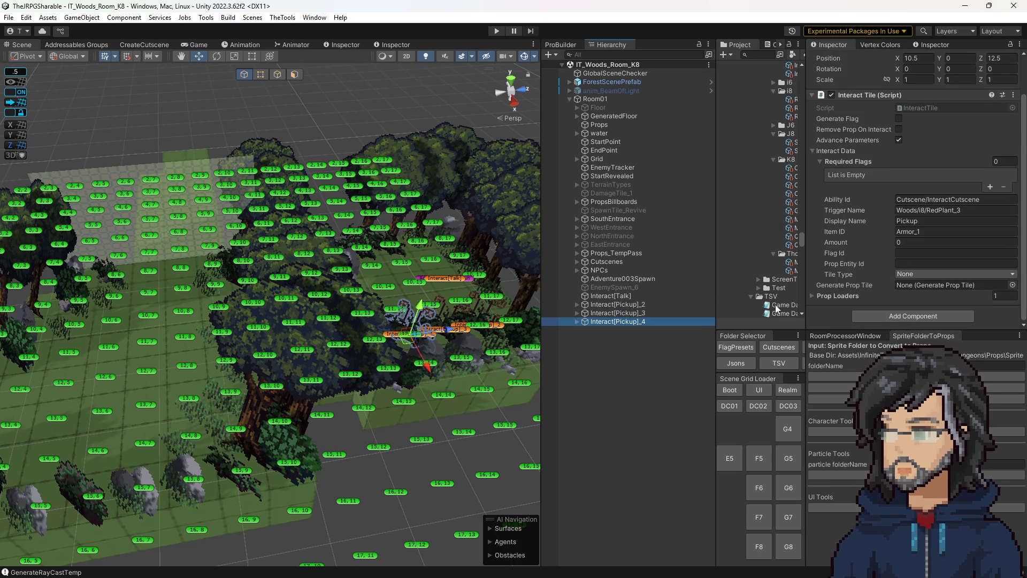
{"action": "left_click", "coordinate": [848, 296]}
{"action": "scroll", "coordinate": [848, 301], "scroll_direction": "down", "scroll_amount": 10}
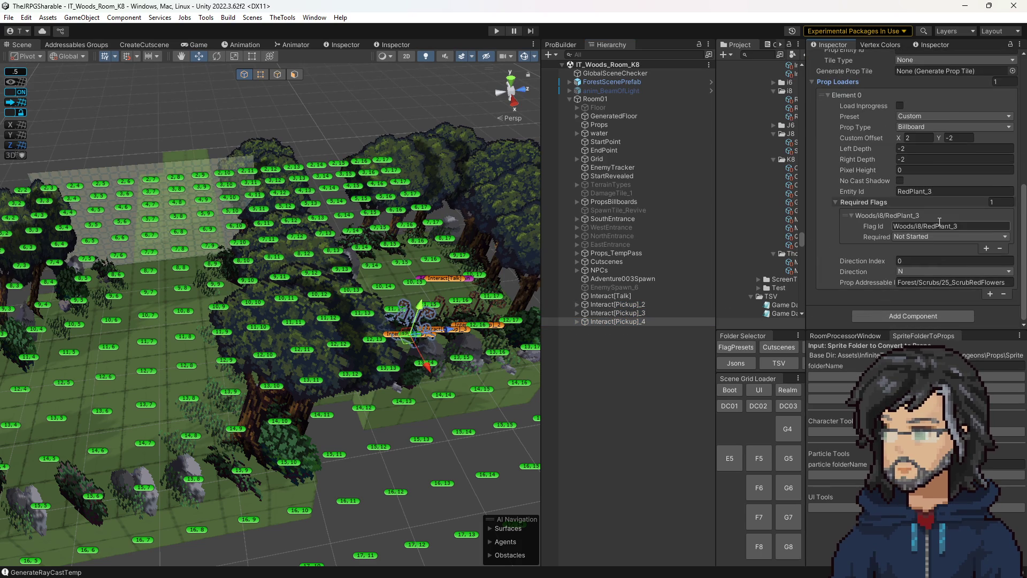
Step: Set Interact[Pickup]_2's entity id to RedPlant_1
{"action": "left_click", "coordinate": [654, 304]}
{"action": "scroll", "coordinate": [947, 216], "scroll_direction": "up", "scroll_amount": 5}
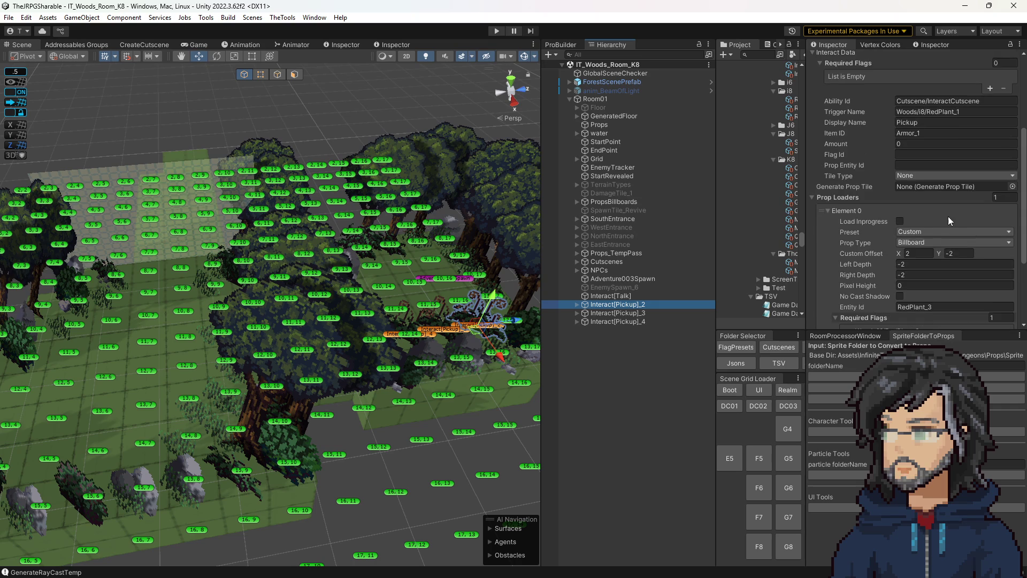
{"action": "scroll", "coordinate": [944, 222], "scroll_direction": "down", "scroll_amount": 5}
{"action": "left_click", "coordinate": [958, 192]}
{"action": "key", "text": "BackSpace"}
{"action": "type", "text": "1"}
{"action": "key", "text": "Return"}
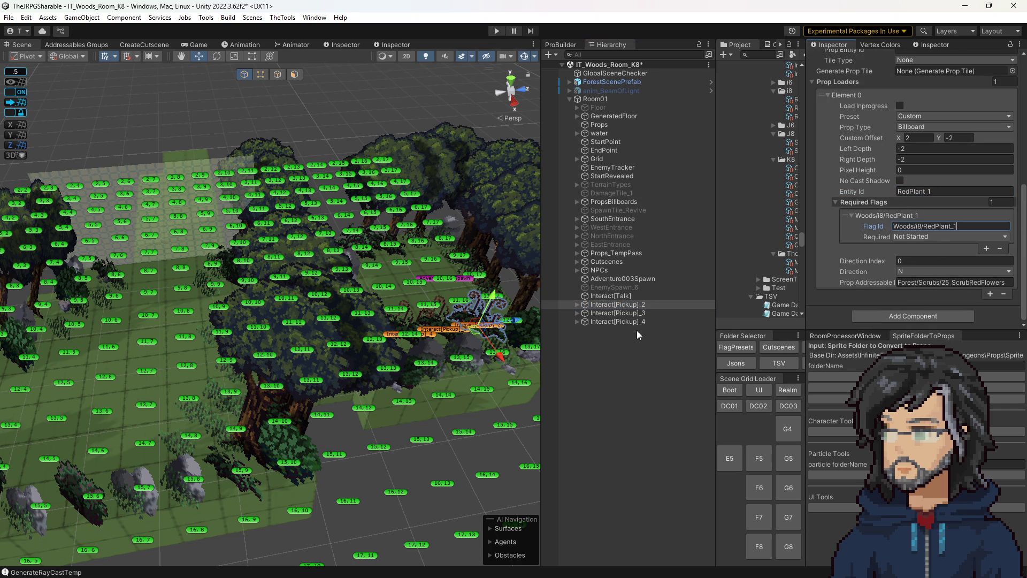
Step: Set Interact[Pickup]_3's entity id and flag id to RedPlant_2, save, and start play mode
{"action": "left_click", "coordinate": [631, 314]}
{"action": "left_click", "coordinate": [947, 192]}
{"action": "key", "text": "BackSpace"}
{"action": "type", "text": "2"}
{"action": "key", "text": "Return"}
{"action": "left_click", "coordinate": [957, 226]}
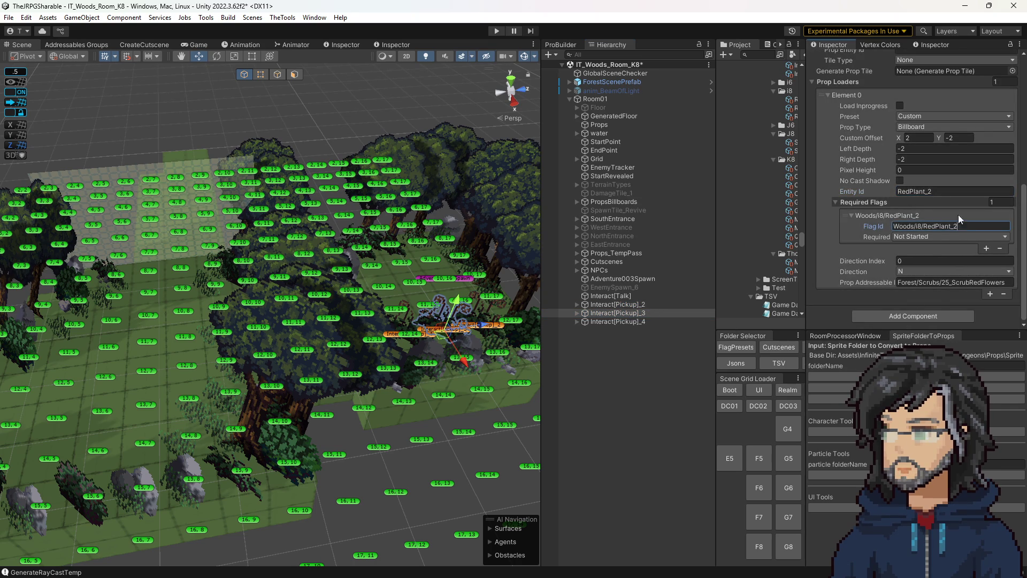
{"action": "scroll", "coordinate": [957, 225], "scroll_direction": "up", "scroll_amount": 4}
{"action": "left_click", "coordinate": [615, 322]}
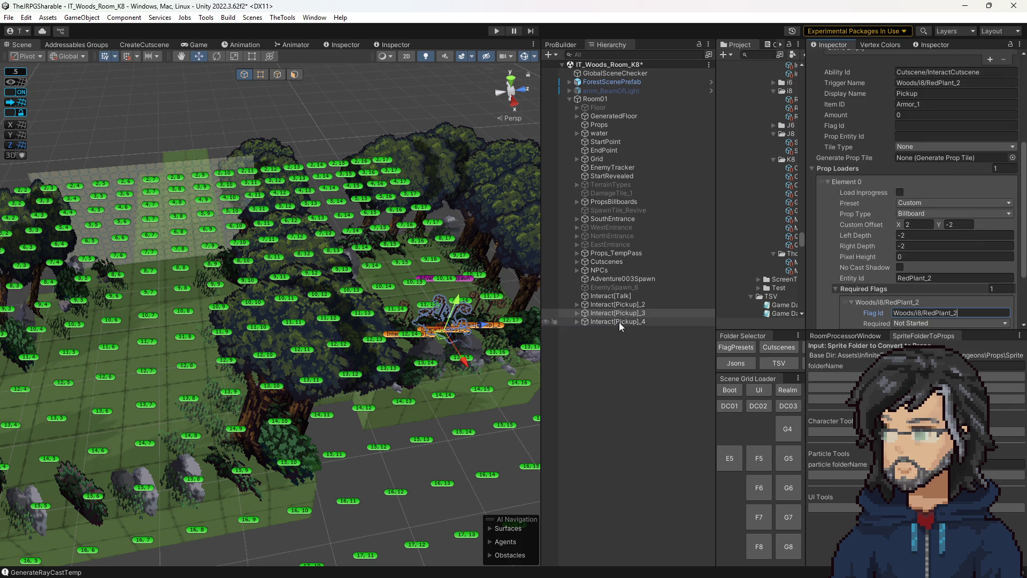
{"action": "scroll", "coordinate": [957, 233], "scroll_direction": "up", "scroll_amount": 5}
{"action": "key", "text": "ctrl+s"}
{"action": "left_click", "coordinate": [496, 31]}
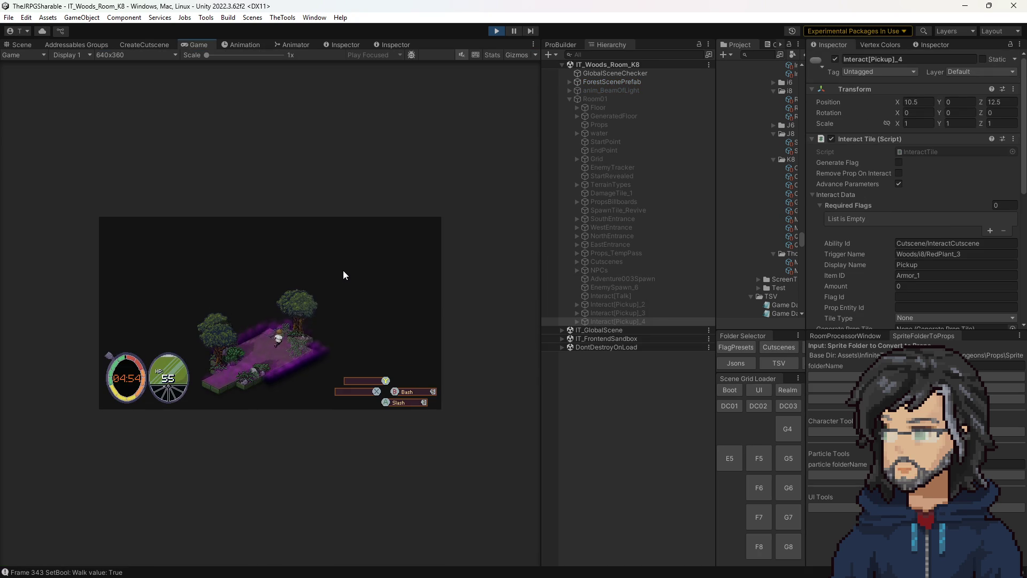
Step: Walk the player through the forest to Hiro's red-flower-bud conversation, then exit play mode
{"action": "key", "text": "w"}
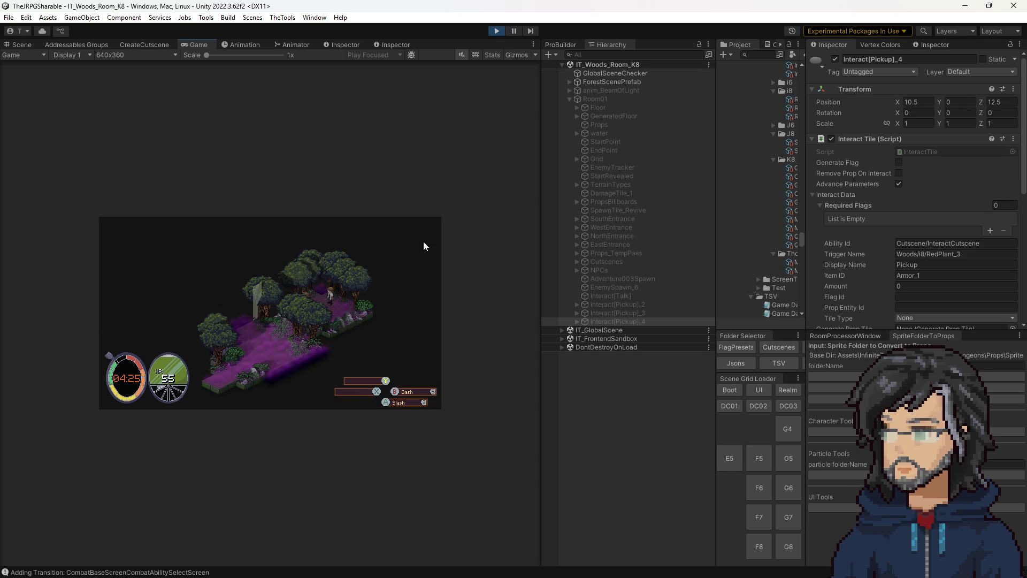
{"action": "left_click", "coordinate": [493, 32]}
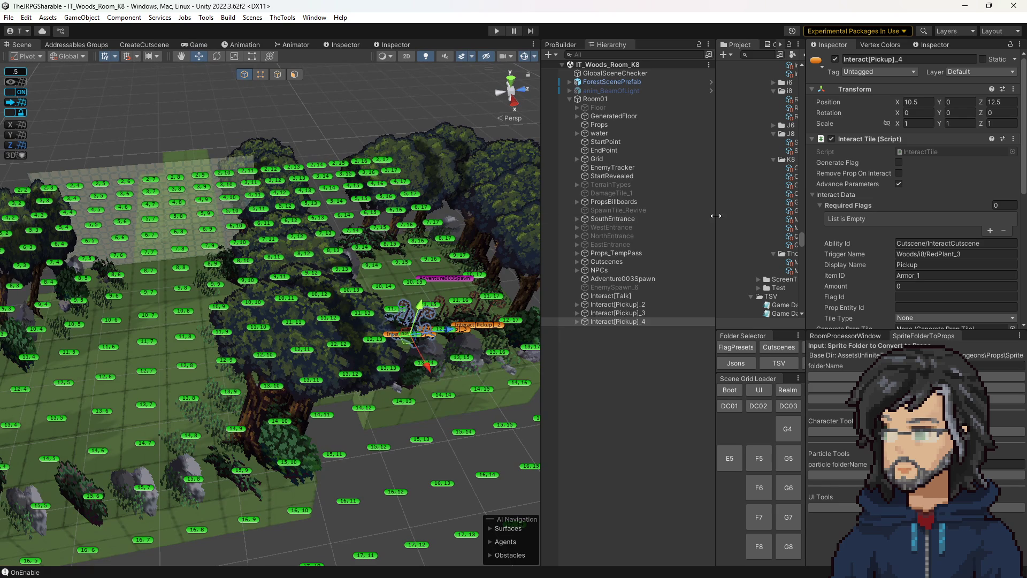
{"action": "left_click_drag", "start_coordinate": [717, 217], "coordinate": [602, 219]}
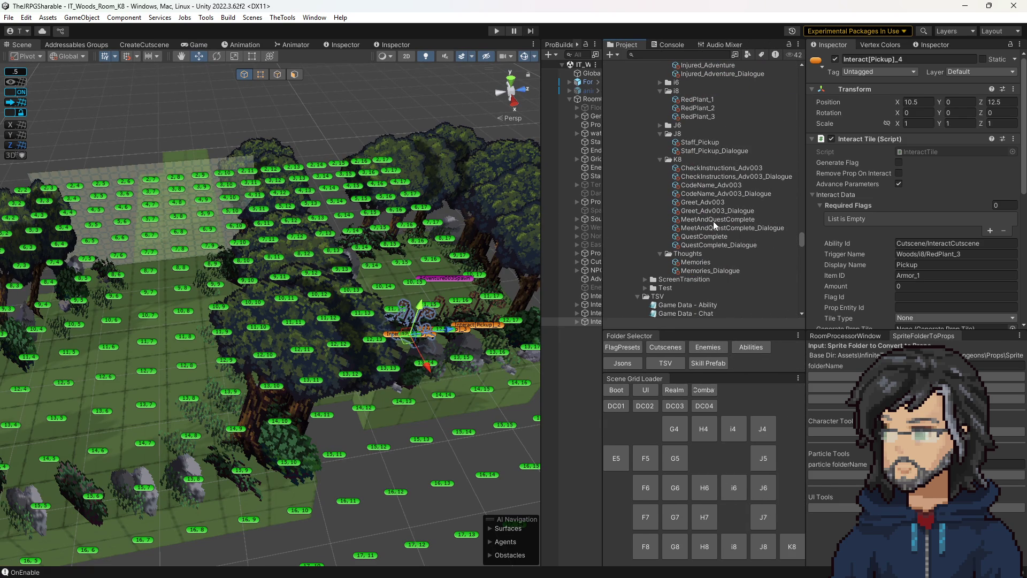
Step: Copy the Adventure003_SpokenToo.ThisRun flag id from the MeetAndQuestComplete sequence
{"action": "left_click", "coordinate": [715, 220]}
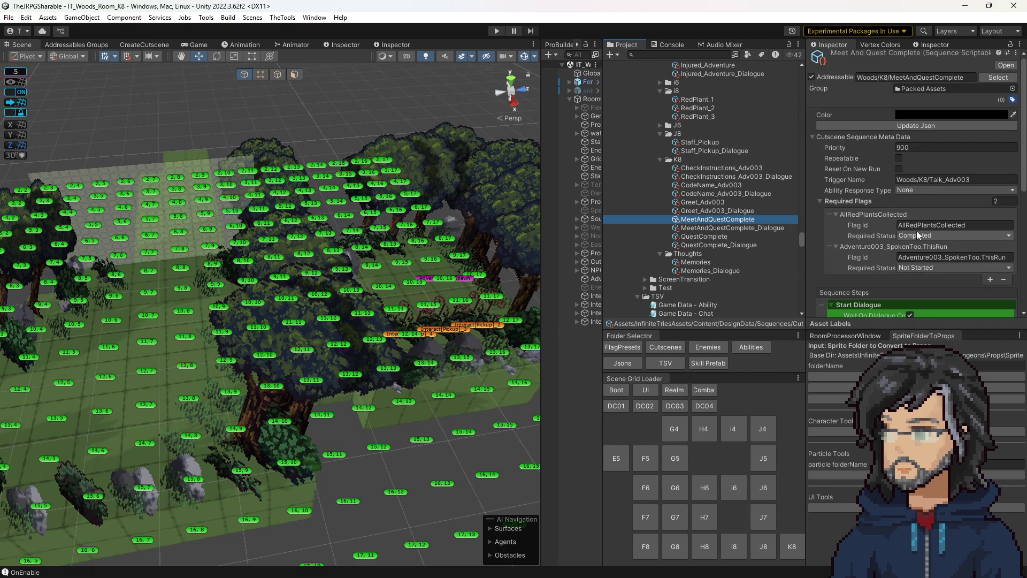
{"action": "left_click", "coordinate": [936, 259]}
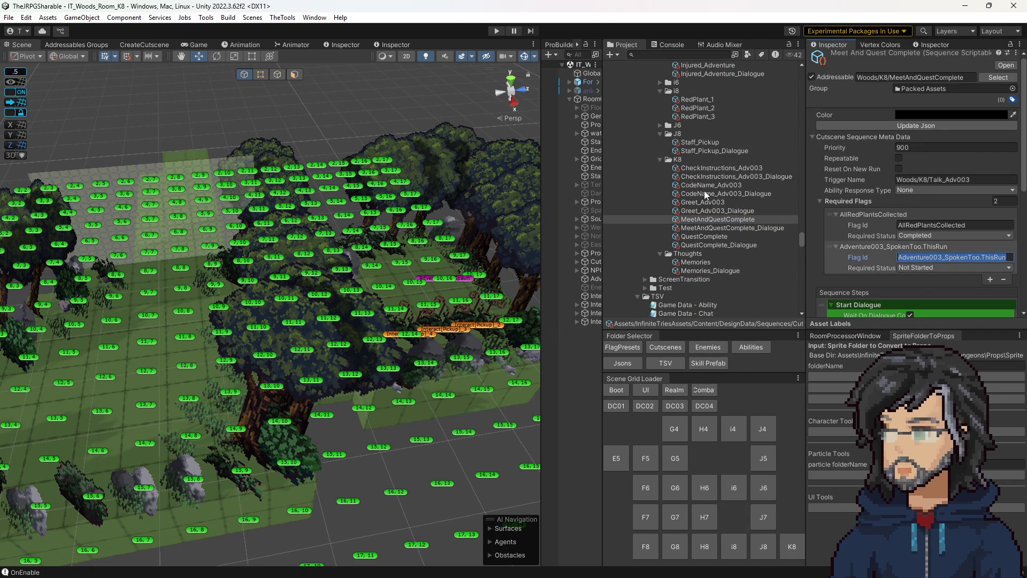
{"action": "scroll", "coordinate": [708, 225], "scroll_direction": "up", "scroll_amount": 5}
{"action": "scroll", "coordinate": [707, 226], "scroll_direction": "up", "scroll_amount": 5}
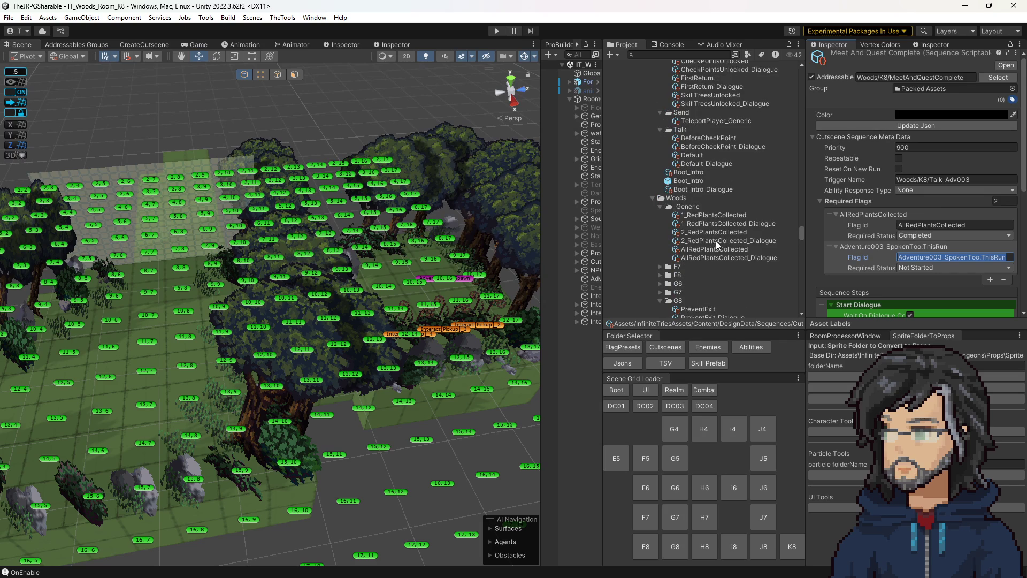
Step: Add a Set Flag step to AllRedPlantsCollected for that flag, then start play mode
{"action": "left_click", "coordinate": [720, 248]}
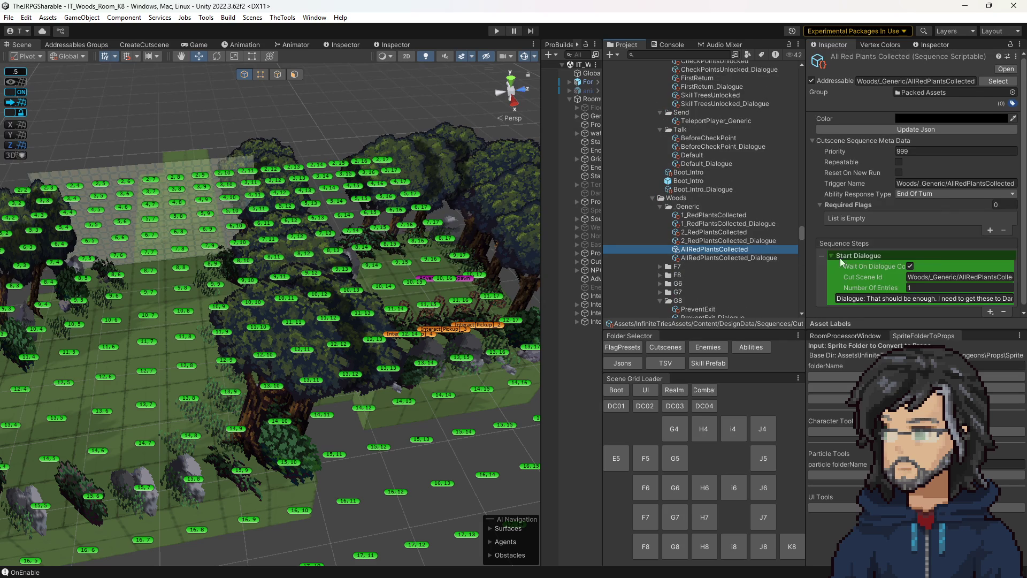
{"action": "left_click", "coordinate": [990, 307]}
{"action": "mouse_move", "coordinate": [963, 339]}
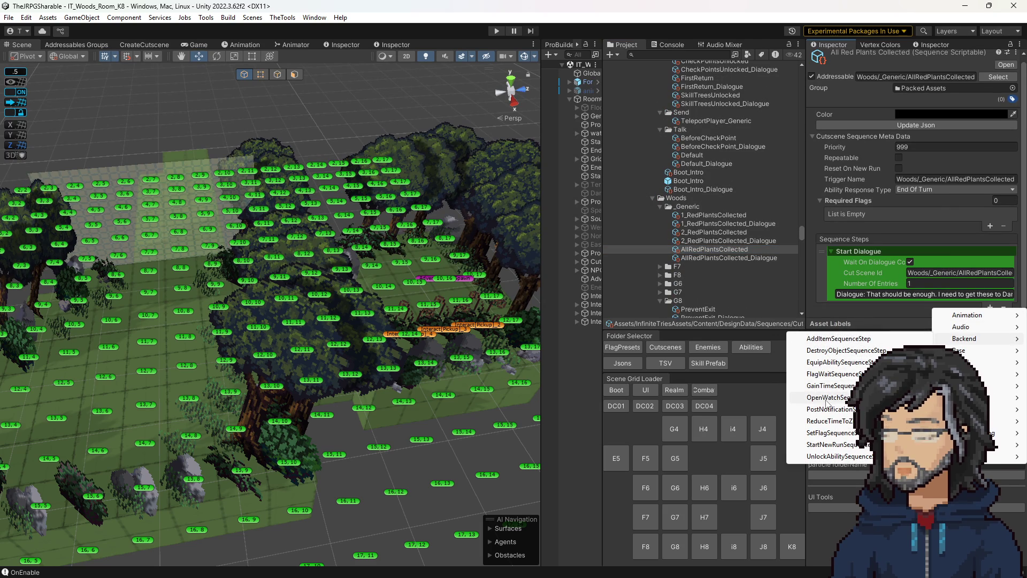
{"action": "left_click", "coordinate": [830, 433]}
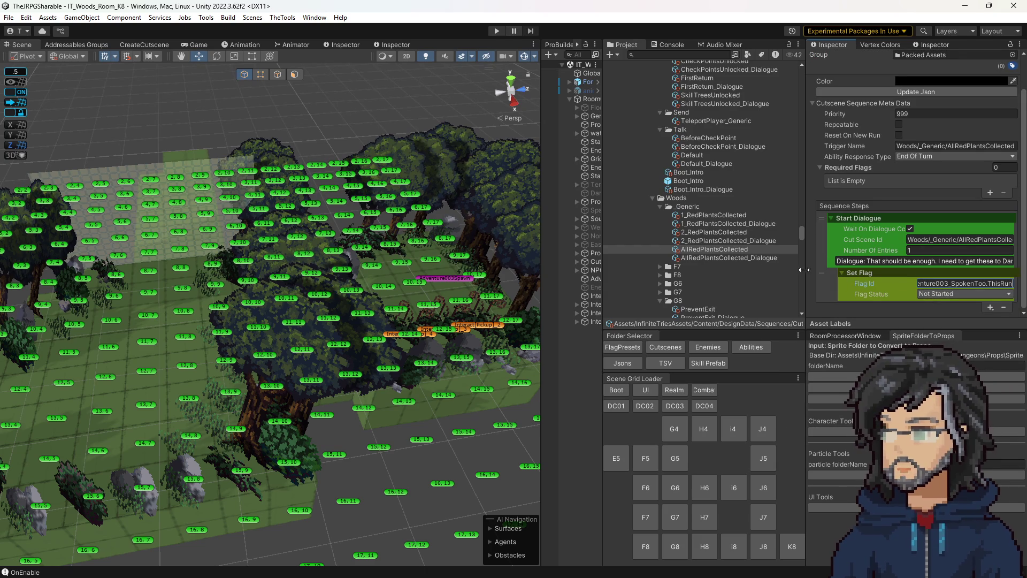
{"action": "left_click_drag", "start_coordinate": [406, 321], "coordinate": [442, 324]}
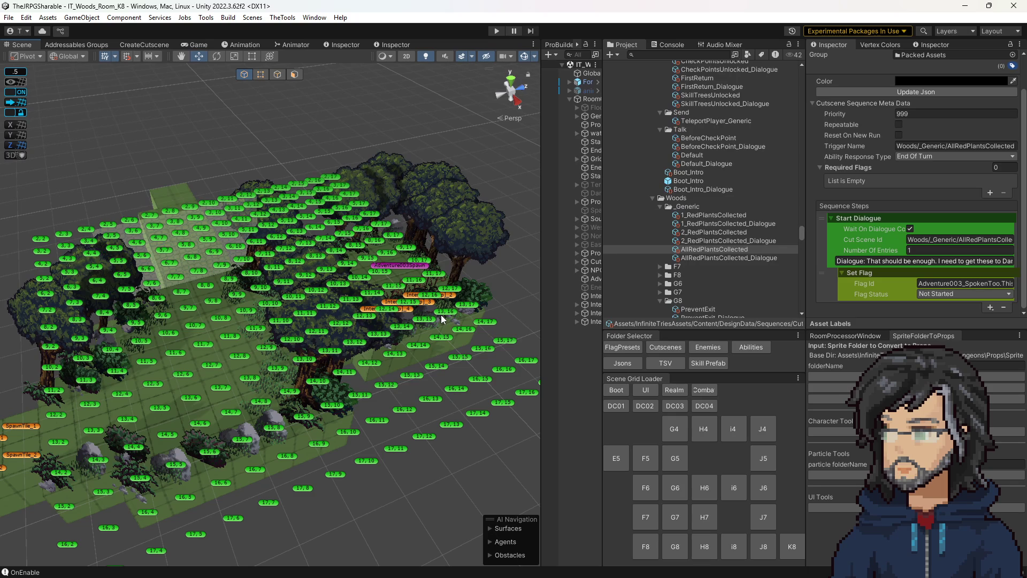
{"action": "left_click", "coordinate": [495, 31]}
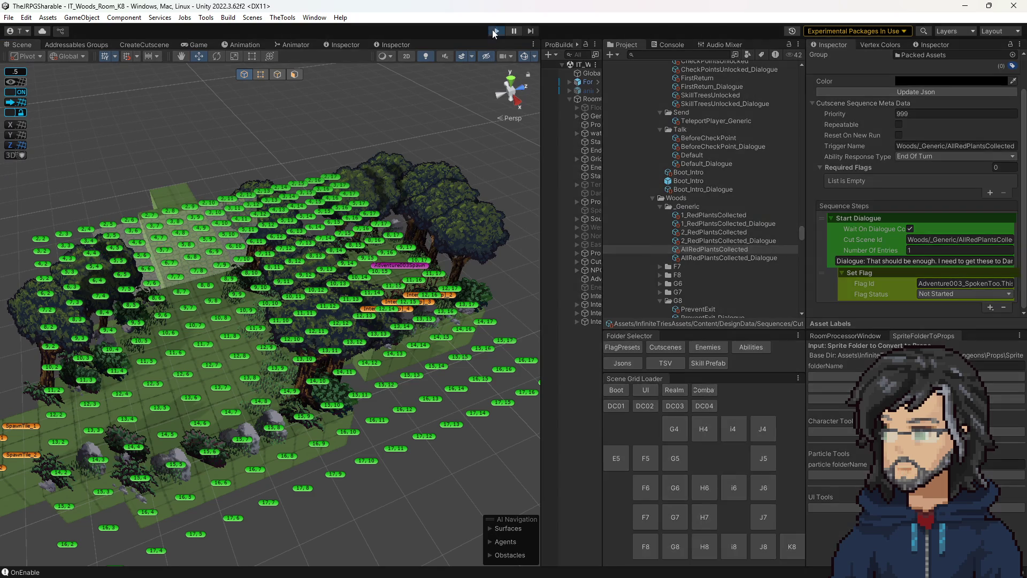